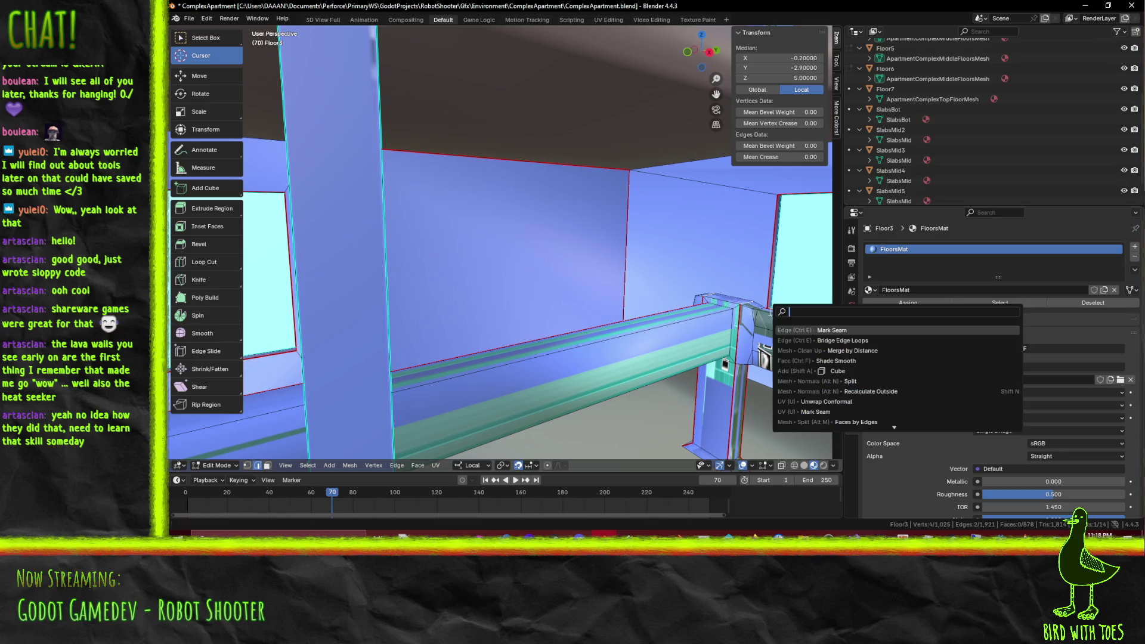
Step: Bring the railing and posts into view and add another railing edge to the selection
mouse_move(799, 325)
middle_mouse_down()
mouse_move(687, 349)
mouse_move(696, 316)
mouse_move(674, 319)
mouse_move(723, 314)
mouse_move(674, 304)
middle_mouse_up()
scroll(698, 313, "up", 5)
scroll(683, 314, "down", 5)
scroll(716, 313, "down", 4)
scroll(716, 312, "up", 5)
scroll(638, 298, "up", 5)
scroll(549, 284, "down", 5)
mouse_move(550, 285)
middle_mouse_down()
mouse_move(636, 291)
mouse_move(649, 277)
mouse_move(637, 260)
mouse_move(679, 256)
mouse_move(664, 249)
middle_mouse_up()
left_click(576, 347, "shift")
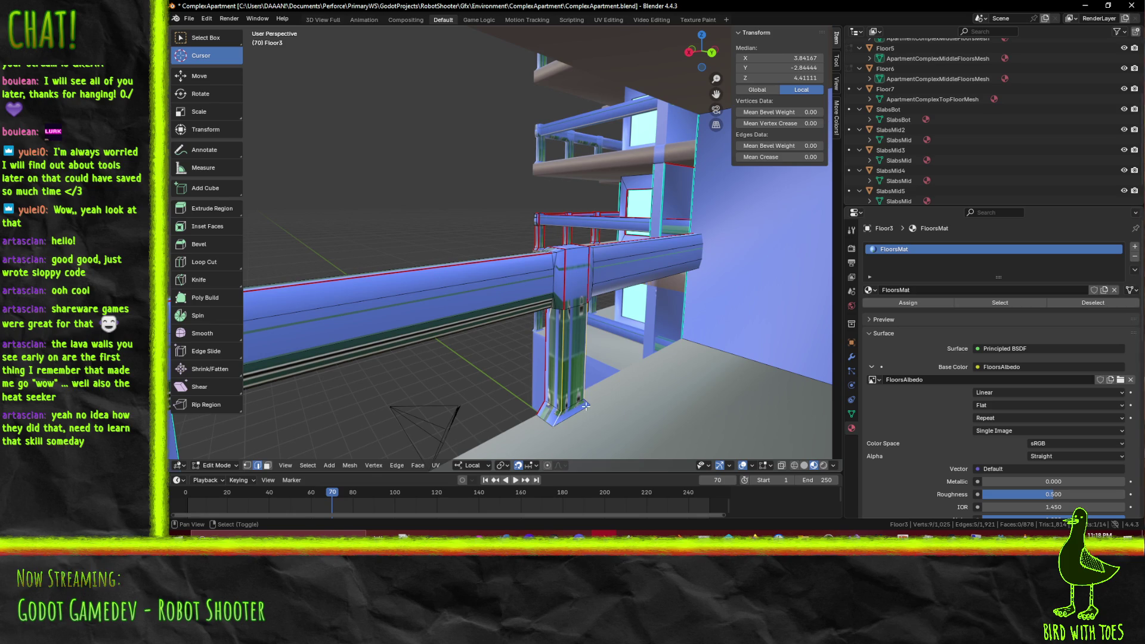
Step: Mark the selected railing edges as UV seams with Mark Seam
mouse_move(586, 404)
middle_mouse_down()
mouse_move(575, 396)
mouse_move(617, 394)
middle_mouse_up()
key("F3")
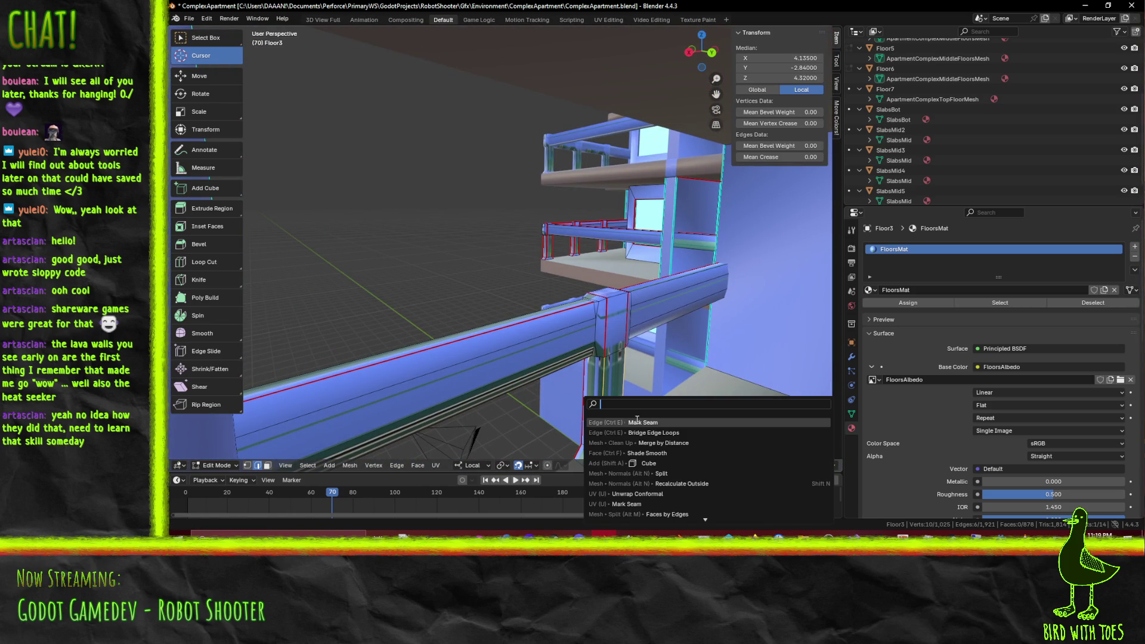
left_click(640, 424)
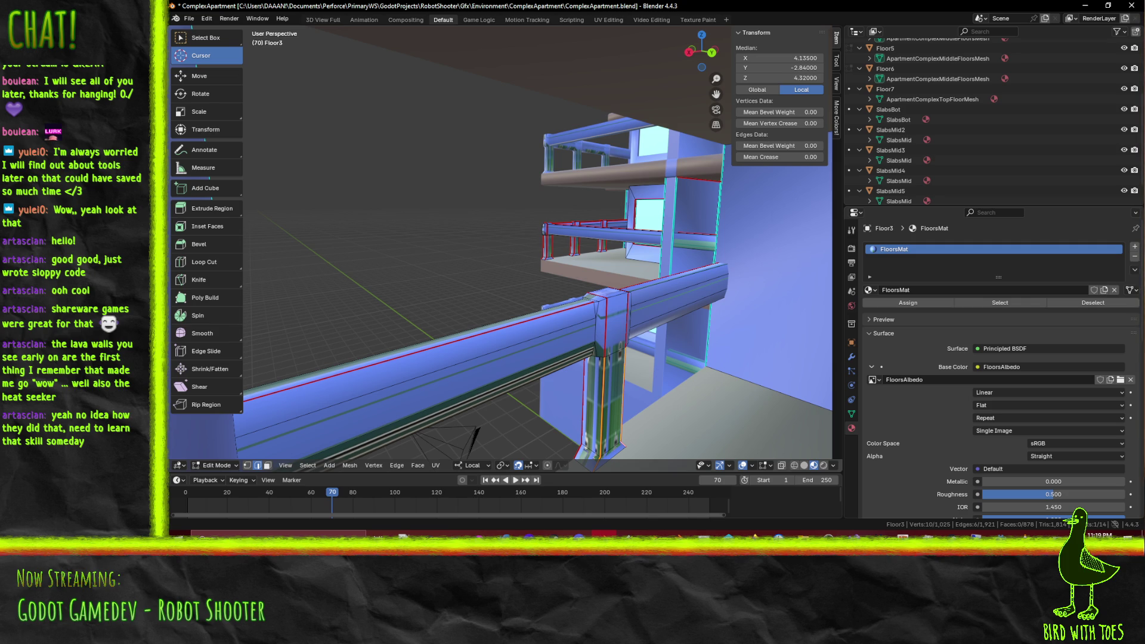
mouse_move(586, 335)
middle_mouse_down("ctrl")
mouse_move(582, 312)
mouse_move(614, 310)
mouse_move(530, 286)
middle_mouse_up("ctrl")
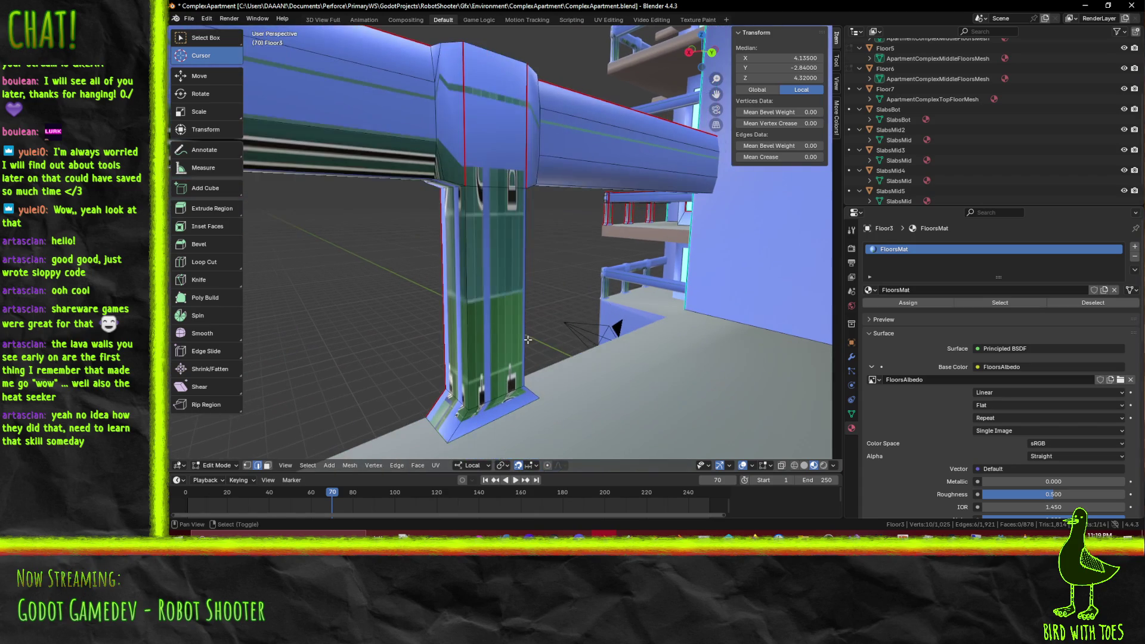
Step: Mark the pillar base and vertical pillar edges as seams, then save ComplexApartment.blend
left_click(461, 425)
left_click(521, 397, "shift")
left_click(520, 371, "shift")
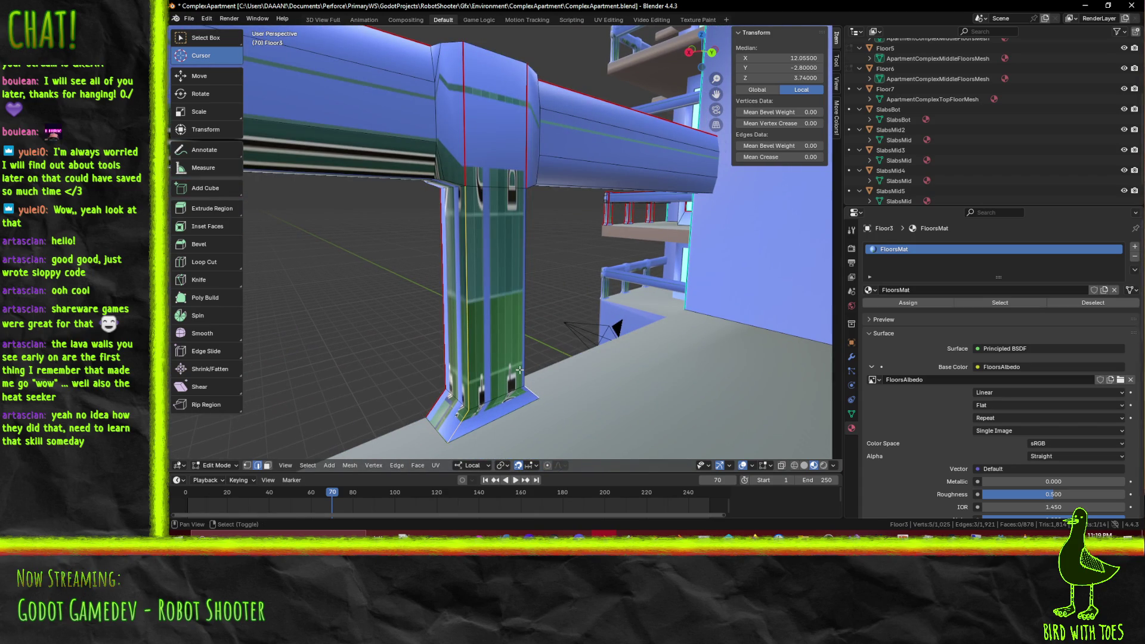
key("F3")
left_click(689, 374)
mouse_move(686, 371)
middle_mouse_down()
mouse_move(637, 346)
mouse_move(721, 349)
mouse_move(610, 367)
mouse_move(668, 344)
middle_mouse_up()
key("ctrl+s")
Step: From a lower angle, select an edge loop and a single edge on the balcony railing
scroll(668, 344, "up", 10)
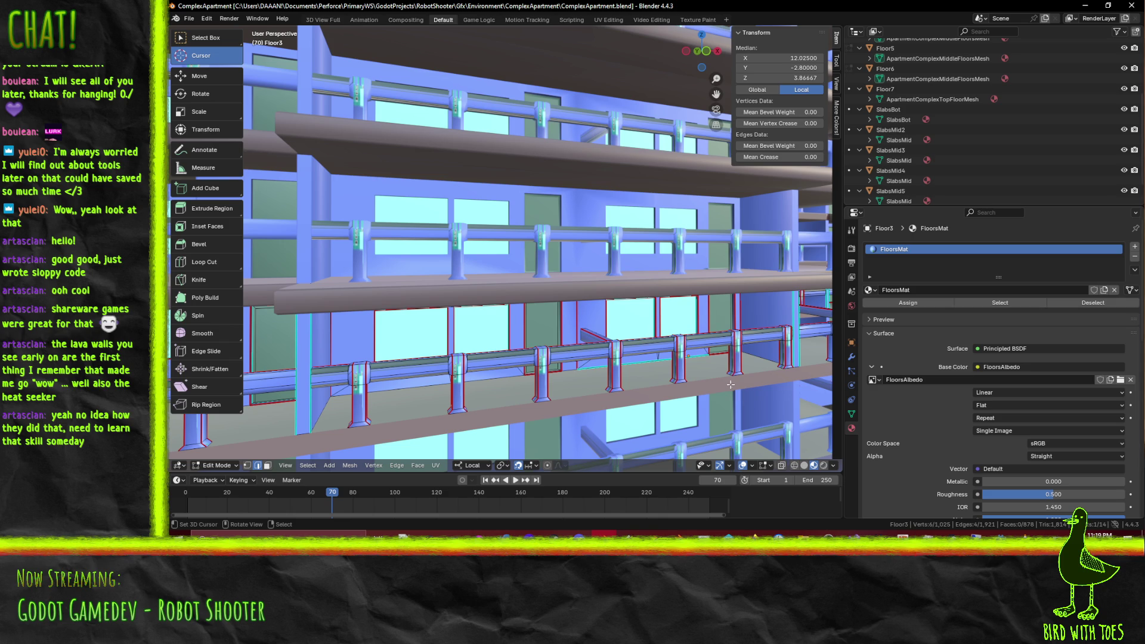
mouse_move(552, 340)
middle_mouse_down()
mouse_move(590, 343)
mouse_move(533, 335)
mouse_move(559, 325)
mouse_move(614, 342)
middle_mouse_up()
scroll(567, 328, "up", 3)
scroll(583, 331, "up", 2)
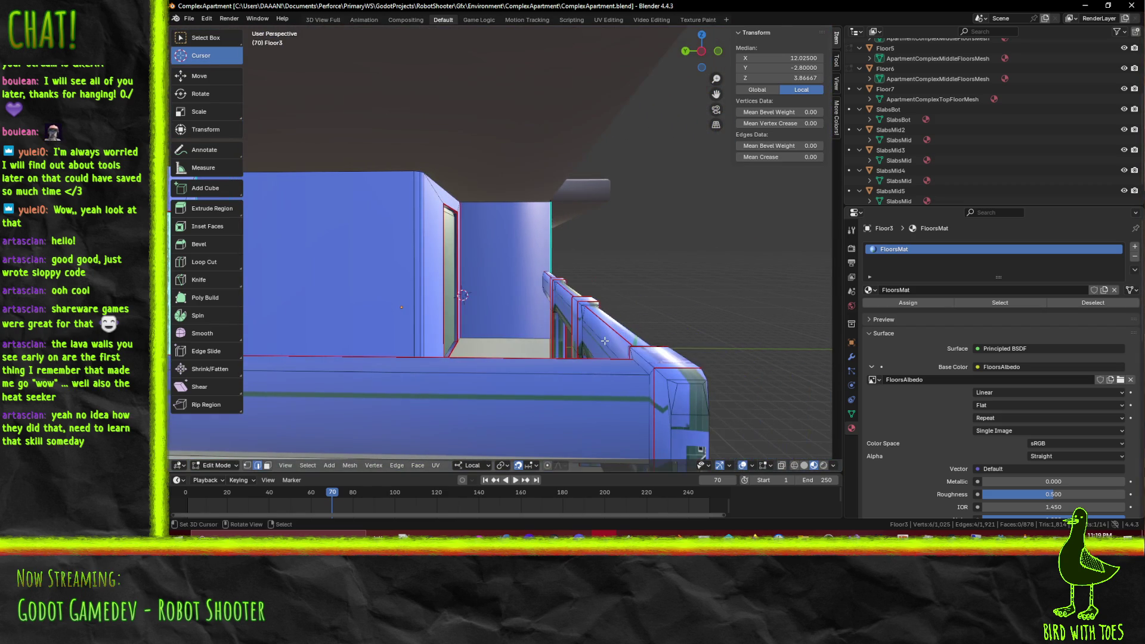
left_click(565, 324, "alt")
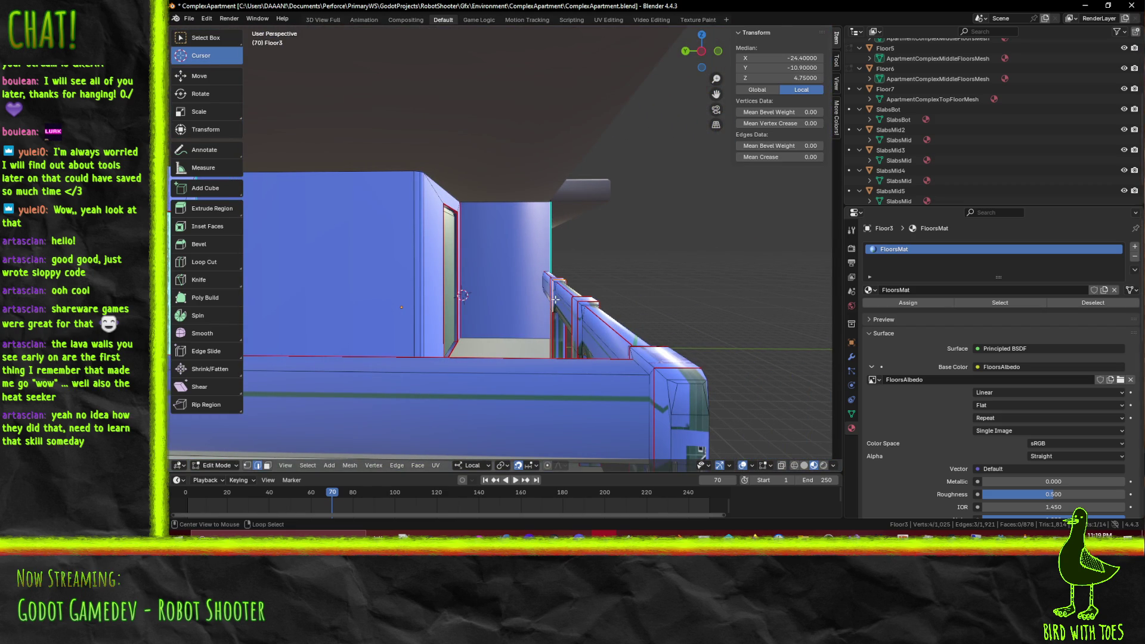
left_click(559, 298)
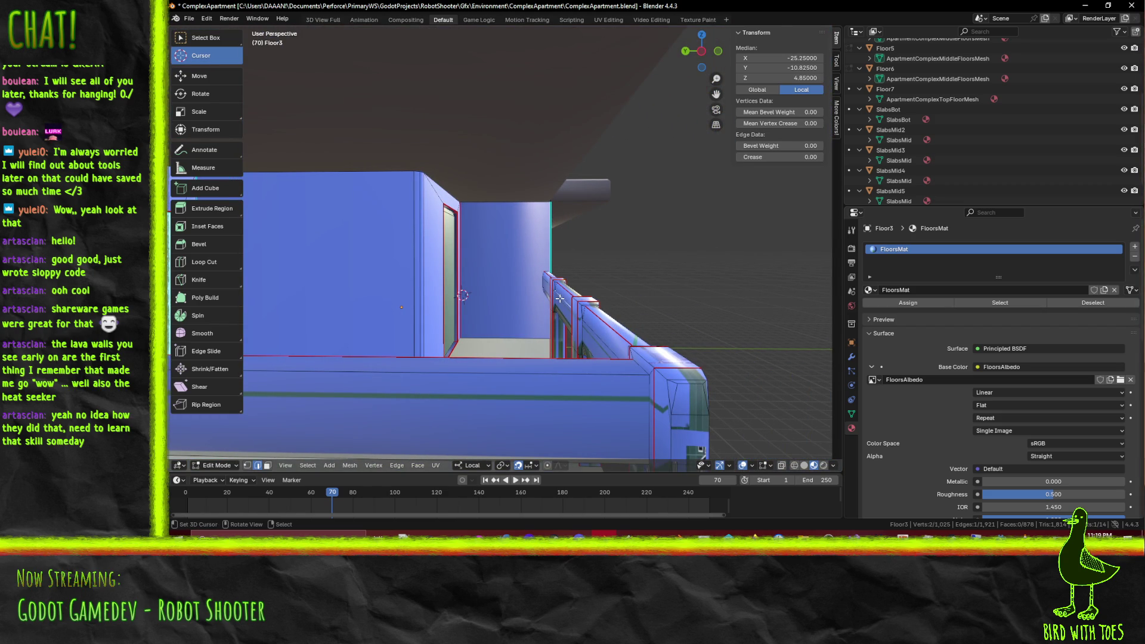
right_click(647, 335)
mouse_move(564, 304)
middle_mouse_down()
mouse_move(595, 304)
mouse_move(641, 273)
mouse_move(671, 288)
mouse_move(574, 291)
middle_mouse_up()
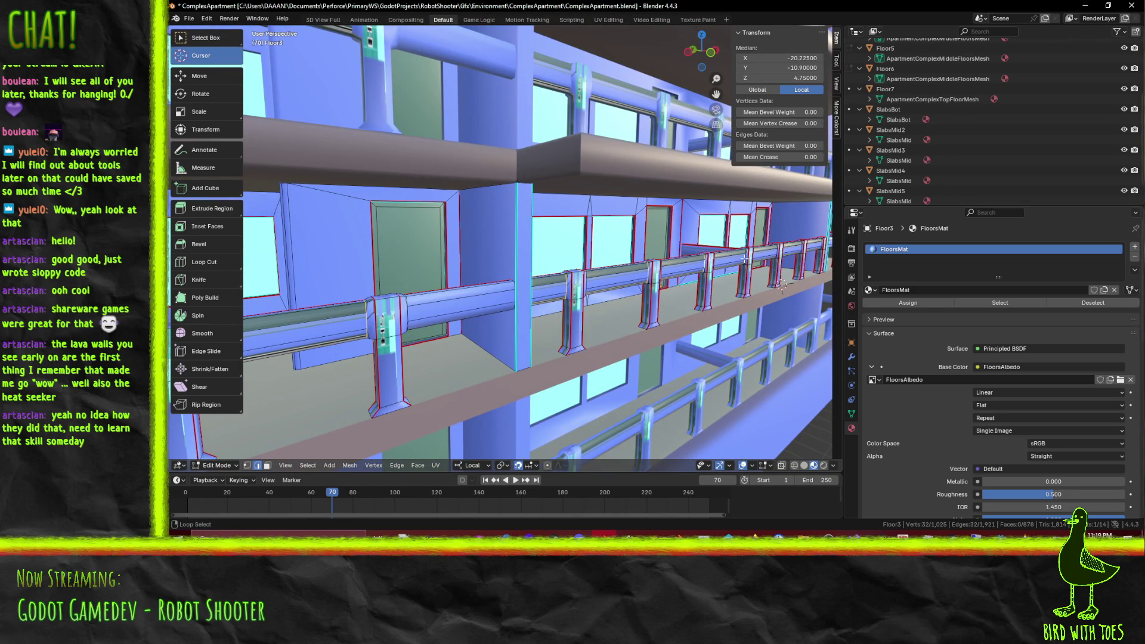
Step: Try selecting edge loops on the rail, then clear the selection
right_click(768, 268)
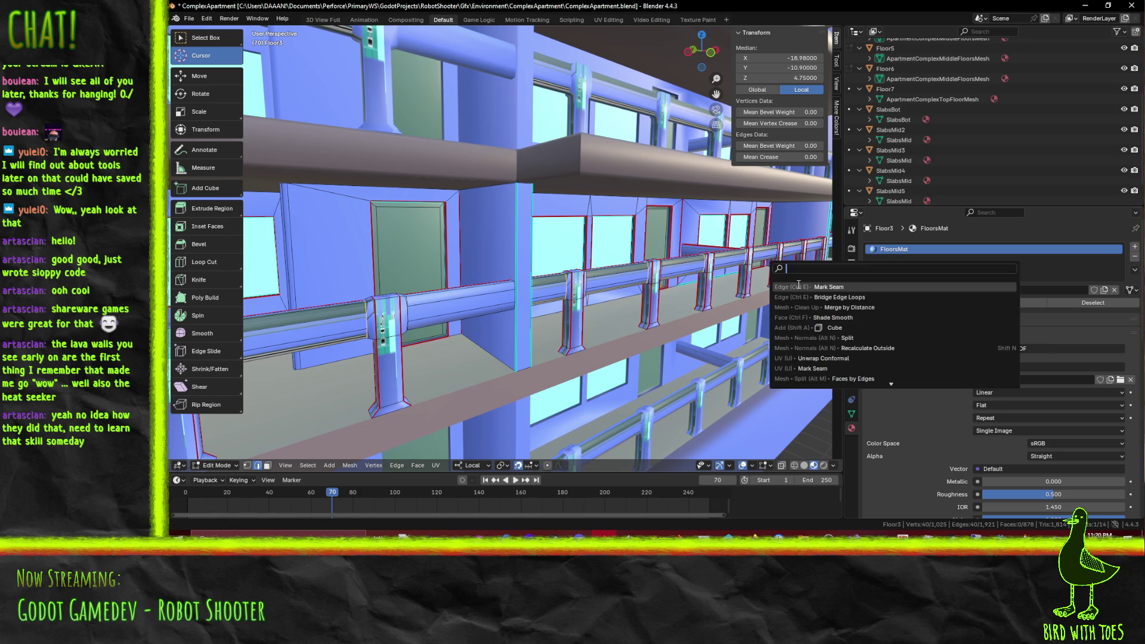
scroll(513, 300, "up", 3)
left_click(482, 332, "alt")
mouse_move(494, 347)
middle_mouse_down()
mouse_move(629, 321)
mouse_move(459, 275)
middle_mouse_up()
right_click(412, 227)
key("Escape")
left_click(484, 223, "alt")
right_click(584, 231)
key("Escape")
key("alt+a")
Step: Select an edge loop around the rail and mark it as a seam
mouse_move(644, 270)
middle_mouse_down()
mouse_move(602, 256)
mouse_move(440, 250)
middle_mouse_up()
left_click(379, 237, "alt")
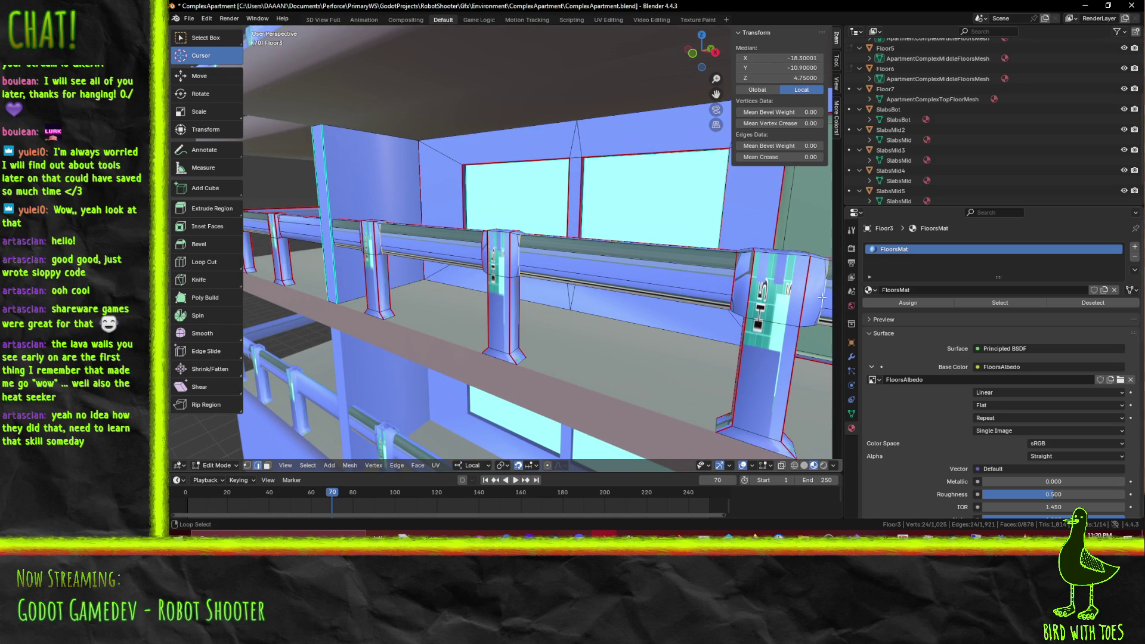
key("F3")
left_click(824, 317)
middle_click_drag(785, 360, 675, 322)
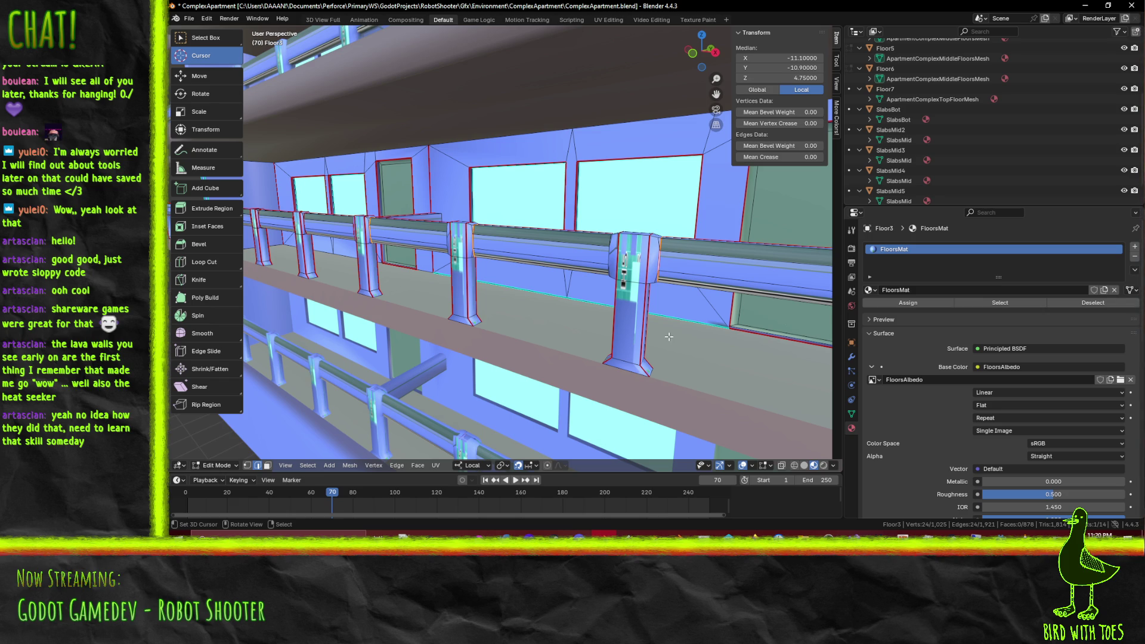
Step: Select the edge loop at the railing's end and mark it as a seam
scroll(670, 337, "up", 6)
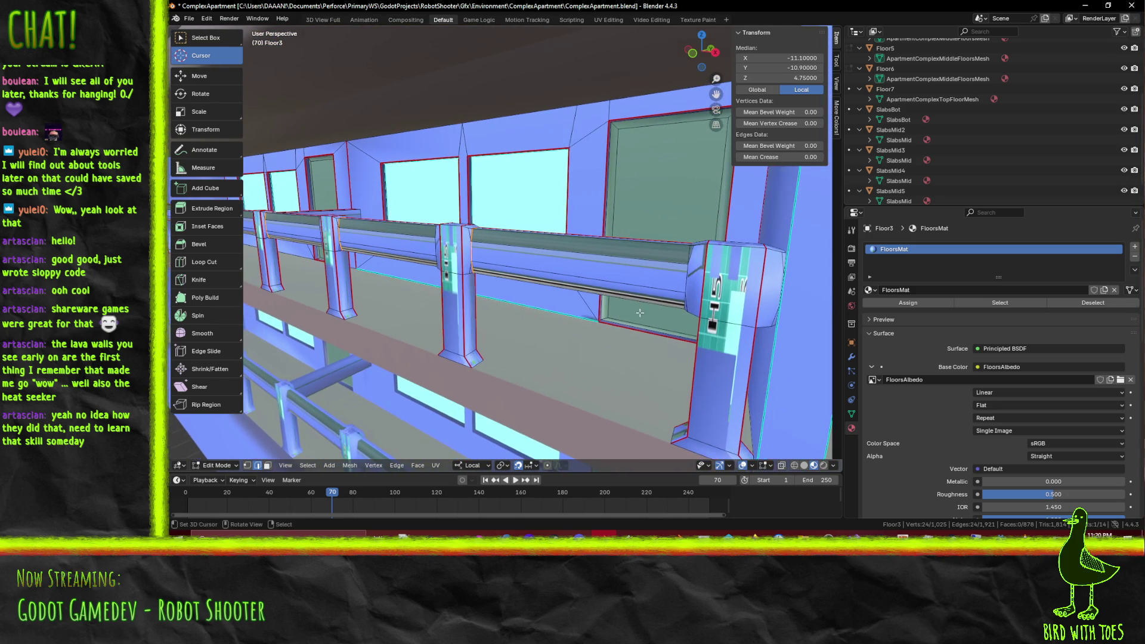
left_click(689, 276, "alt")
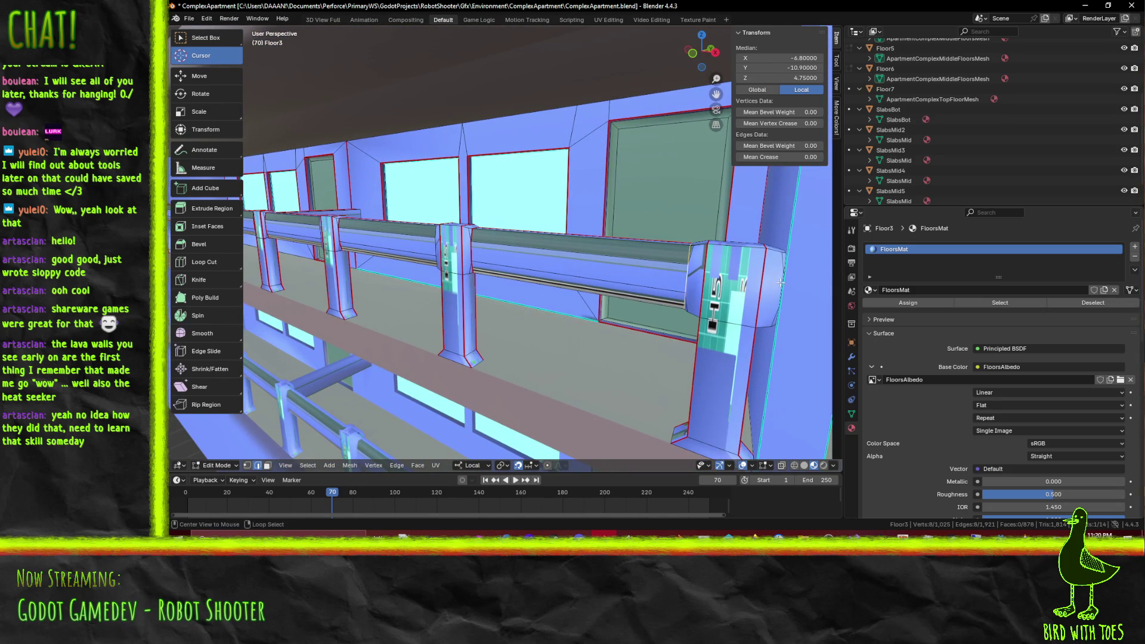
middle_click_drag(784, 254, 764, 241)
key("F3")
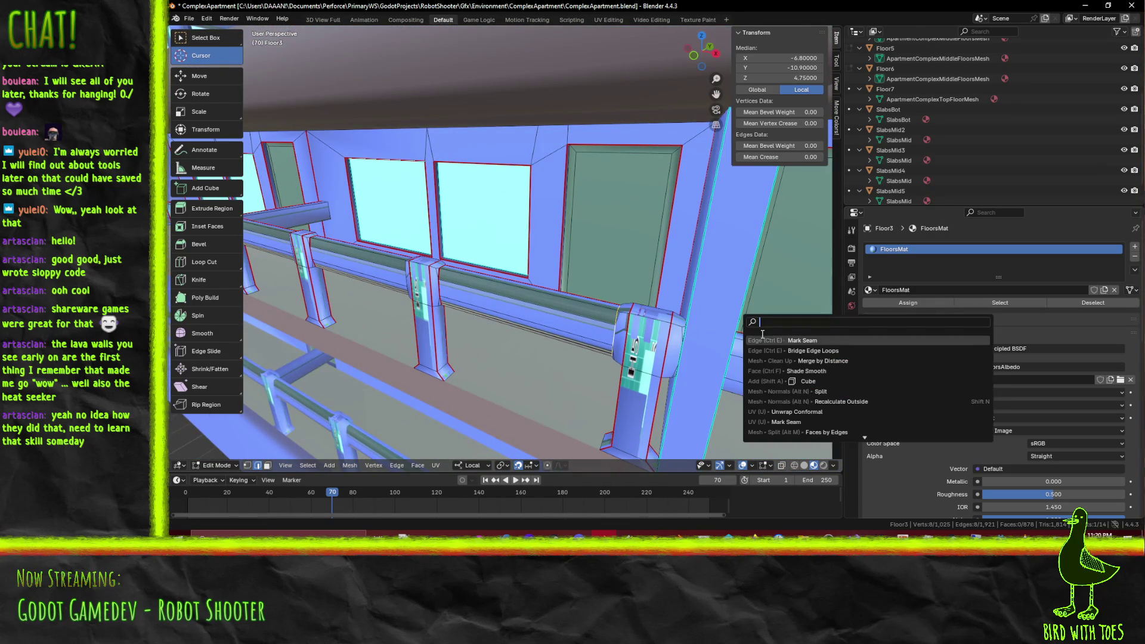
left_click(769, 340)
middle_click_drag(769, 338, 739, 311, "shift")
Step: Select several more edge loops along the railing pipe and post
left_click(707, 265, "alt")
middle_click_drag(712, 275, 717, 279)
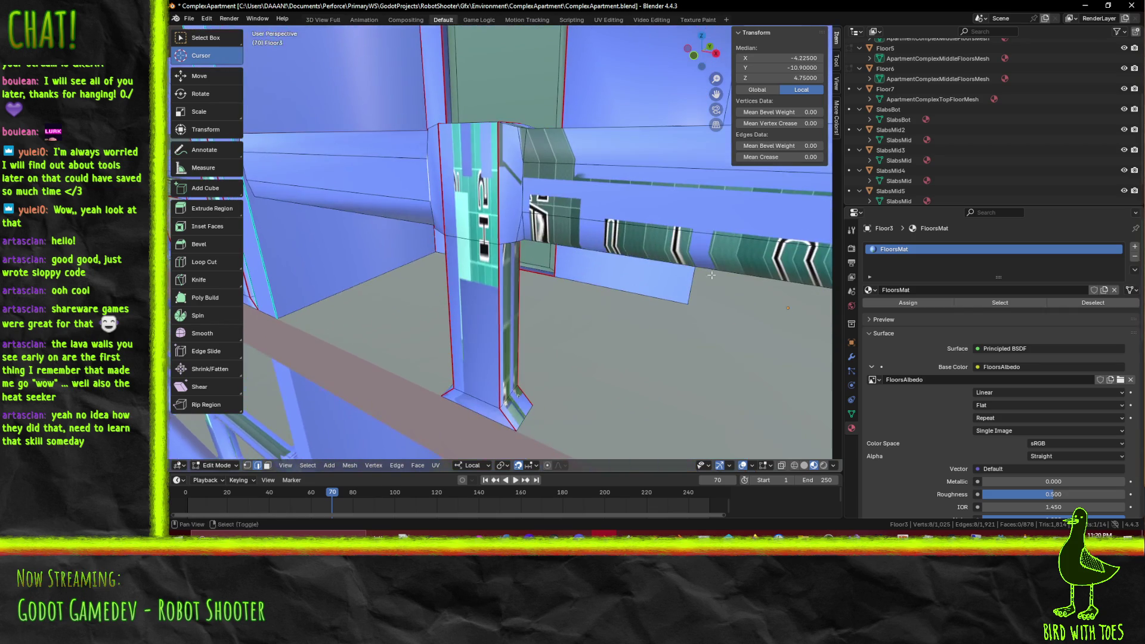
mouse_move(524, 199)
middle_mouse_down()
mouse_move(583, 233)
mouse_move(574, 219)
middle_mouse_up()
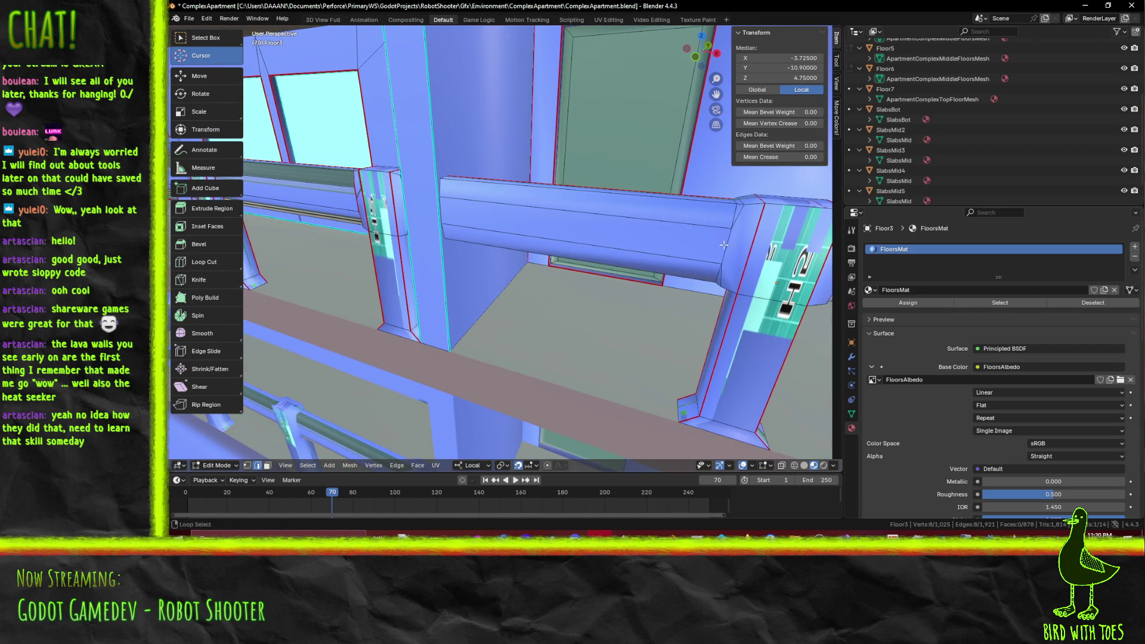
left_click(723, 245, "alt+shift")
scroll(723, 245, "down", 5)
scroll(583, 252, "up", 3)
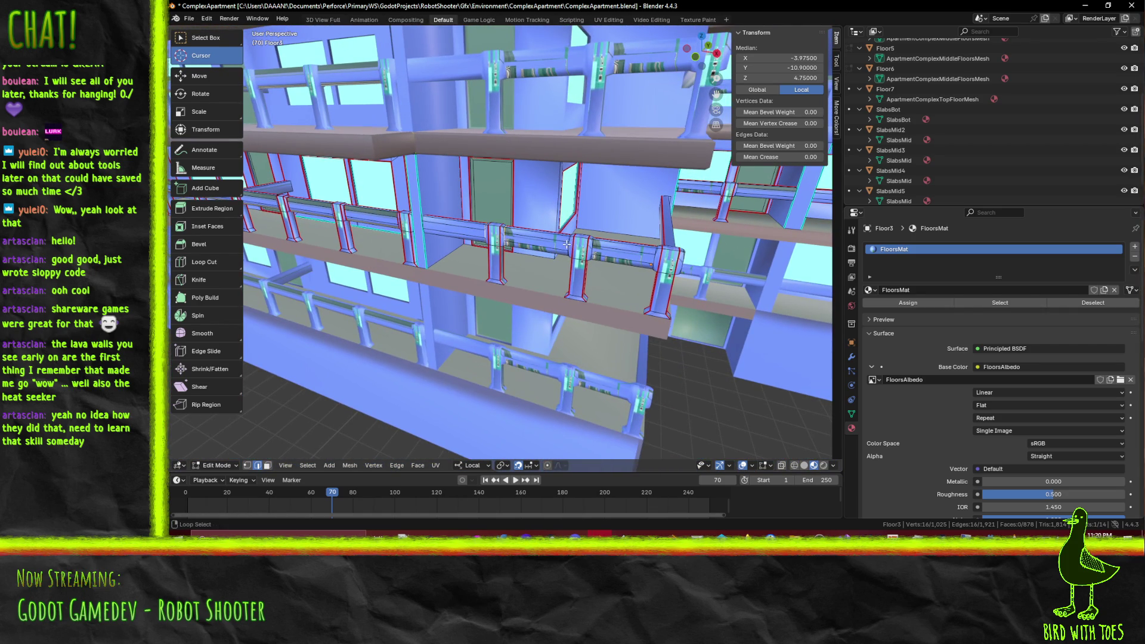
left_click(654, 258, "alt+shift")
mouse_move(654, 258)
middle_mouse_down()
mouse_move(434, 224)
mouse_move(458, 231)
middle_mouse_up()
Step: Undo the last change and frame the selected railing in the view
key("F3")
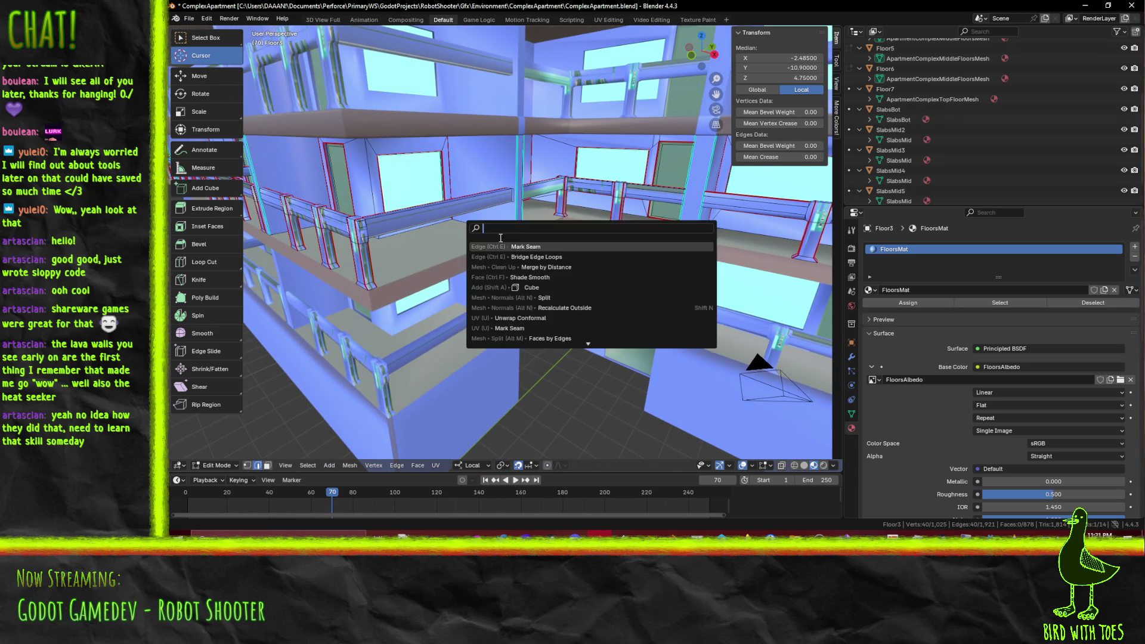
key("Escape")
scroll(515, 241, "up", 8)
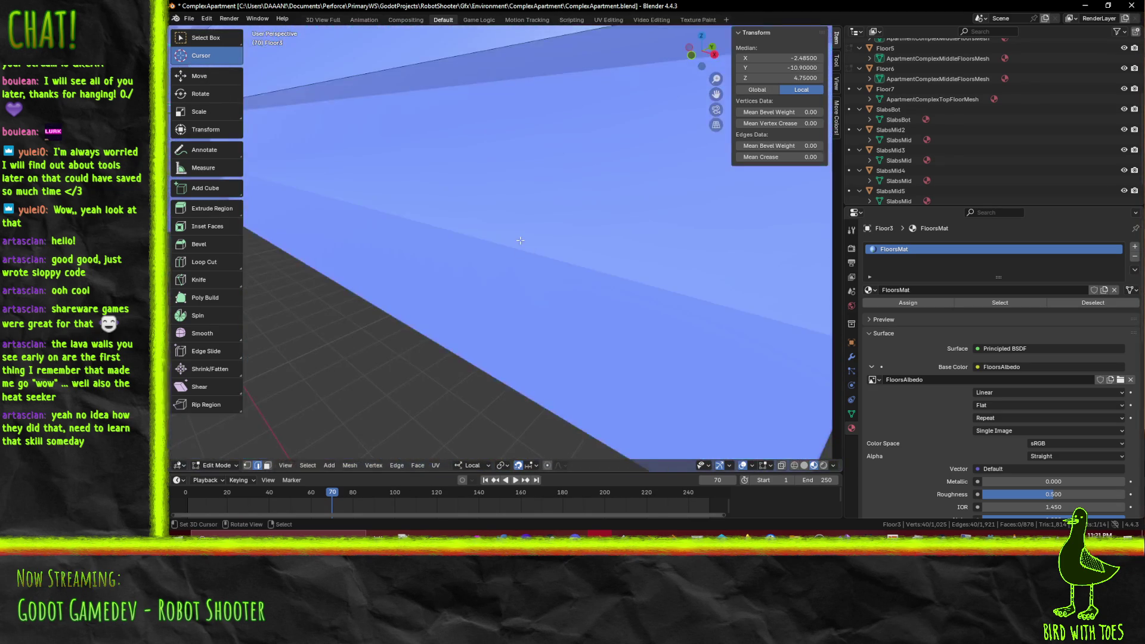
key("ctrl+z")
key("KP_Decimal")
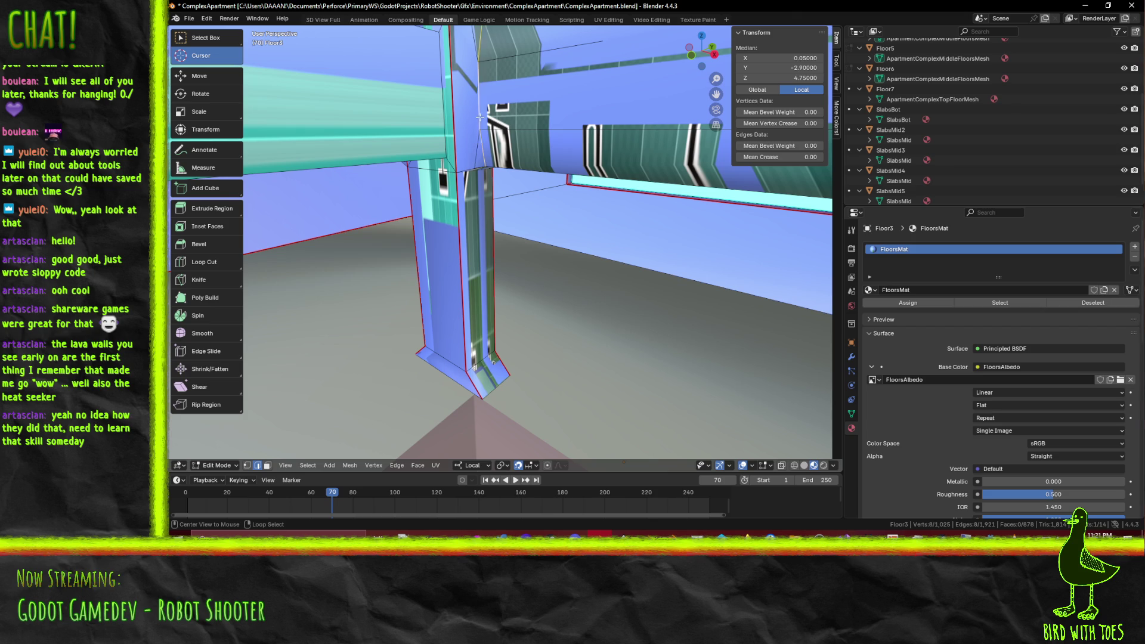
Step: Mark the selected railing loops as seams by rerunning Mark Seam from the command search
scroll(533, 156, "down", 5)
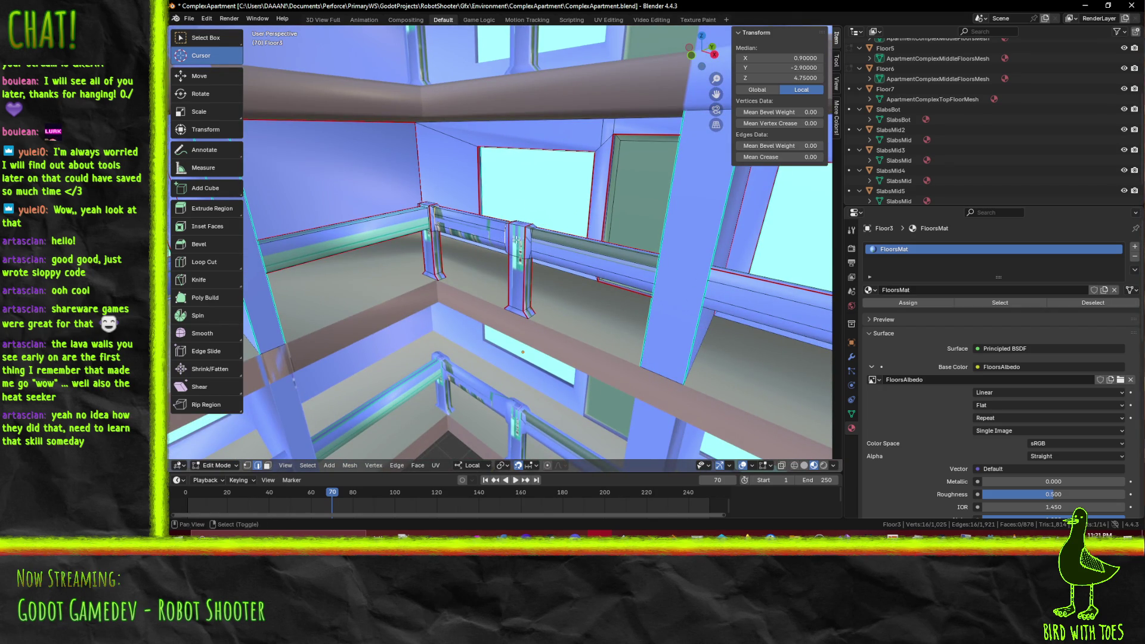
scroll(517, 238, "up", 6)
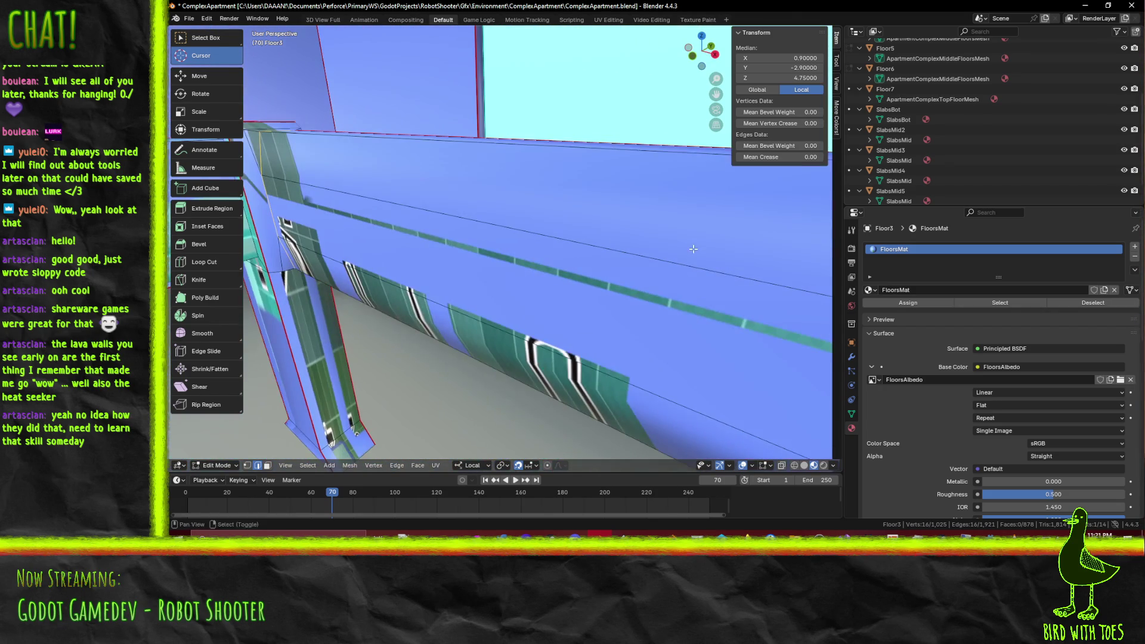
scroll(711, 258, "down", 3)
middle_click_drag(723, 290, 631, 283)
scroll(619, 283, "down", 5)
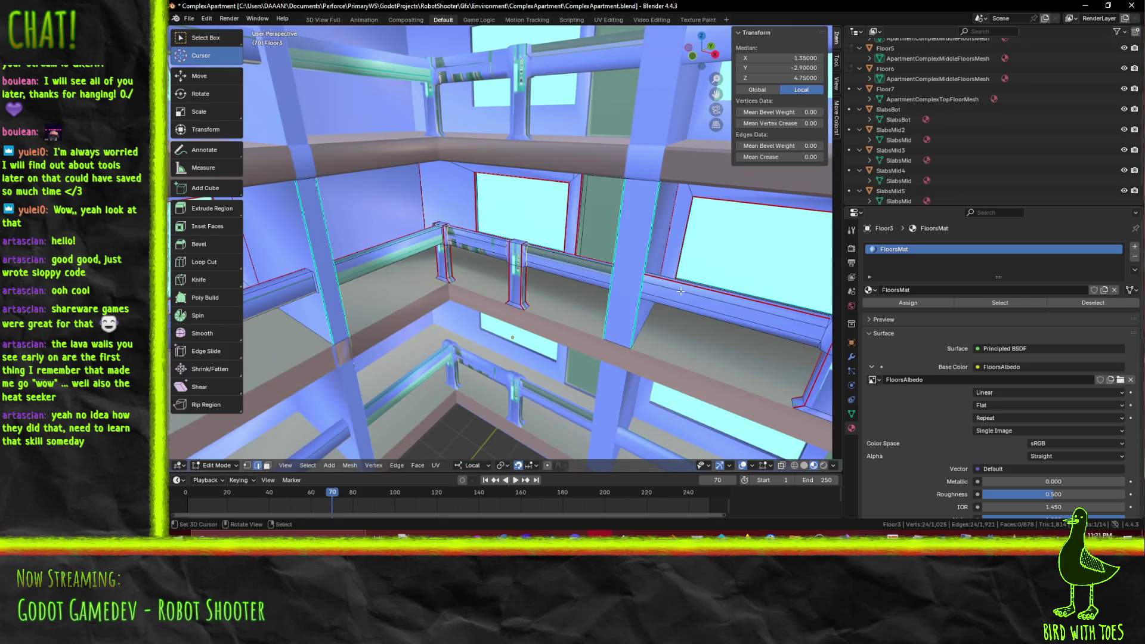
key("F3")
key("Escape")
scroll(707, 297, "up", 5)
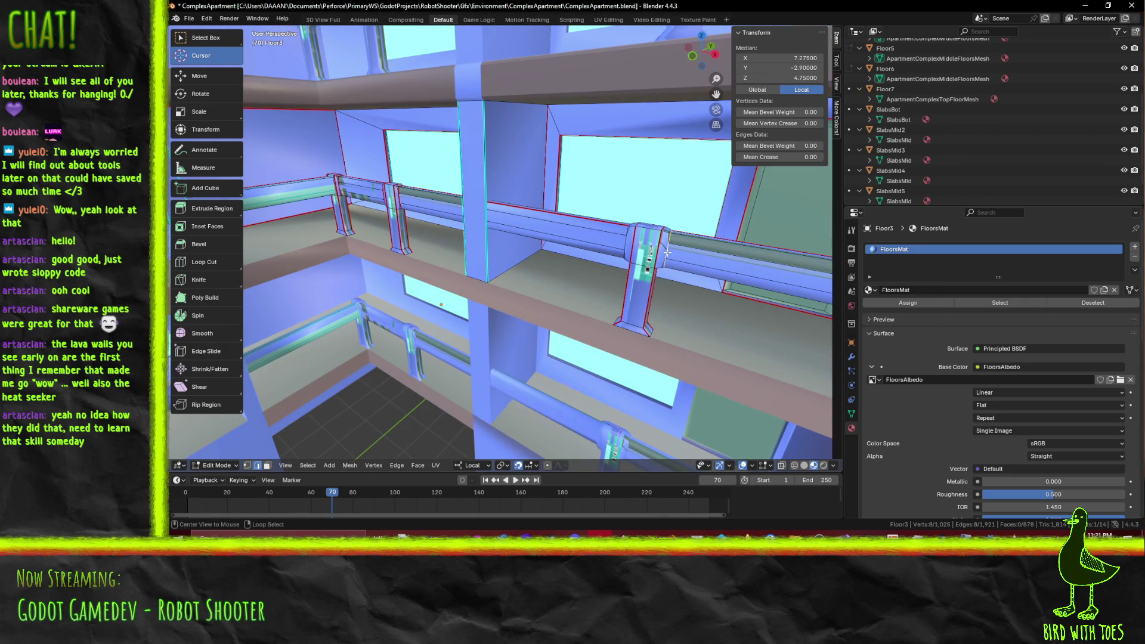
key("F3")
key("Return")
Step: Select another railing edge loop, frame the post, and save the file
mouse_move(675, 261)
middle_mouse_down()
mouse_move(725, 295)
mouse_move(775, 212)
middle_mouse_up()
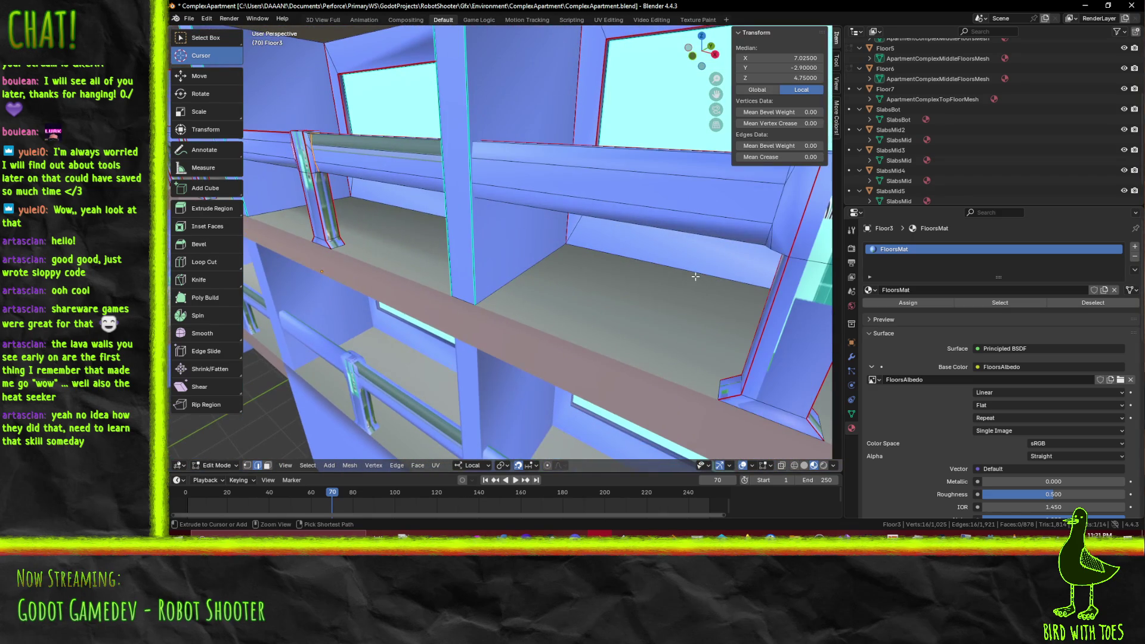
left_click(779, 207, "alt")
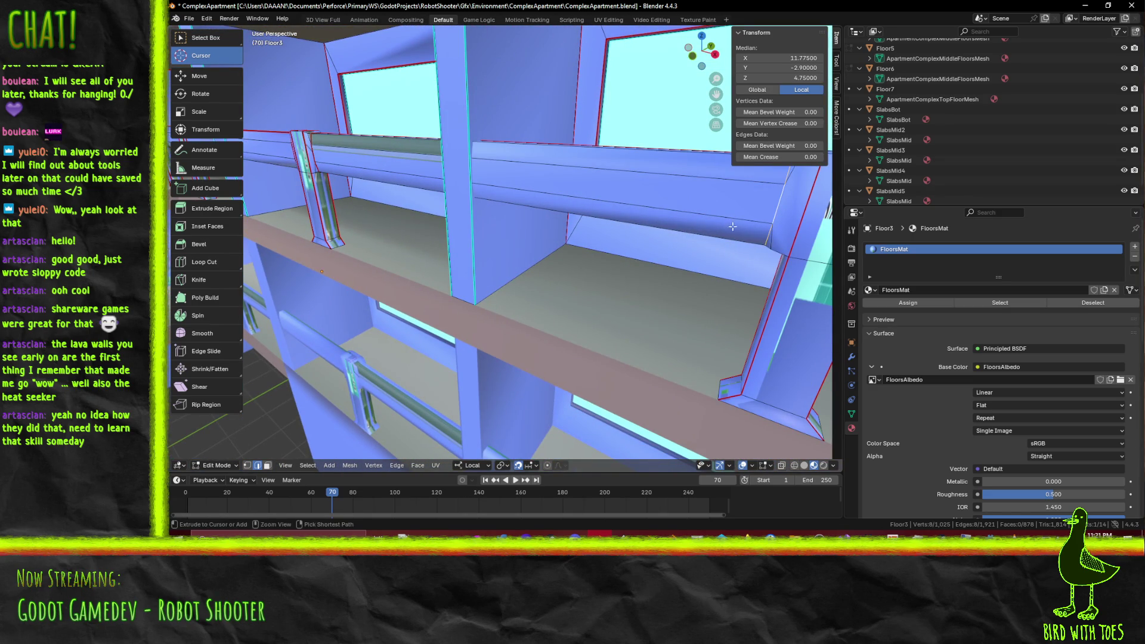
key("KP_Decimal")
right_click(597, 225)
key("Escape")
scroll(657, 256, "down", 5)
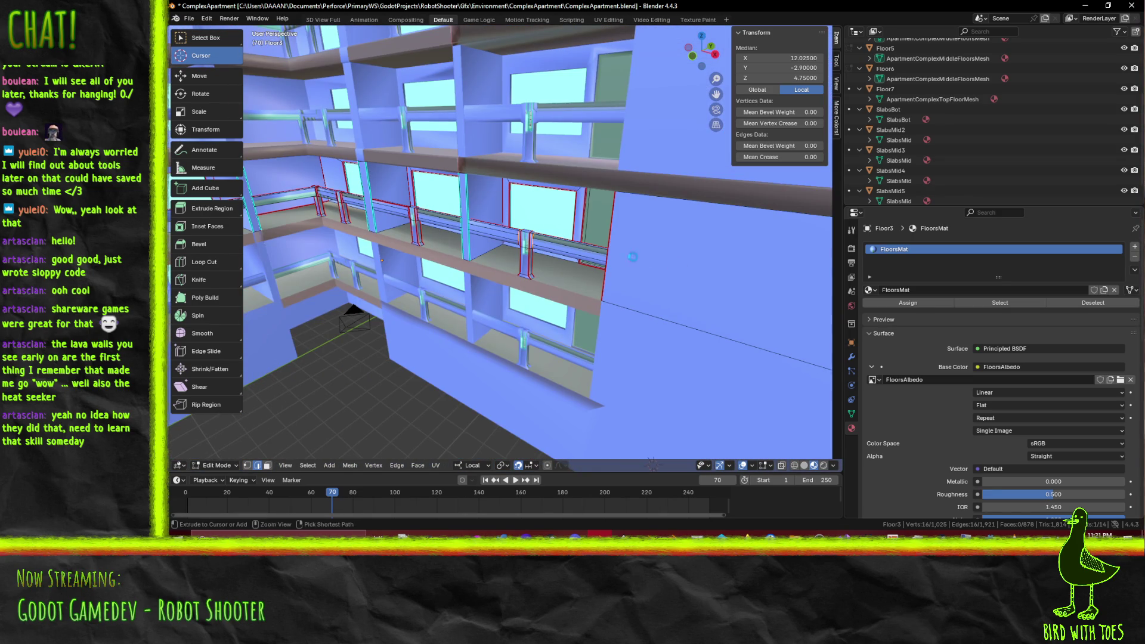
key("ctrl+s")
Step: Select a few more railing edges and move in toward the blue walls
mouse_move(510, 251)
middle_mouse_down()
mouse_move(583, 286)
mouse_move(526, 247)
mouse_move(547, 247)
mouse_move(519, 249)
mouse_move(589, 258)
mouse_move(550, 258)
mouse_move(538, 278)
mouse_move(683, 274)
middle_mouse_up()
left_click(679, 284)
mouse_move(746, 325)
middle_mouse_down()
mouse_move(727, 314)
mouse_move(621, 342)
mouse_move(669, 343)
mouse_move(507, 318)
mouse_move(656, 309)
mouse_move(685, 325)
mouse_move(519, 299)
mouse_move(682, 302)
middle_mouse_up()
key("F3")
key("Escape")
middle_click_drag(618, 327, 636, 314)
Step: Orbit and zoom around the railing junction to inspect the seams
scroll(638, 310, "down", 5)
scroll(646, 304, "up", 5)
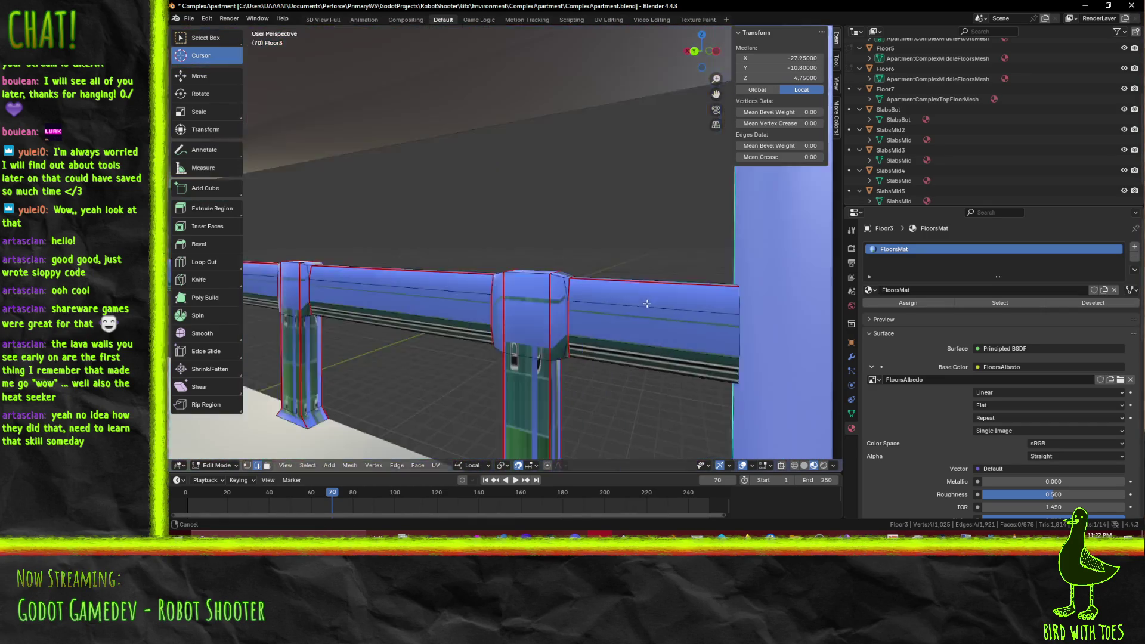
scroll(650, 303, "down", 5)
middle_click_drag(650, 303, 657, 305)
scroll(657, 305, "up", 5)
scroll(656, 305, "down", 5)
scroll(653, 305, "up", 6)
scroll(650, 306, "up", 2)
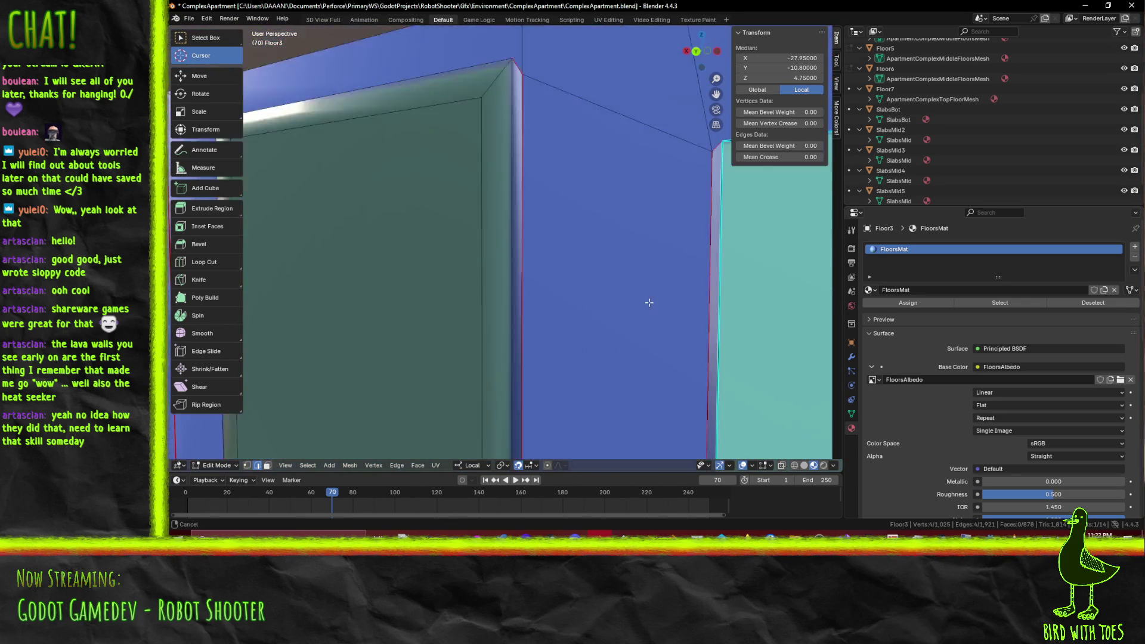
scroll(647, 306, "down", 6)
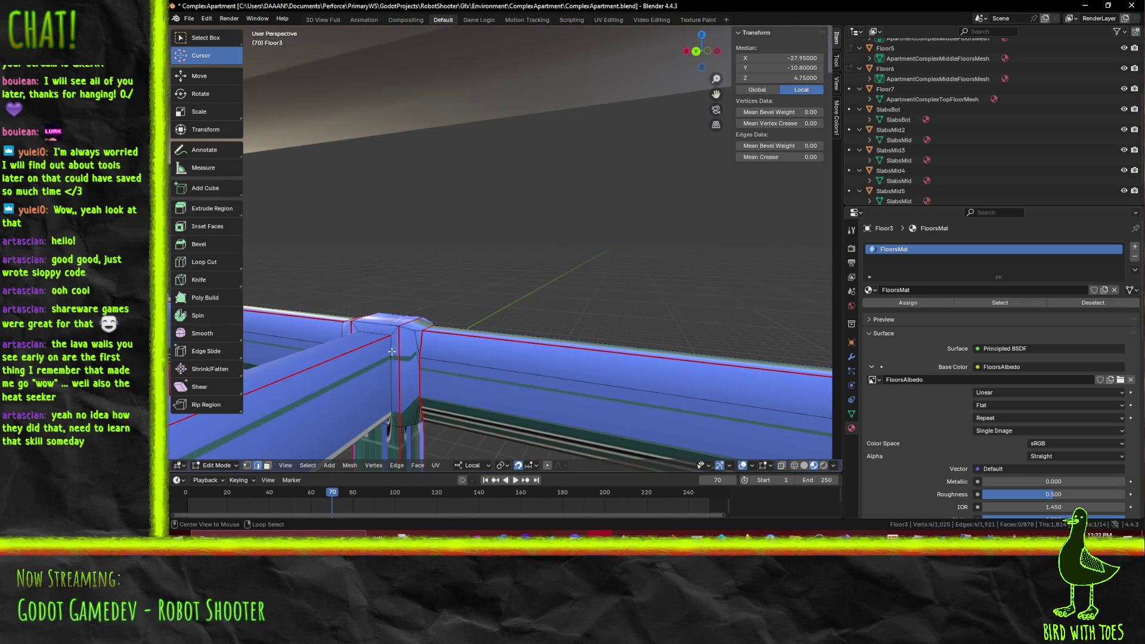
mouse_move(392, 352)
middle_mouse_down()
mouse_move(631, 368)
mouse_move(659, 353)
mouse_move(497, 321)
middle_mouse_up()
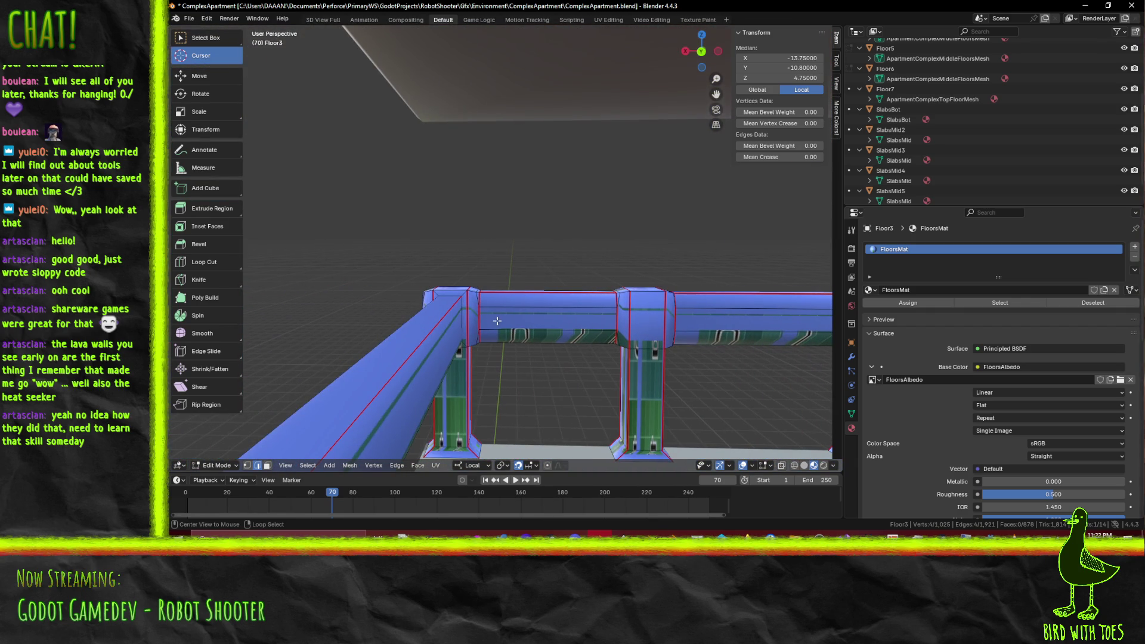
Step: Select an edge loop on the railing beam, then save the apartment file
left_click(461, 313, "alt")
key("F3")
key("Escape")
mouse_move(572, 360)
middle_mouse_down()
mouse_move(608, 368)
mouse_move(606, 353)
mouse_move(650, 364)
mouse_move(733, 345)
mouse_move(712, 273)
mouse_move(744, 259)
mouse_move(731, 286)
mouse_move(589, 275)
mouse_move(629, 306)
mouse_move(551, 327)
mouse_move(596, 324)
middle_mouse_up()
scroll(632, 352, "down", 10)
scroll(624, 361, "up", 12)
scroll(615, 372, "down", 10)
scroll(690, 352, "up", 4)
key("ctrl+s")
Step: Inspect another railing edge up close and save ComplexApartment once more
scroll(729, 340, "down", 5)
scroll(725, 335, "up", 8)
left_click(712, 272)
scroll(712, 272, "up", 5)
scroll(715, 268, "down", 5)
key("F3")
key("Escape")
scroll(732, 286, "down", 5)
scroll(731, 286, "up", 2)
scroll(590, 275, "up", 2)
scroll(595, 275, "down", 3)
key("ctrl+s")
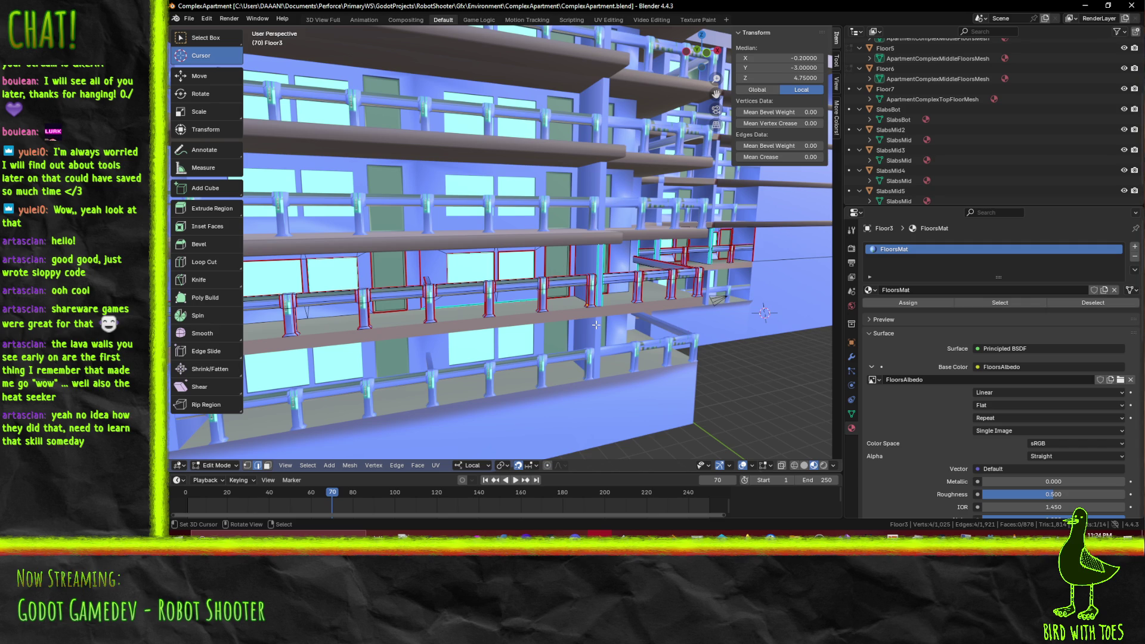
mouse_move(341, 293)
middle_mouse_down()
mouse_move(498, 282)
mouse_move(621, 320)
mouse_move(636, 306)
mouse_move(653, 315)
mouse_move(687, 304)
middle_mouse_up()
Step: Switch the viewport shading to Wireframe from the Z pie menu
key("z")
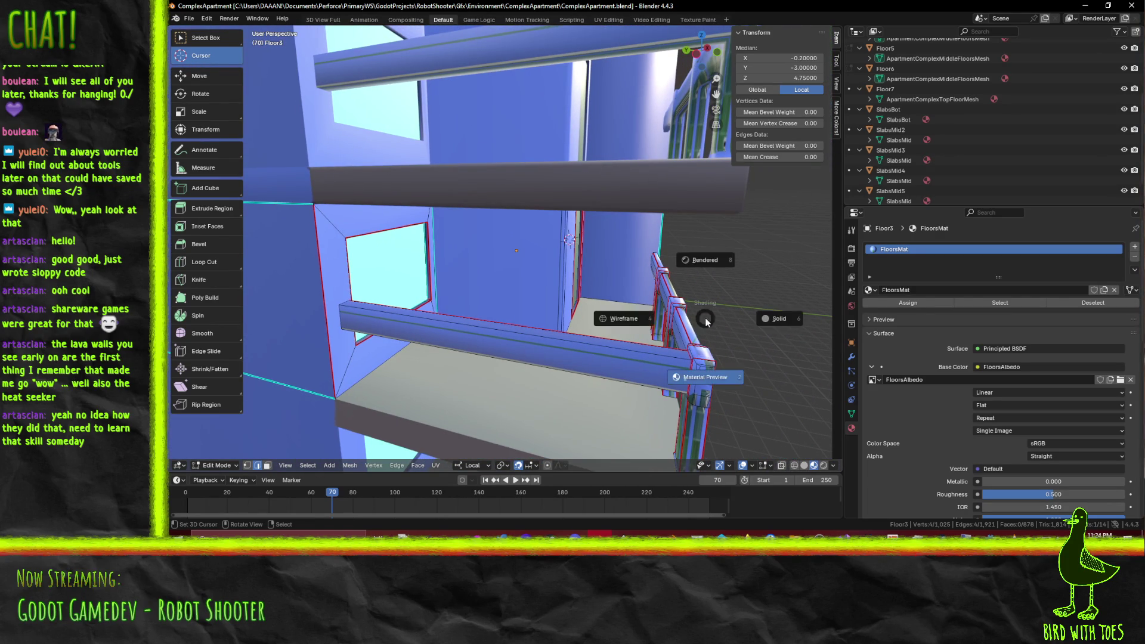
left_click(630, 318)
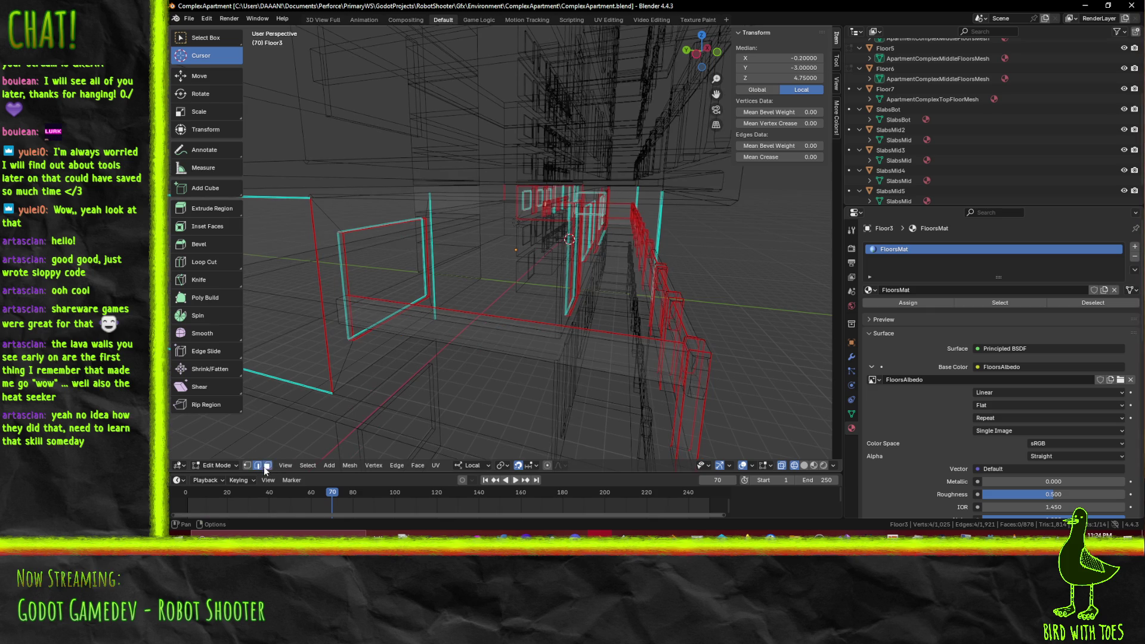
Step: Clear the selection and box-select the railing end and its adjacent railing vertices
left_click(716, 293)
mouse_move(717, 294)
middle_mouse_down()
mouse_move(739, 286)
mouse_move(673, 297)
middle_mouse_up()
key("b")
left_click_drag(538, 201, 583, 285)
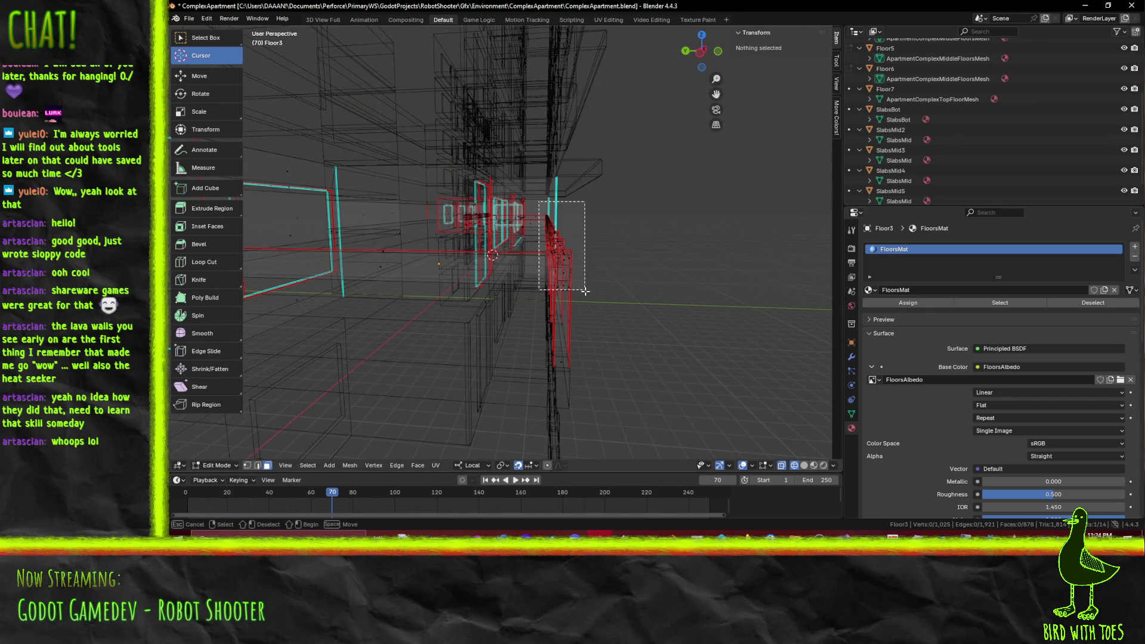
left_click_drag(590, 344, 590, 344)
mouse_move(590, 344)
middle_mouse_down()
mouse_move(535, 335)
mouse_move(621, 326)
mouse_move(525, 284)
middle_mouse_up()
key("b")
left_click_drag(511, 277, 518, 332)
mouse_move(517, 332)
middle_mouse_down()
mouse_move(524, 299)
mouse_move(504, 278)
mouse_move(524, 262)
middle_mouse_up()
key("b")
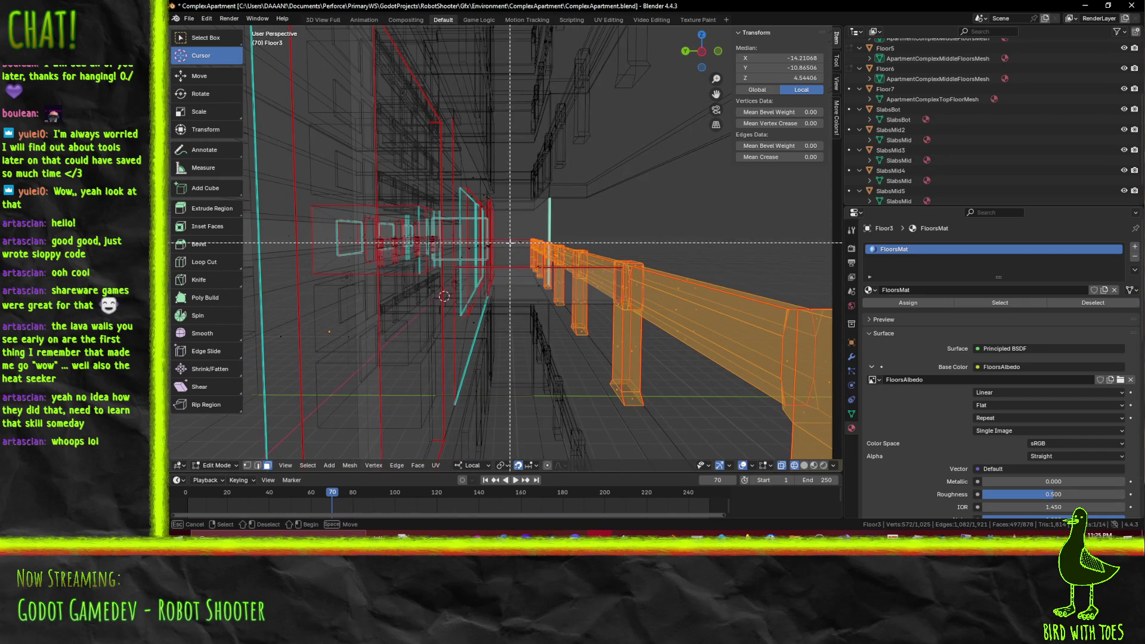
left_click_drag(525, 247, 546, 300)
mouse_move(546, 300)
middle_mouse_down()
mouse_move(528, 280)
mouse_move(332, 285)
middle_mouse_up()
Step: Box-select the long railing beam, the first two railing posts and their tops
middle_click_drag(393, 295, 613, 283)
key("b")
left_click_drag(613, 283, 631, 313)
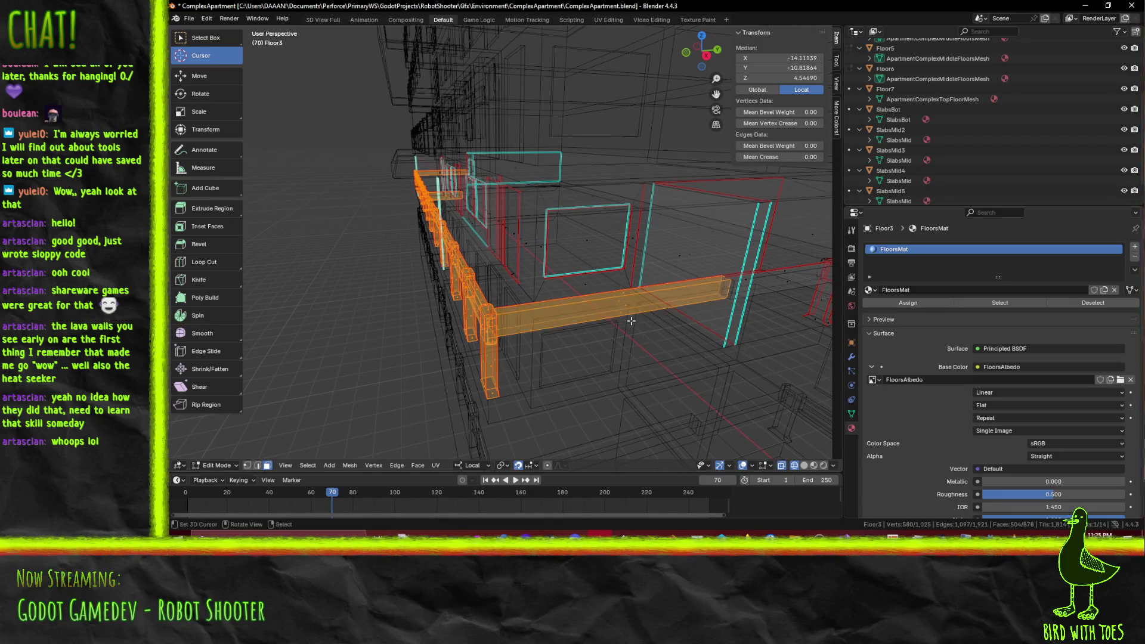
mouse_move(631, 314)
middle_mouse_down()
mouse_move(507, 316)
mouse_move(533, 292)
middle_mouse_up()
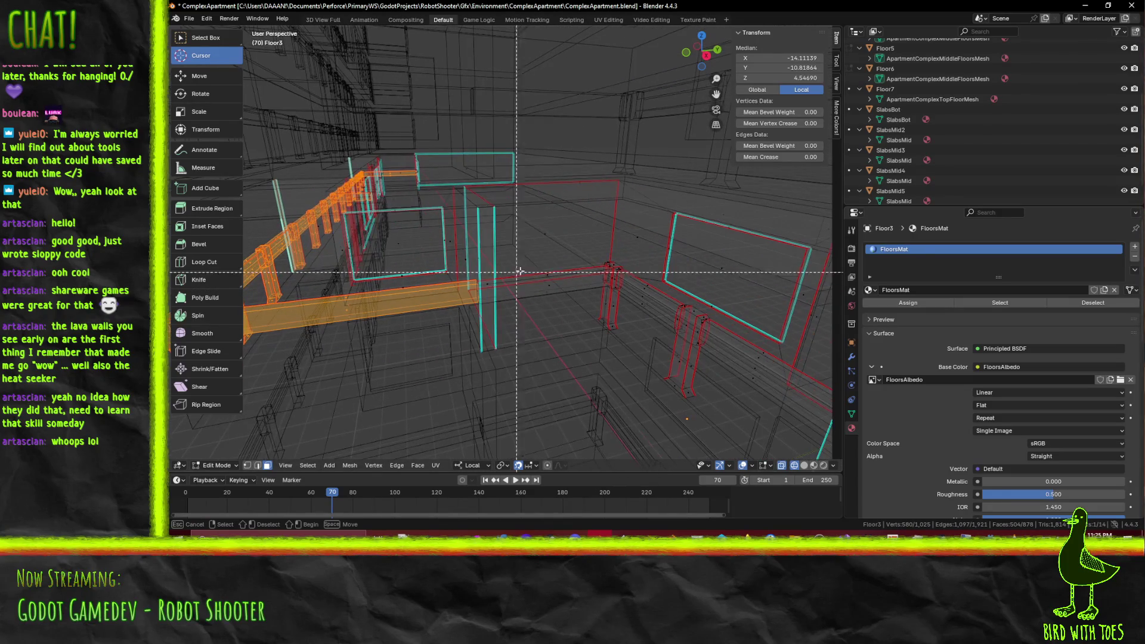
left_click_drag(560, 299, 559, 299)
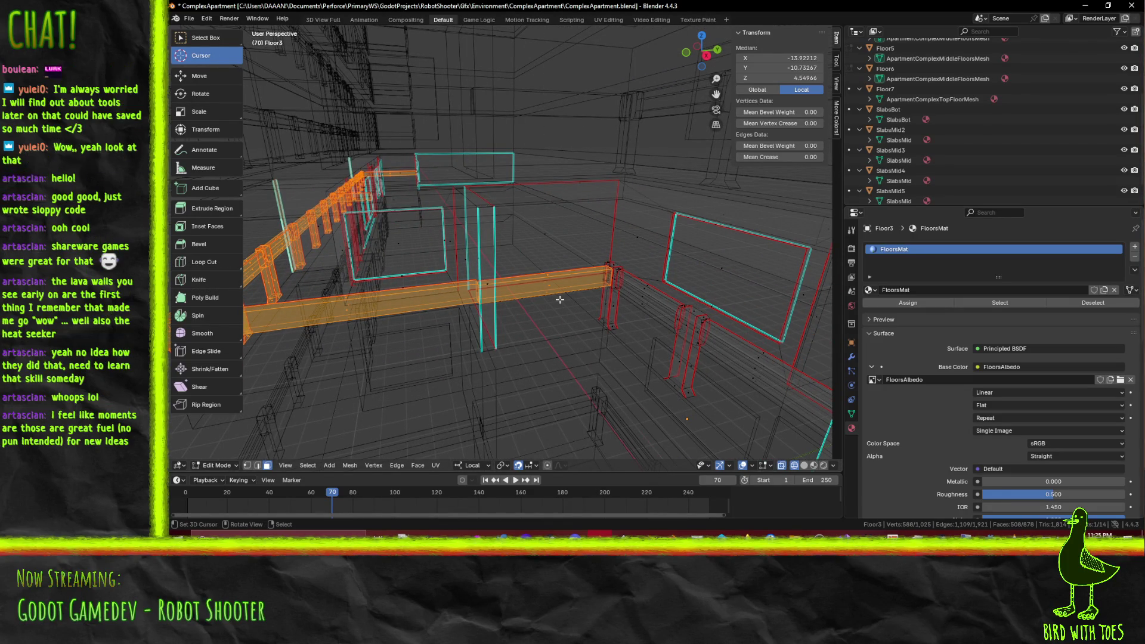
middle_click_drag(597, 309, 616, 303)
key("b")
left_click_drag(631, 345, 631, 345)
middle_click_drag(631, 345, 591, 282)
key("b")
left_click_drag(591, 282, 615, 327)
middle_click_drag(615, 327, 583, 279)
key("b")
left_click_drag(584, 278, 595, 310)
left_click_drag(597, 380, 587, 358)
key("b")
key("b")
left_click_drag(590, 277, 613, 328)
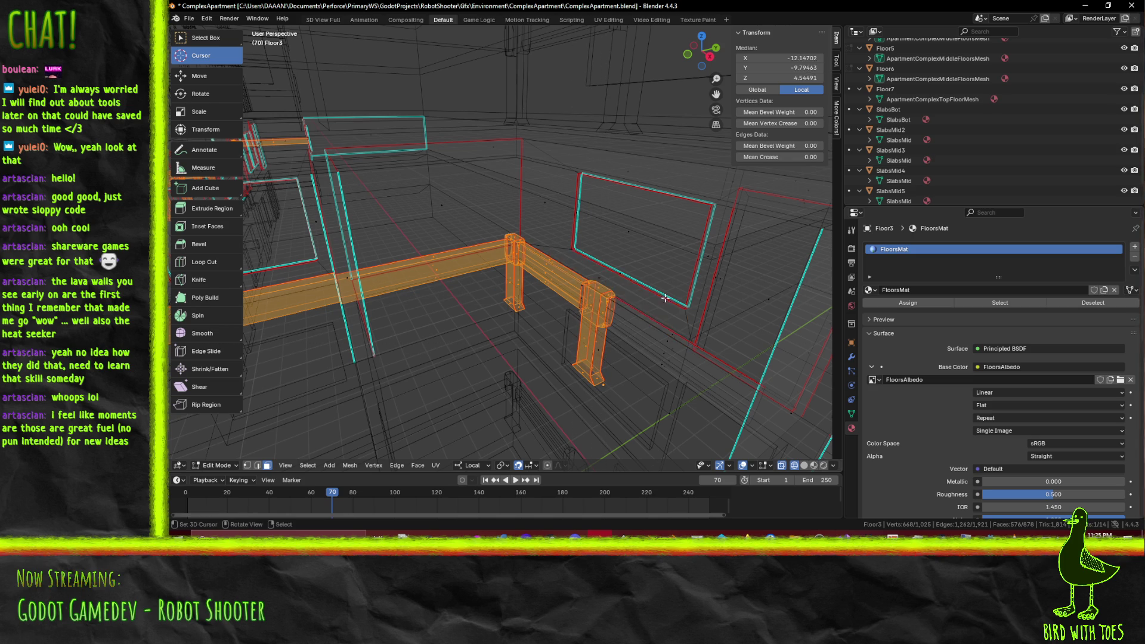
Step: Add the connected beam segments, the beam end and its vertical leg to the selection
mouse_move(605, 281)
middle_mouse_down()
mouse_move(628, 327)
mouse_move(639, 323)
middle_mouse_up()
key("l")
mouse_move(680, 356)
middle_mouse_down()
mouse_move(601, 304)
mouse_move(572, 301)
middle_mouse_up()
key("l")
key("b")
left_click_drag(538, 244, 562, 283)
left_click_drag(584, 382, 580, 380)
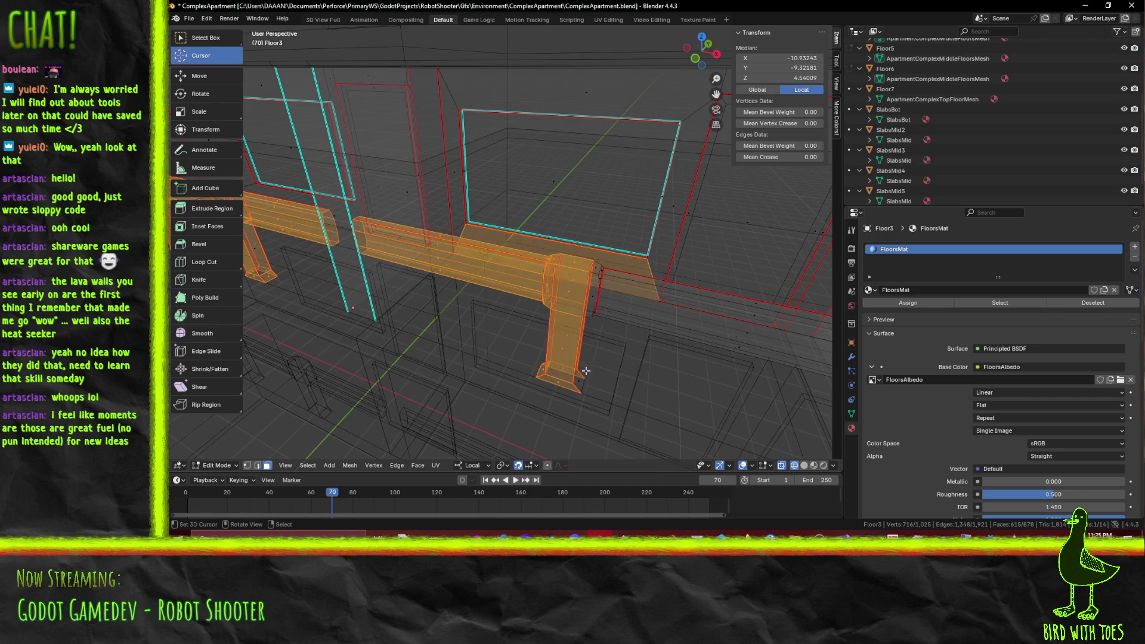
middle_click_drag(594, 346, 571, 327)
Step: Box-select the next railing section's vertical posts, end cap, post bottom and last pieces
middle_click_drag(545, 287, 466, 279, "shift")
key("b")
left_click_drag(500, 391, 499, 391)
middle_click_drag(499, 390, 573, 290)
key("b")
left_click_drag(573, 292, 586, 377)
middle_click_drag(665, 396, 544, 357)
key("b")
left_click_drag(457, 251, 514, 379)
middle_click_drag(514, 379, 529, 336)
key("b")
mouse_move(458, 258)
left_mouse_down()
mouse_move(512, 322)
mouse_move(524, 373)
left_mouse_up()
key("b")
mouse_move(537, 270)
left_mouse_down()
mouse_move(510, 325)
mouse_move(530, 385)
left_mouse_up()
key("b")
middle_click_drag(531, 385, 555, 281)
key("b")
left_click_drag(556, 275, 577, 360)
scroll(548, 306, "down", 5)
mouse_move(548, 306)
middle_mouse_down()
mouse_move(542, 260)
mouse_move(455, 263)
middle_mouse_up()
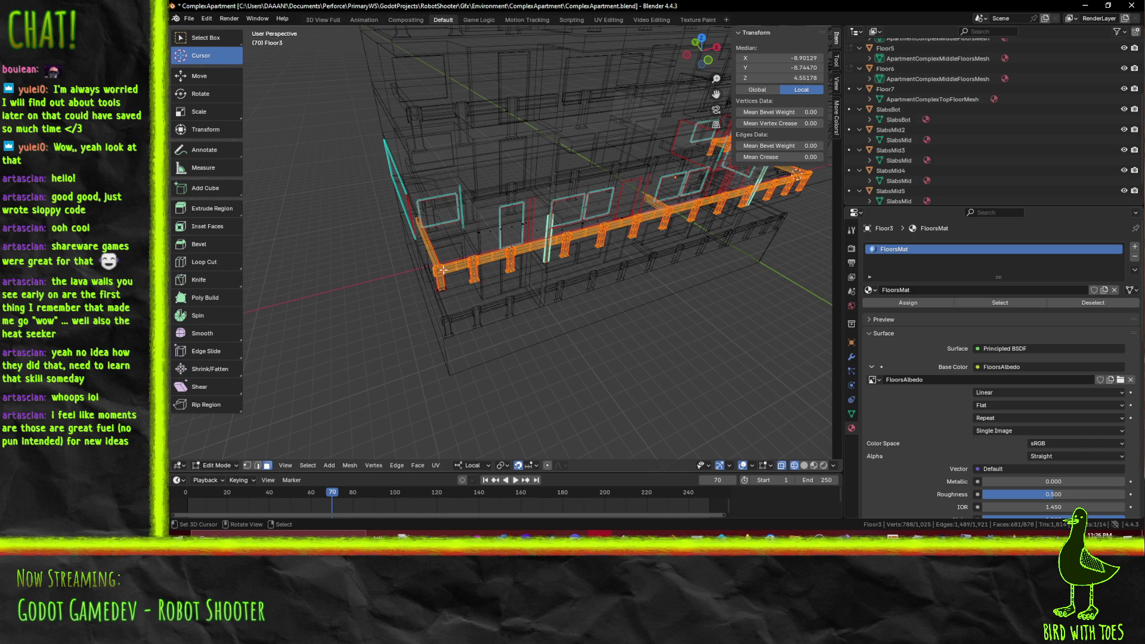
Step: Drop the tall vertical plank from the railing selection and add the post bottom faces
scroll(657, 272, "up", 8)
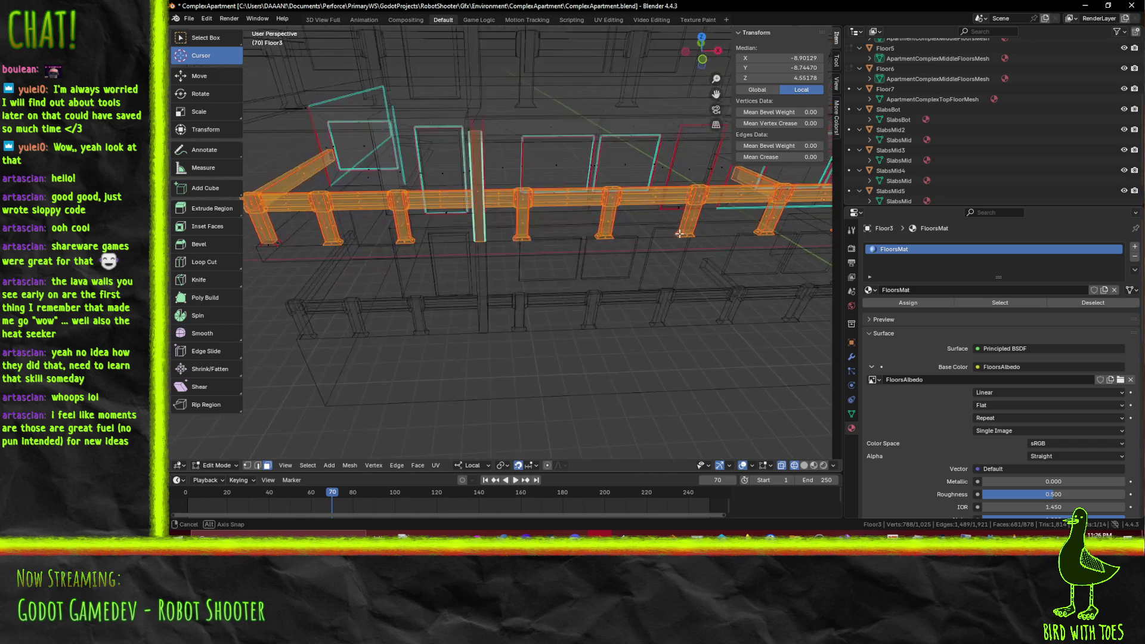
middle_click_drag(651, 228, 600, 221, "shift")
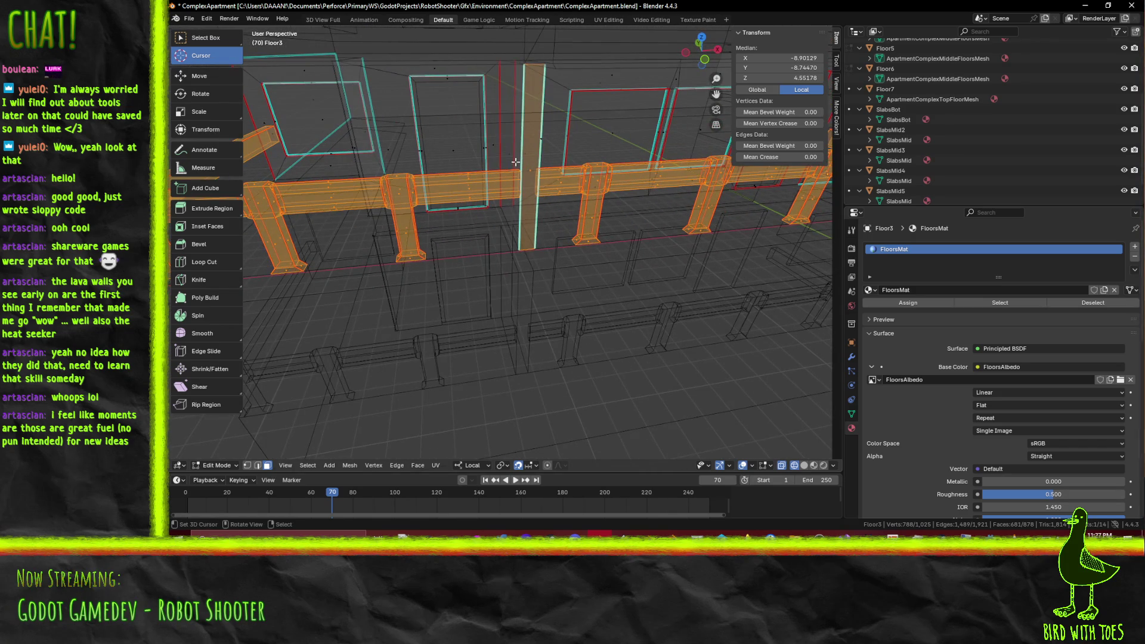
left_click(544, 201, "shift")
middle_click_drag(695, 222, 393, 252)
left_click(497, 171, "shift")
mouse_move(497, 171)
middle_mouse_down()
mouse_move(412, 237)
mouse_move(316, 251)
mouse_move(356, 241)
mouse_move(484, 272)
mouse_move(533, 268)
middle_mouse_up()
scroll(357, 242, "up", 5)
scroll(528, 267, "up", 4)
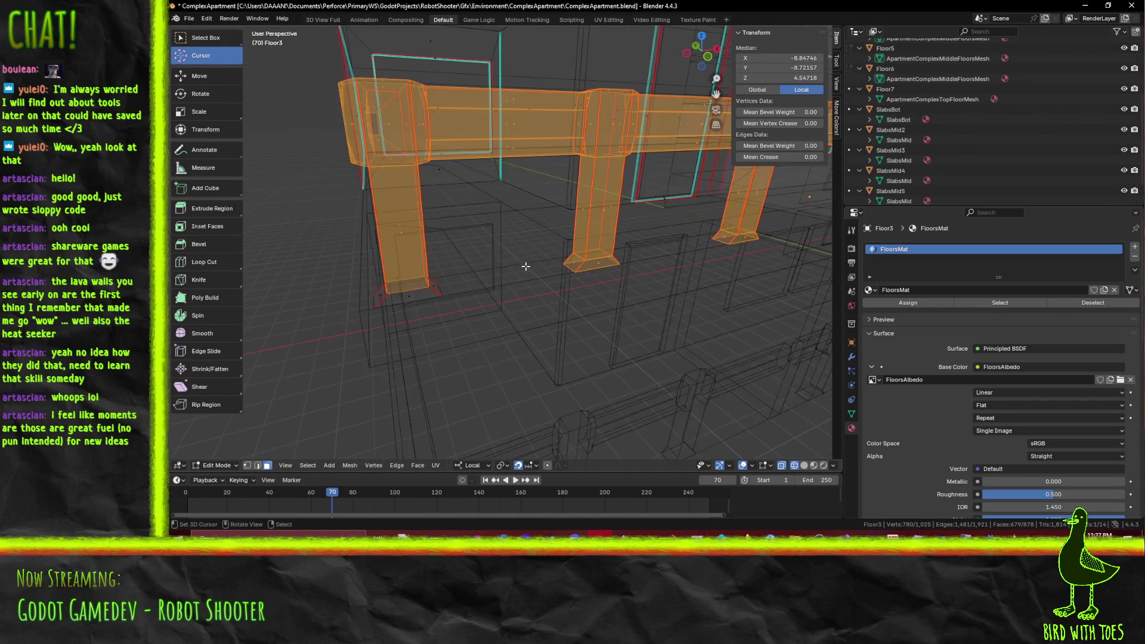
left_click(412, 296, "shift")
left_click(420, 292, "shift")
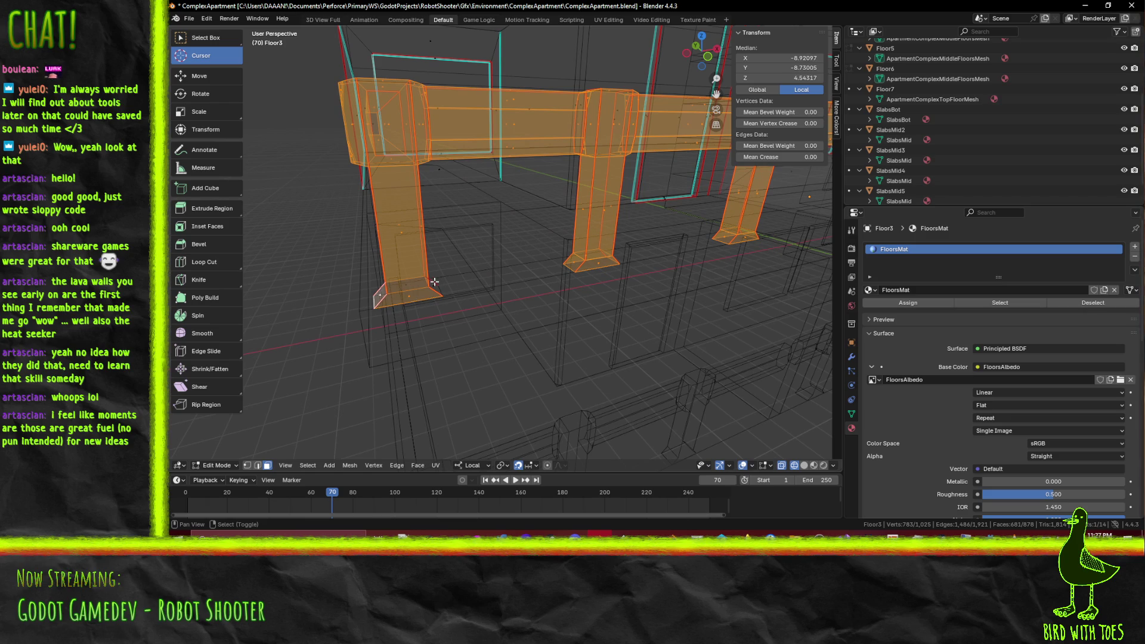
left_click(431, 284, "shift")
scroll(453, 284, "down", 5)
mouse_move(525, 280)
middle_mouse_down()
mouse_move(626, 273)
mouse_move(605, 281)
mouse_move(440, 246)
mouse_move(490, 260)
middle_mouse_up()
scroll(440, 247, "up", 3)
Step: Save ComplexApartment.blend and switch to the UV Editing workspace
key("ctrl+s")
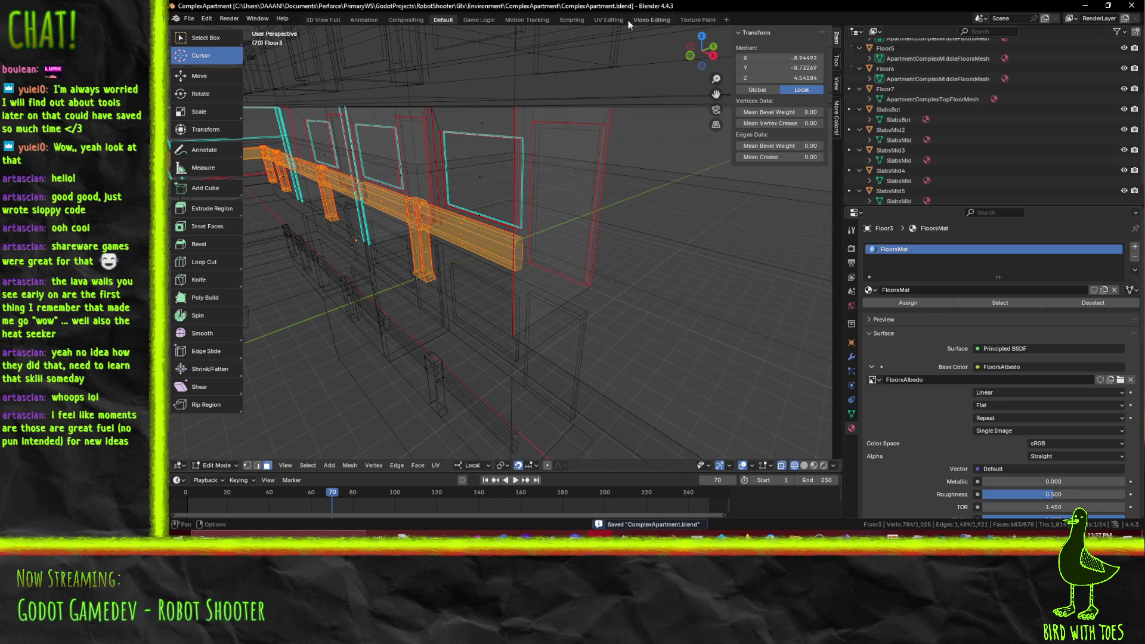
key("ctrl+Page_Up")
mouse_move(297, 210)
middle_mouse_down()
mouse_move(309, 178)
mouse_move(319, 203)
middle_mouse_up()
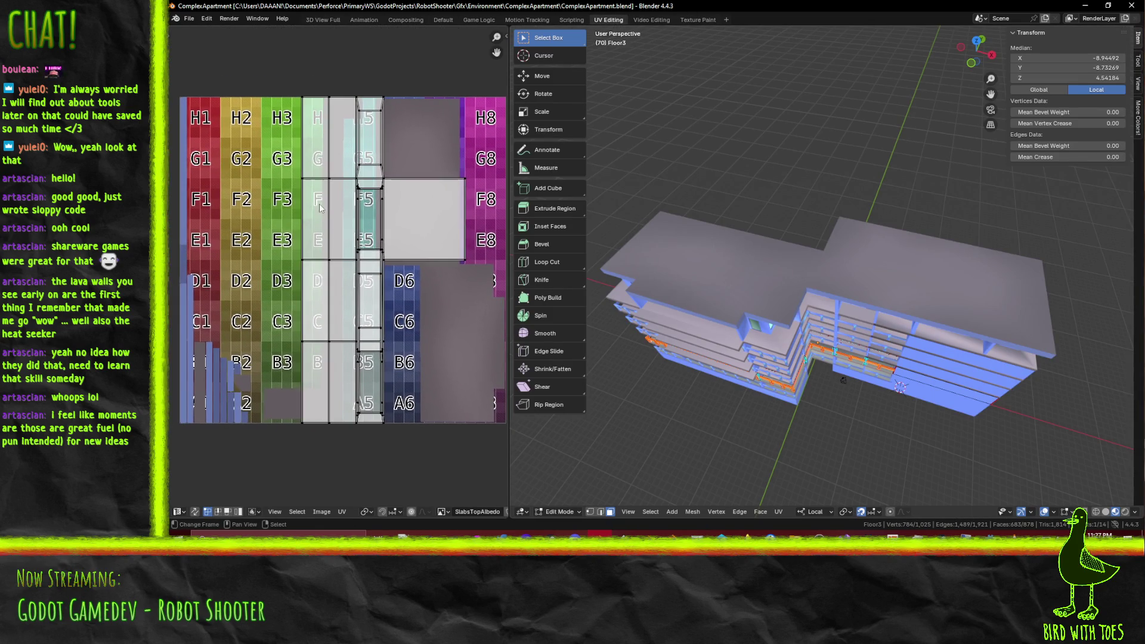
Step: Pick FloorsAlbedo from the UV editor's image list, replacing SlabsTopAlbedo
left_click(444, 512)
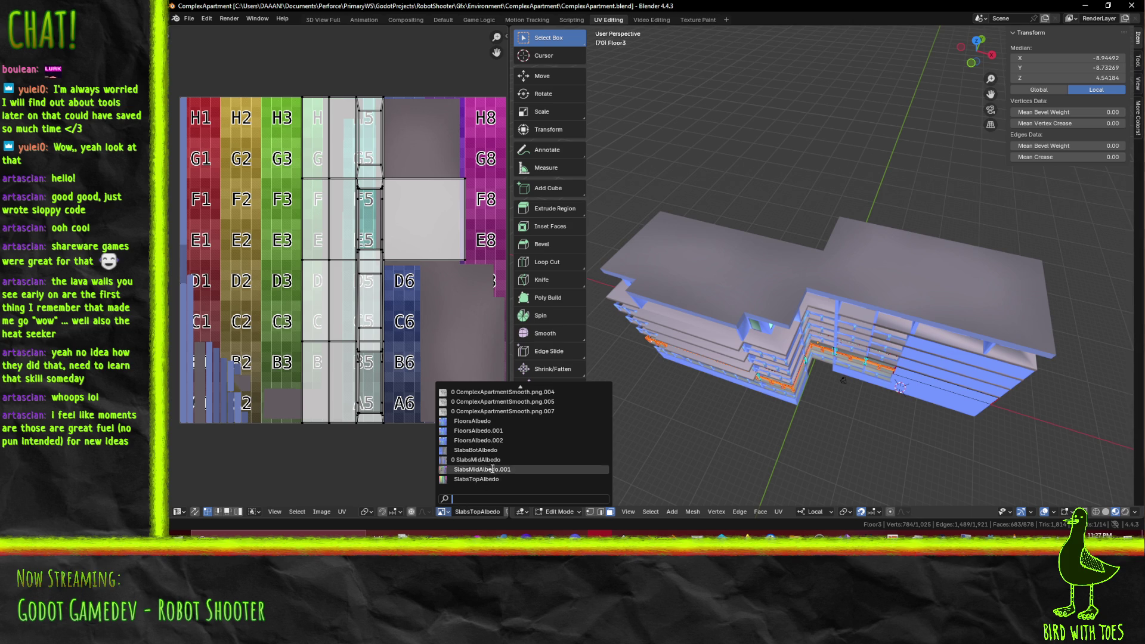
left_click(505, 420)
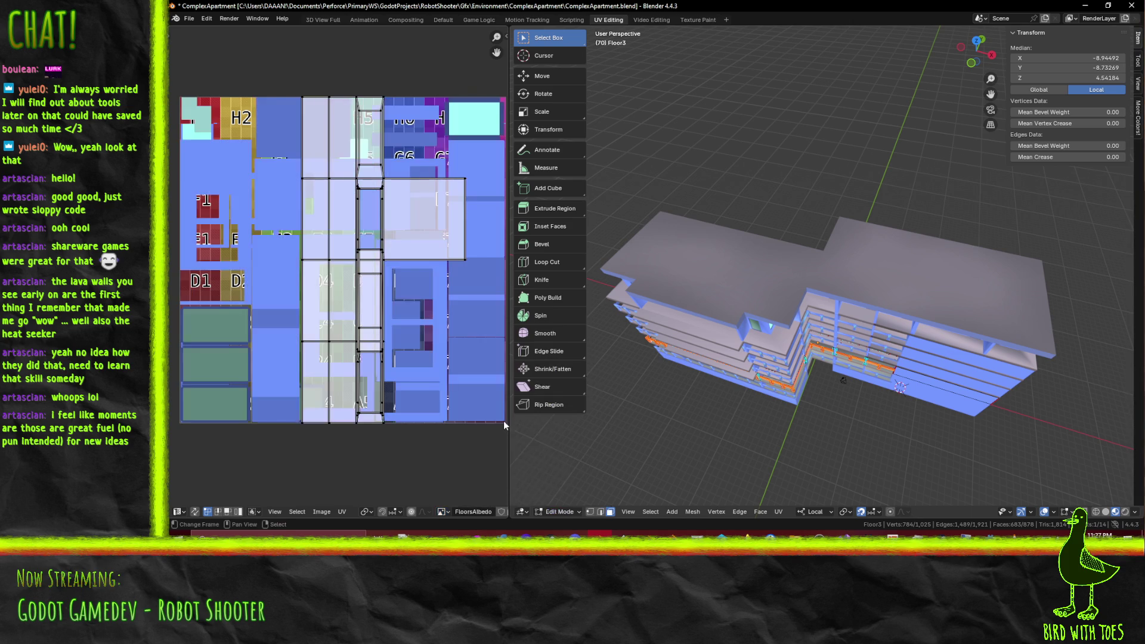
mouse_move(410, 282)
middle_mouse_down()
mouse_move(375, 289)
mouse_move(445, 288)
mouse_move(403, 328)
mouse_move(402, 343)
mouse_move(421, 349)
middle_mouse_up()
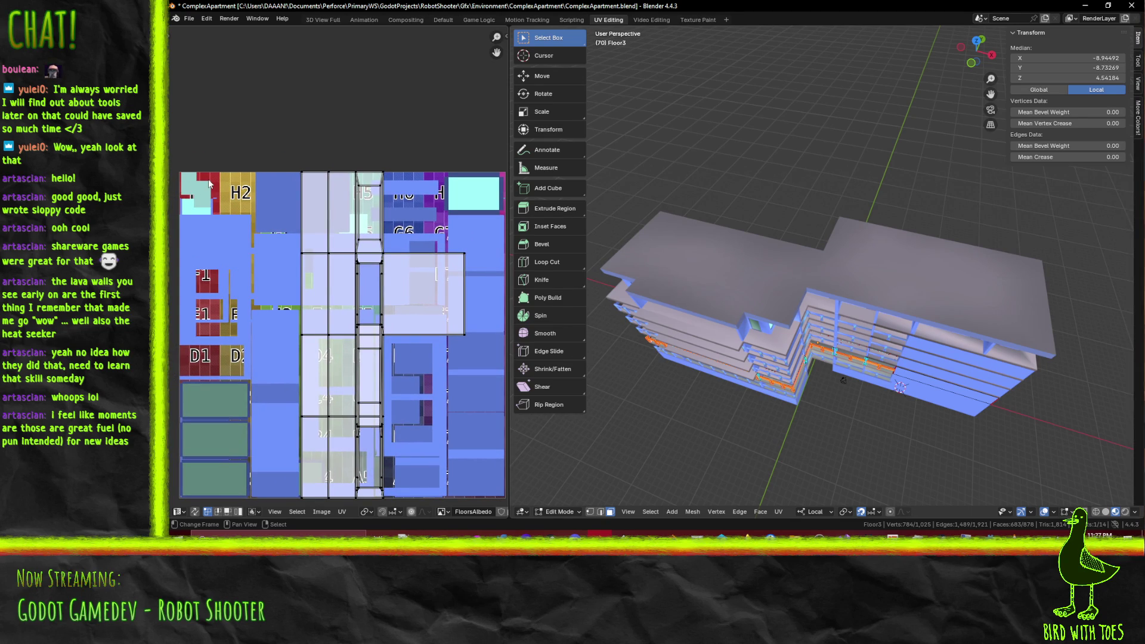
key("F3")
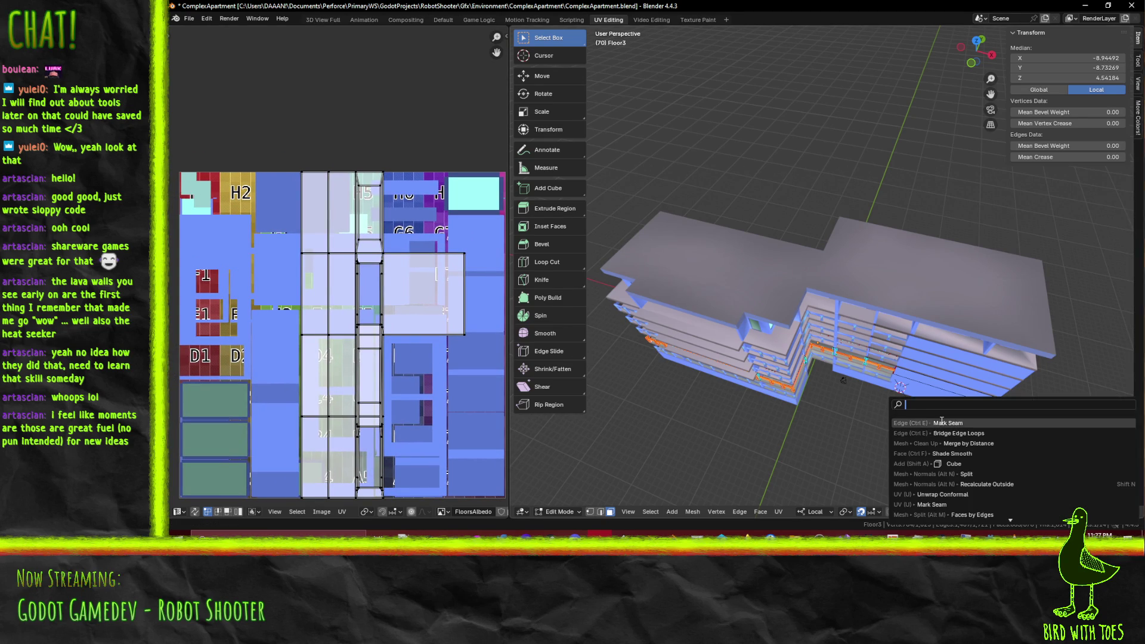
left_click(951, 493)
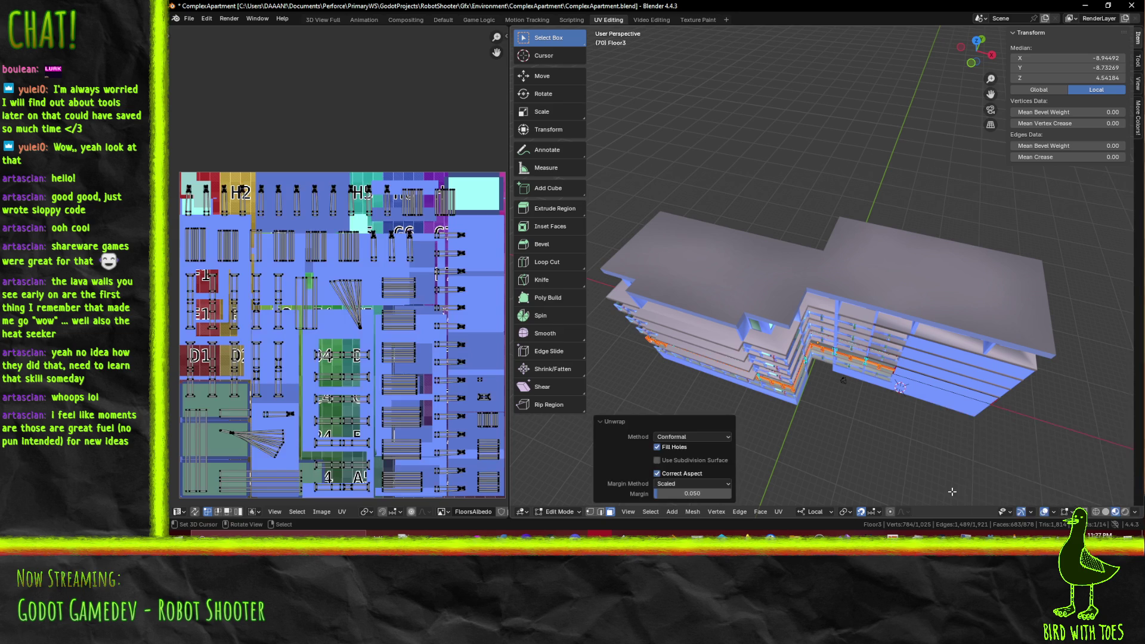
scroll(222, 329, "up", 4)
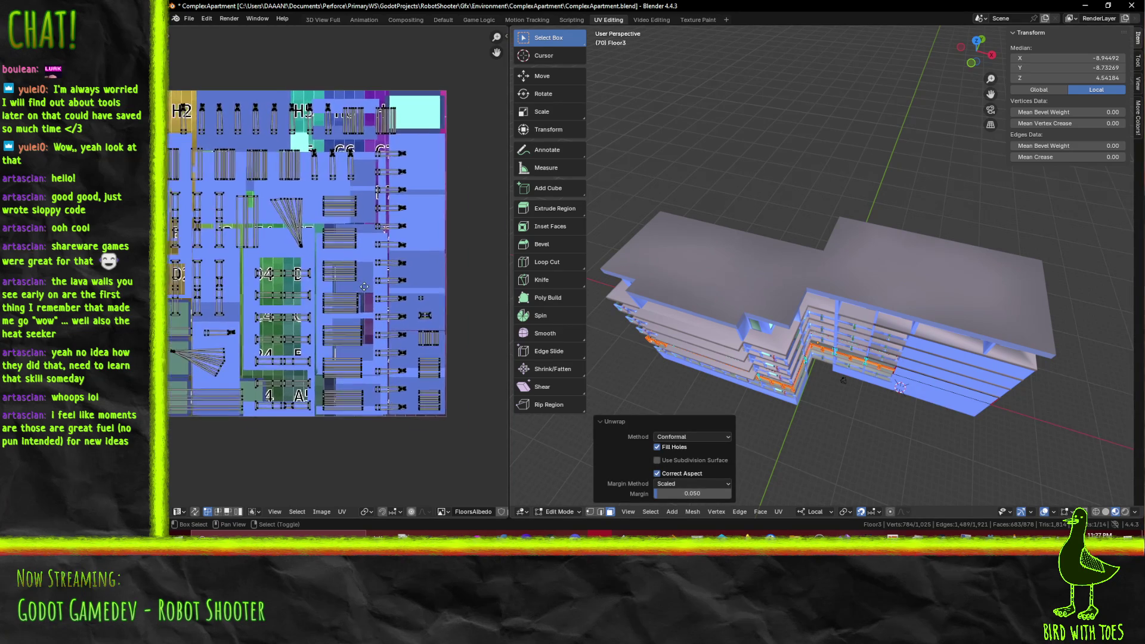
scroll(222, 329, "up", 3)
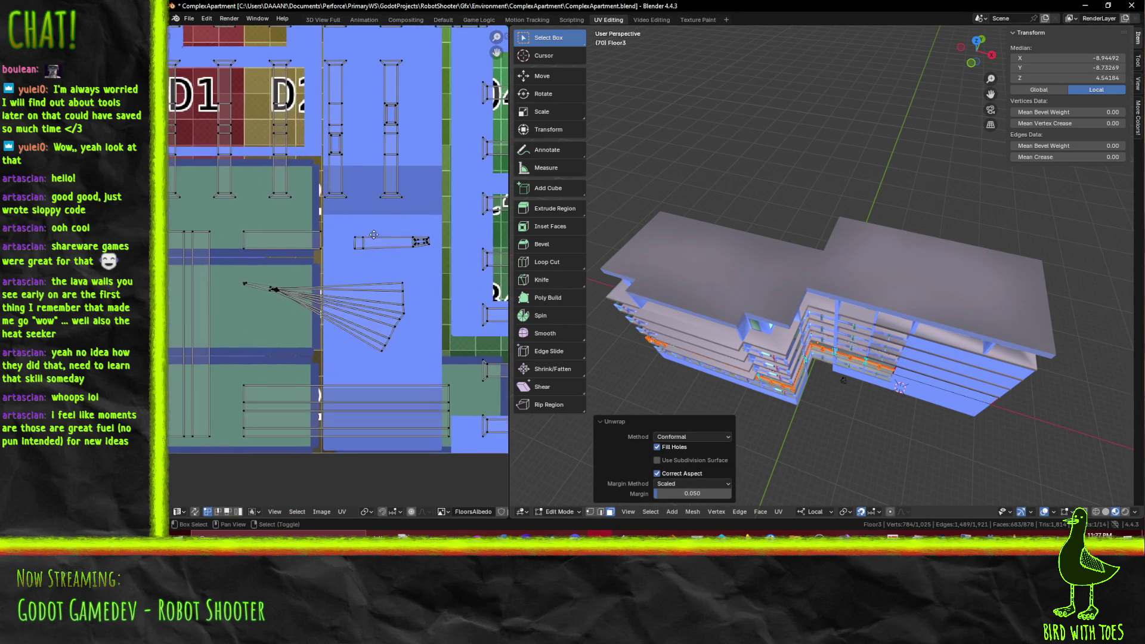
mouse_move(332, 293)
middle_mouse_down()
mouse_move(393, 179)
mouse_move(453, 358)
mouse_move(494, 305)
mouse_move(480, 417)
mouse_move(470, 295)
mouse_move(460, 340)
middle_mouse_up()
mouse_move(377, 362)
middle_mouse_down()
mouse_move(345, 465)
mouse_move(322, 66)
mouse_move(298, 90)
mouse_move(294, 62)
mouse_move(227, 231)
middle_mouse_up()
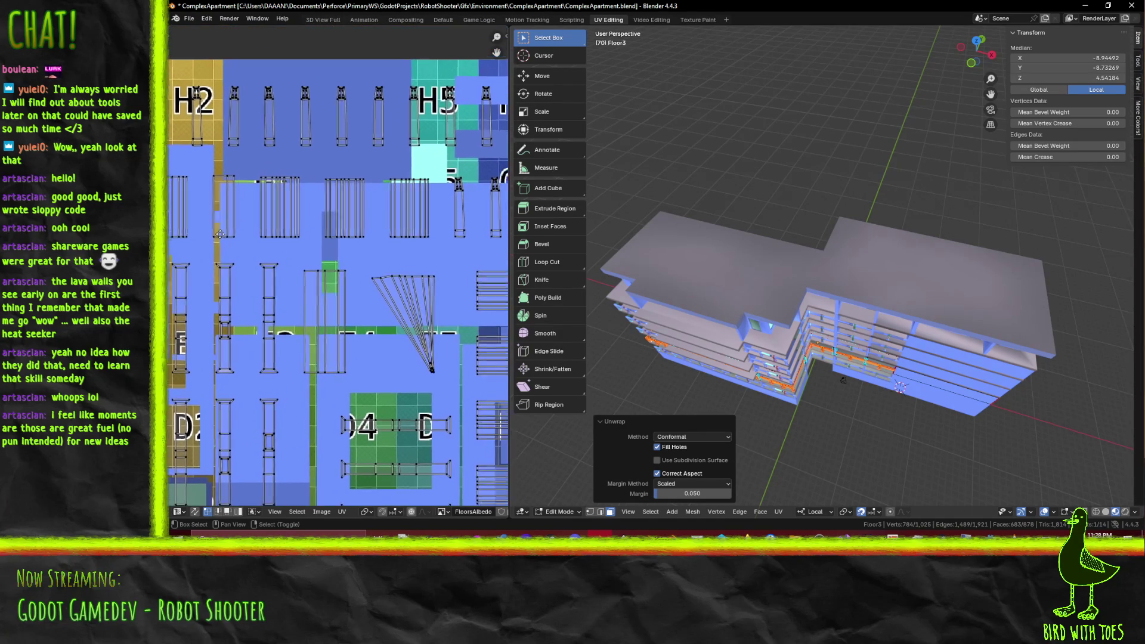
mouse_move(282, 197)
middle_mouse_down()
mouse_move(256, 236)
mouse_move(235, 221)
mouse_move(395, 248)
middle_mouse_up()
scroll(256, 236, "up", 2)
scroll(257, 236, "up", 1)
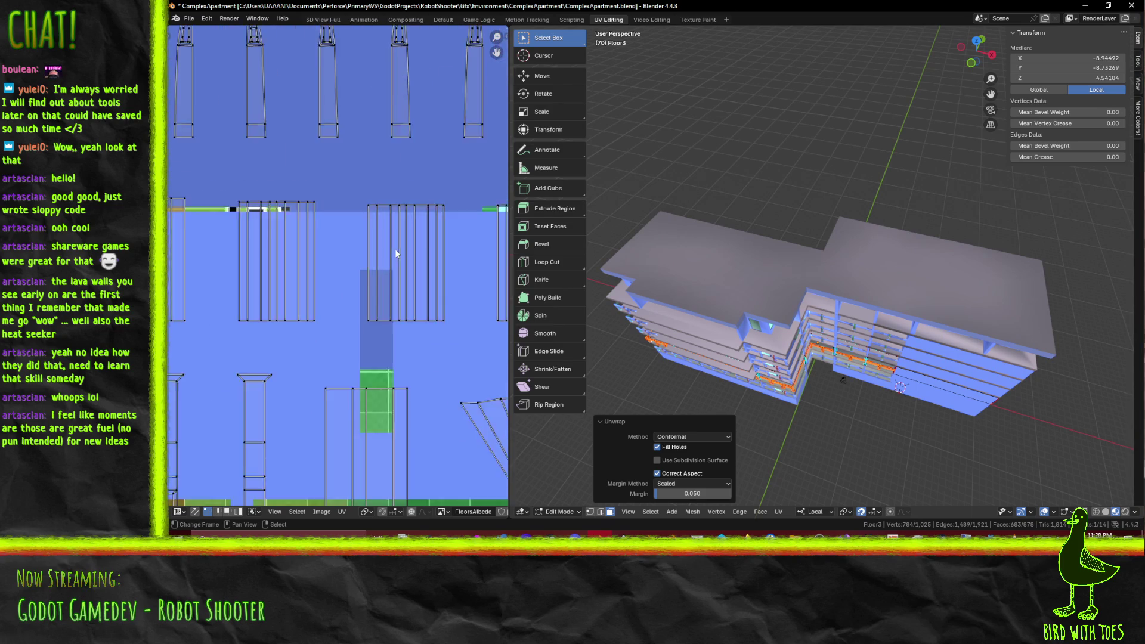
scroll(395, 248, "down", 4)
scroll(374, 266, "up", 2)
middle_click_drag(409, 310, 282, 162)
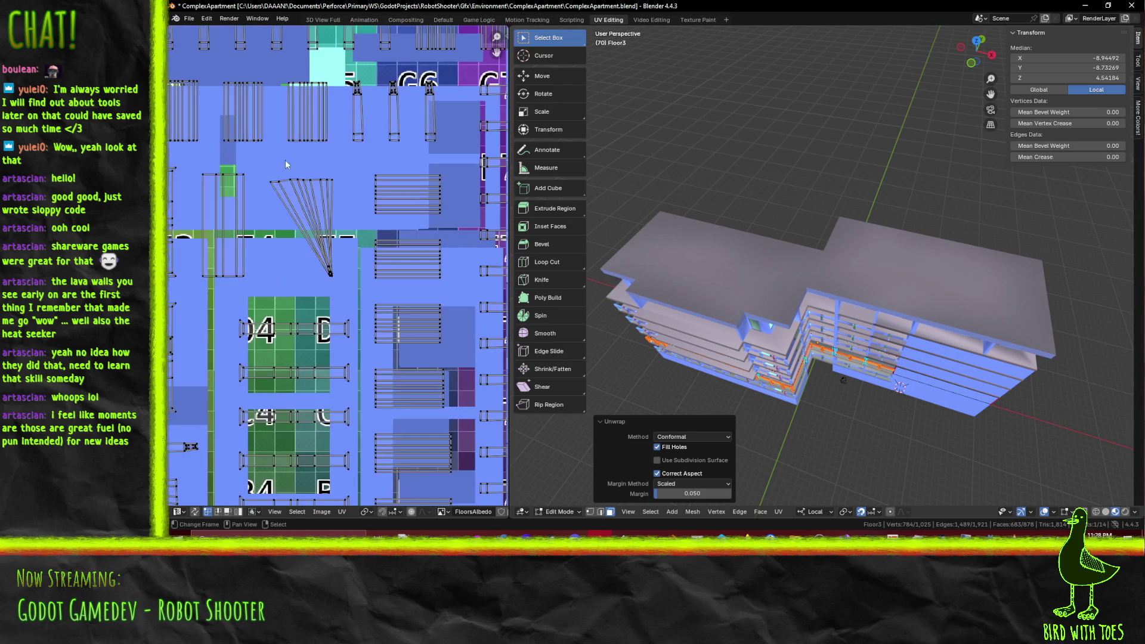
middle_click_drag(337, 280, 446, 97)
middle_click_drag(332, 258, 420, 256)
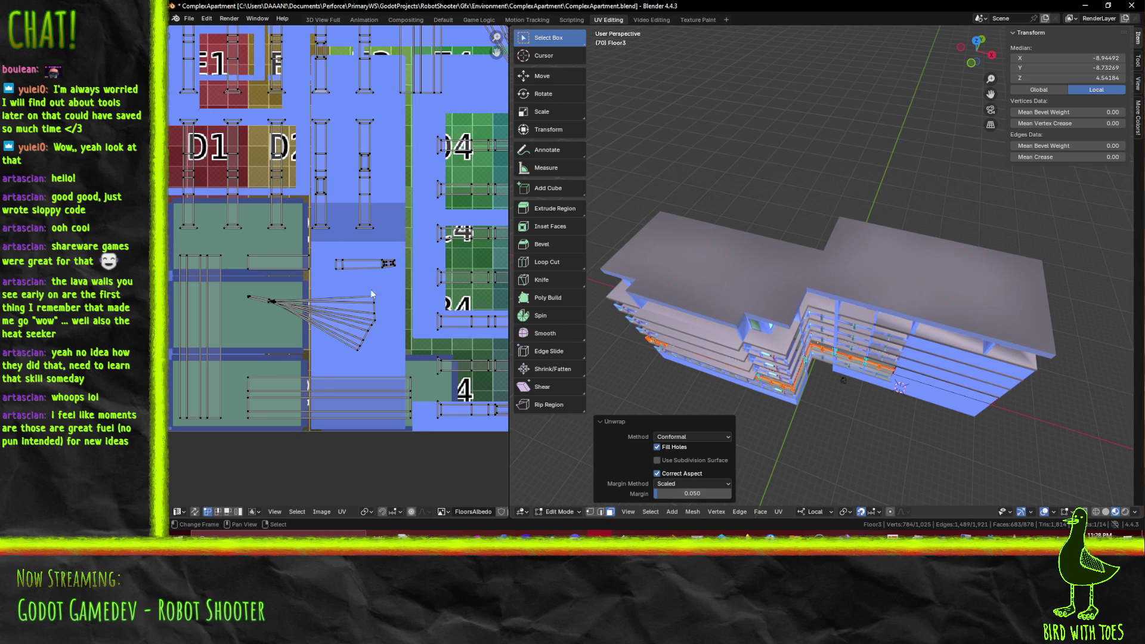
scroll(365, 297, "down", 4)
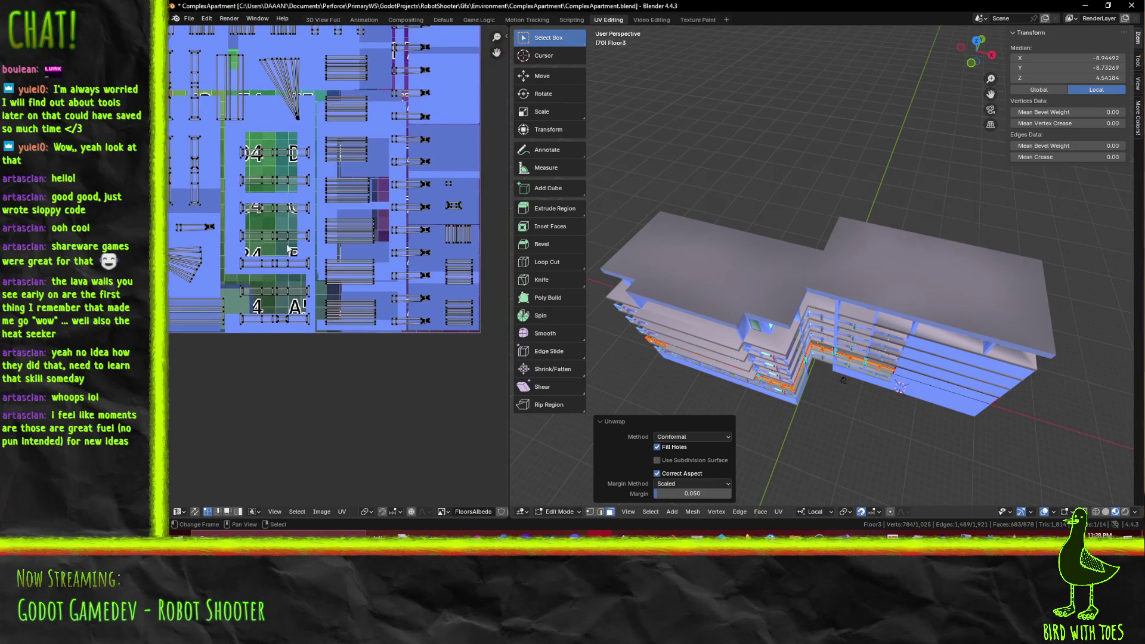
scroll(358, 269, "up", 2)
middle_click_drag(358, 268, 197, 270)
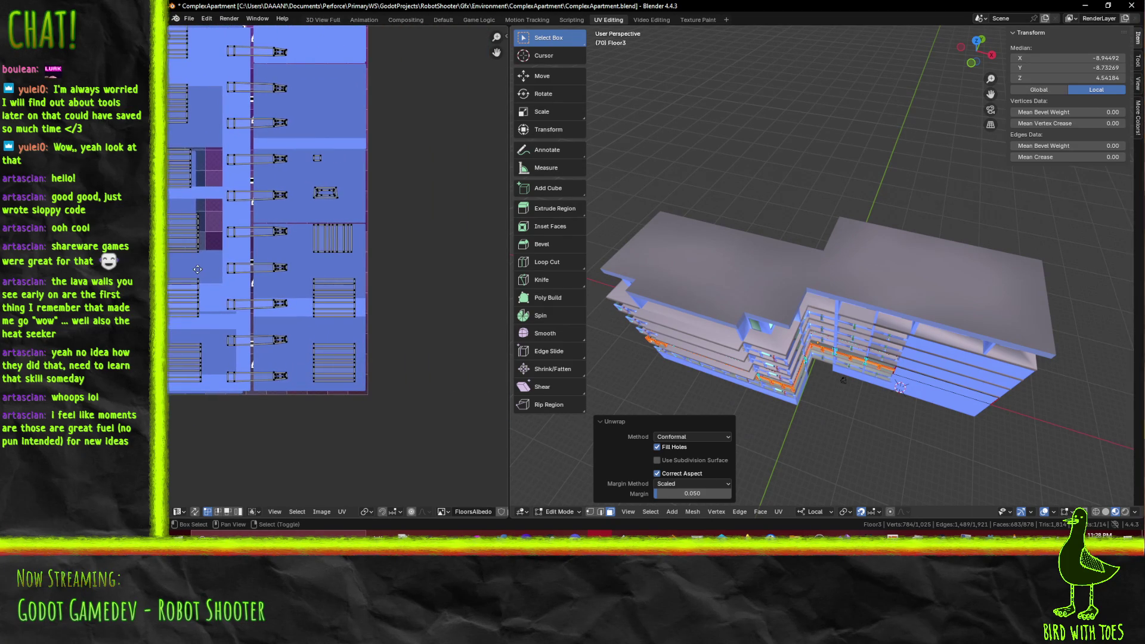
scroll(324, 179, "up", 5)
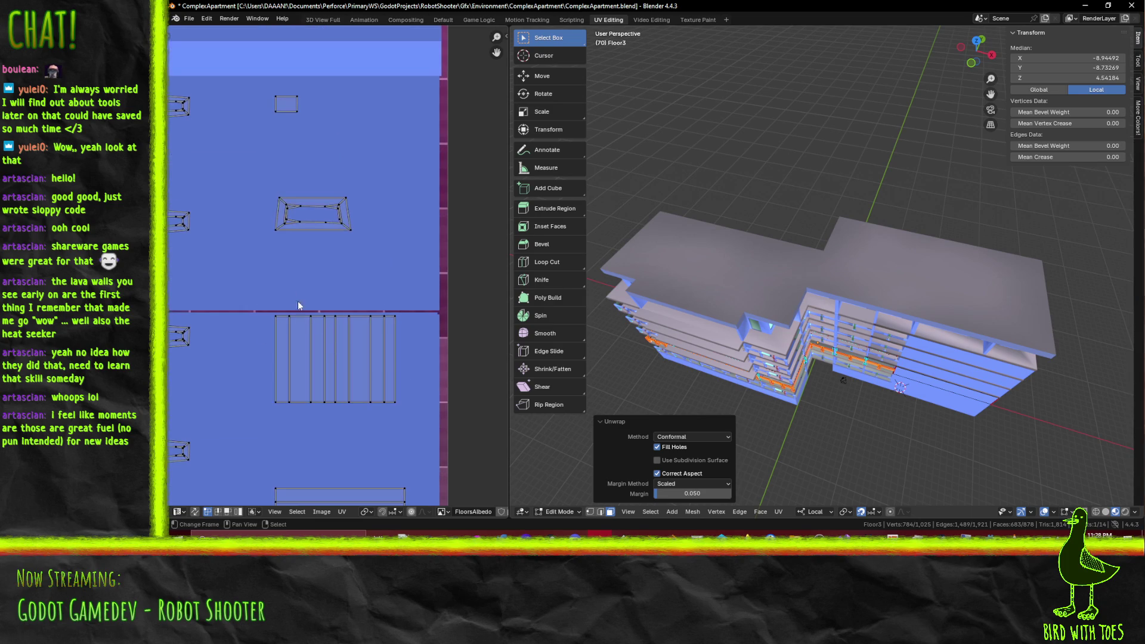
scroll(326, 197, "down", 4)
scroll(325, 213, "up", 5)
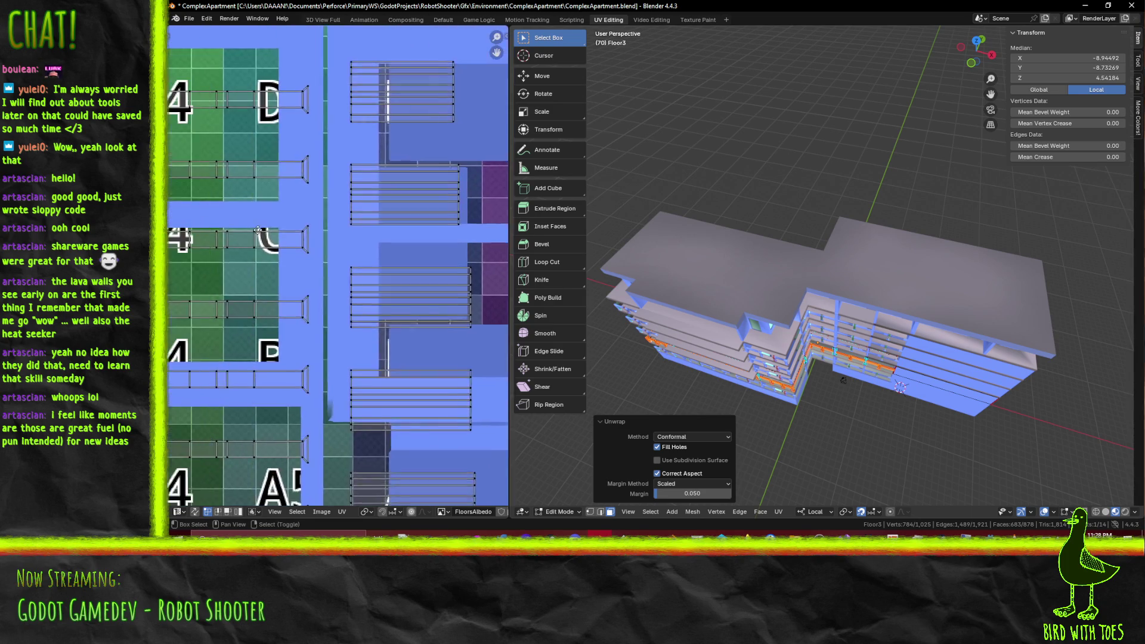
scroll(207, 225, "down", 5)
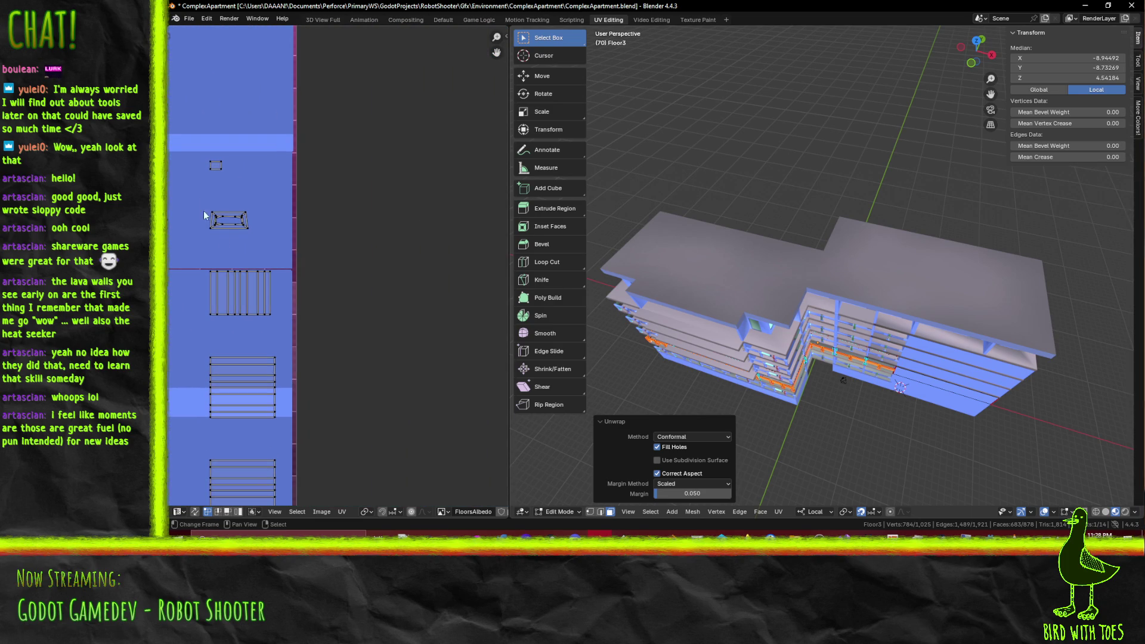
middle_click_drag(216, 197, 338, 355)
scroll(472, 425, "up", 2)
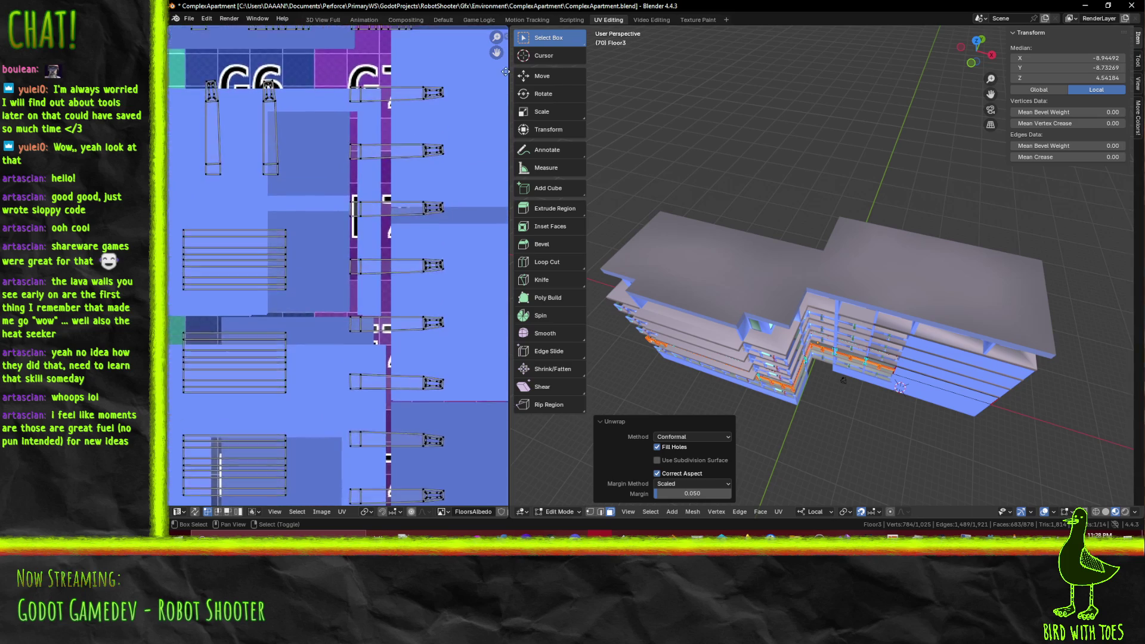
scroll(435, 285, "up", 2)
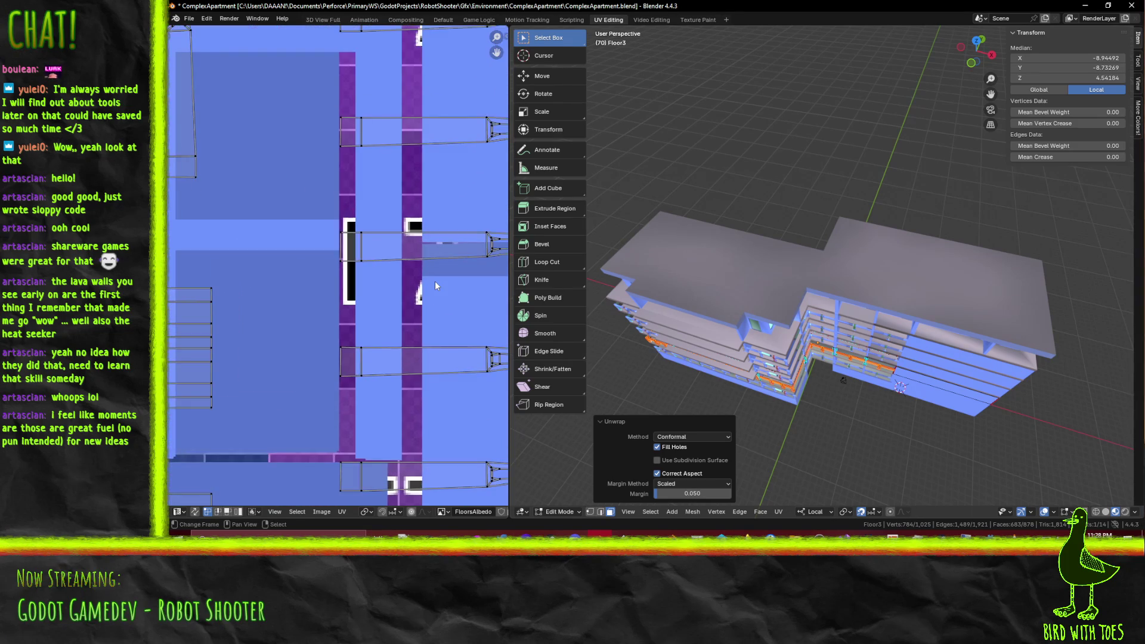
middle_click_drag(435, 285, 310, 282)
scroll(328, 179, "up", 1)
scroll(328, 179, "down", 2)
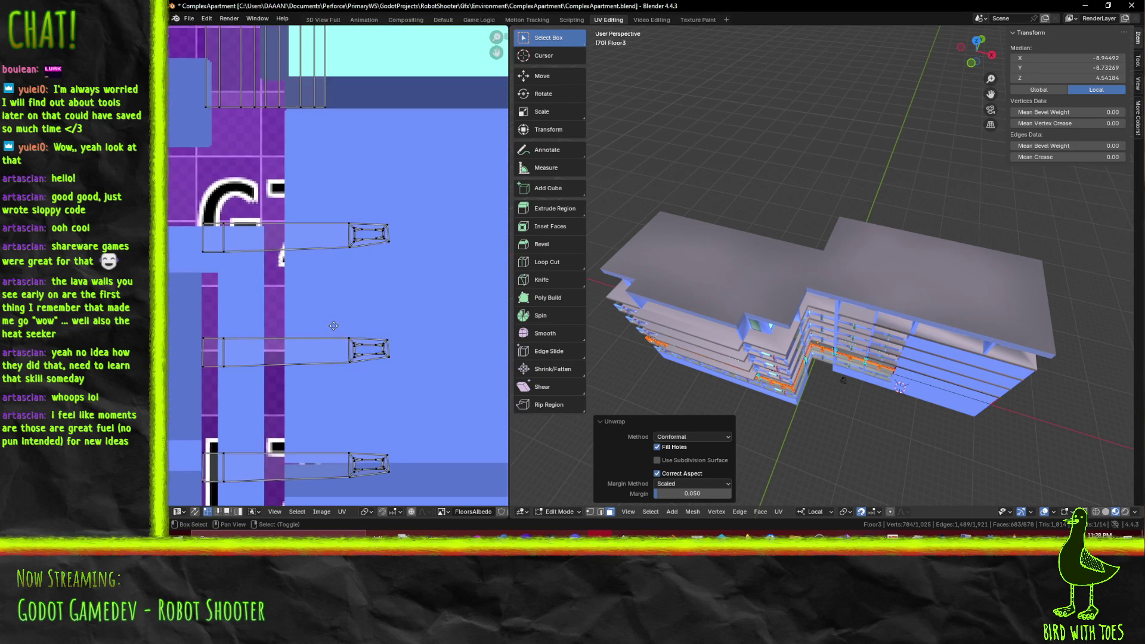
scroll(334, 324, "down", 3)
mouse_move(351, 290)
middle_mouse_down()
mouse_move(453, 209)
mouse_move(489, 311)
mouse_move(310, 179)
mouse_move(220, 268)
mouse_move(263, 83)
middle_mouse_up()
scroll(835, 238, "up", 3)
mouse_move(835, 238)
middle_mouse_down()
mouse_move(872, 93)
mouse_move(876, 283)
middle_mouse_up()
scroll(876, 282, "down", 1)
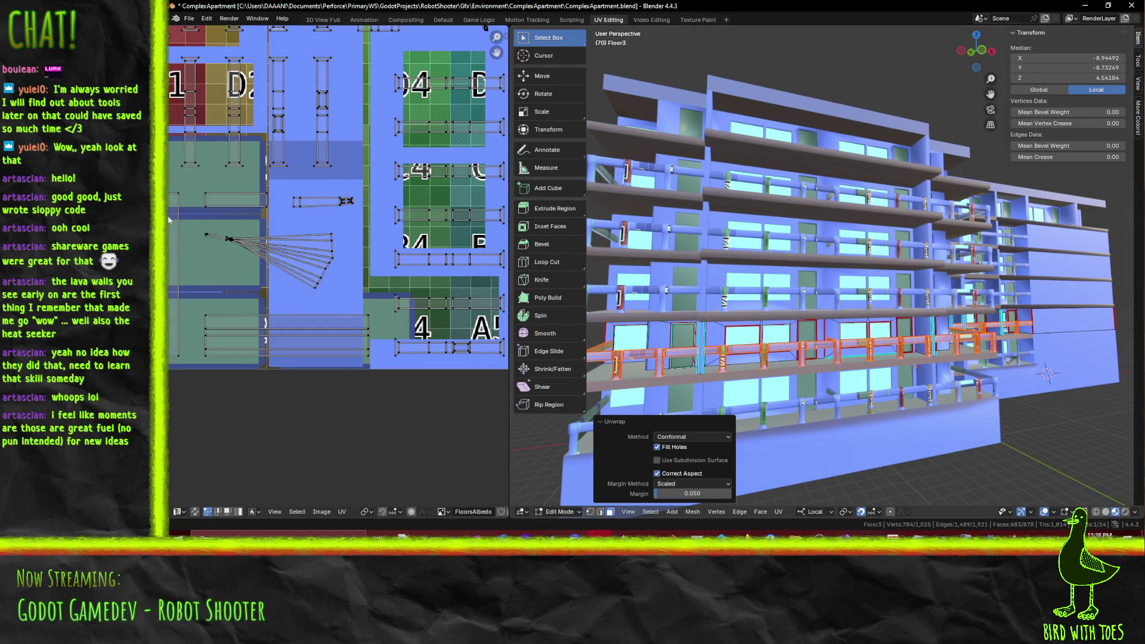
left_click(242, 238)
key("g")
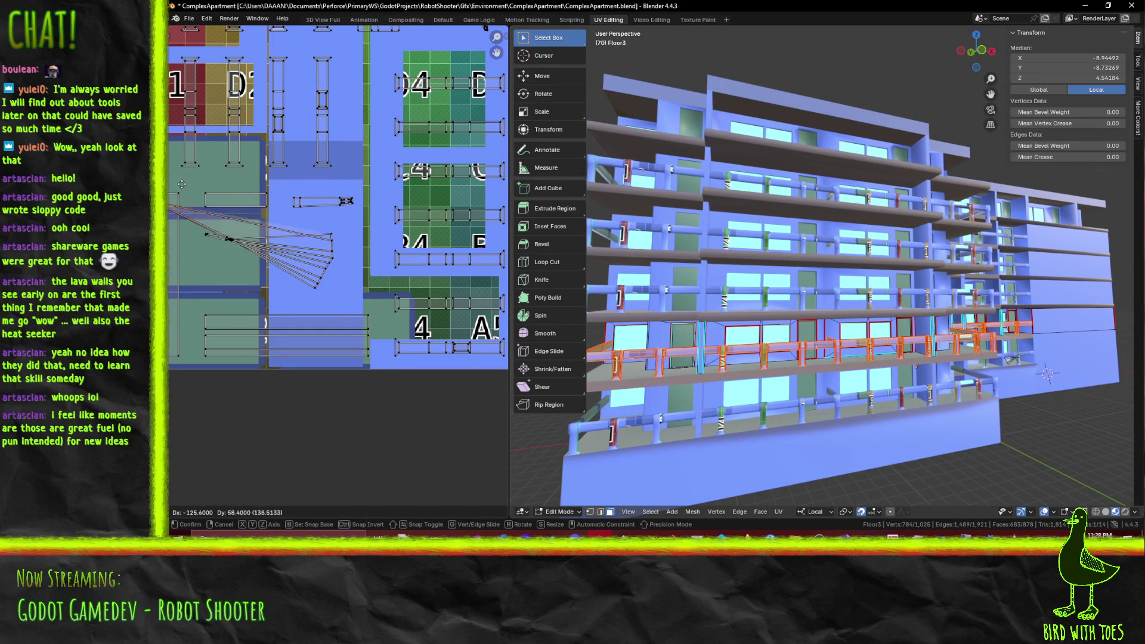
left_click(251, 244)
mouse_move(773, 333)
middle_mouse_down()
mouse_move(847, 334)
mouse_move(686, 355)
middle_mouse_up()
key("g")
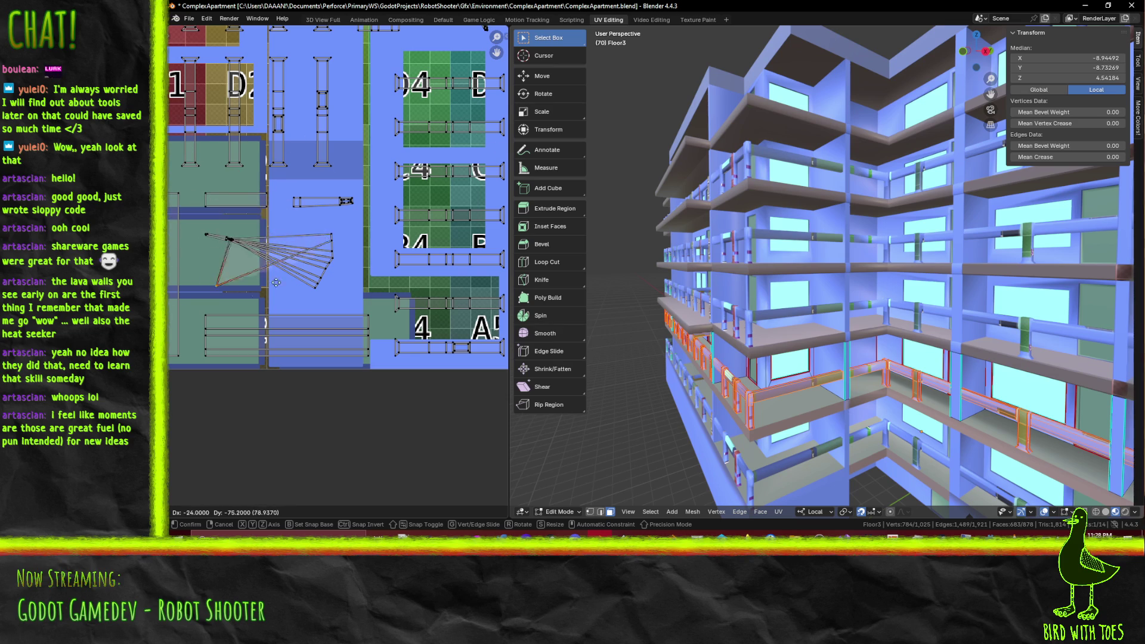
right_click(316, 170)
middle_click_drag(316, 171, 304, 173)
scroll(857, 293, "up", 5)
middle_click_drag(857, 293, 477, 276)
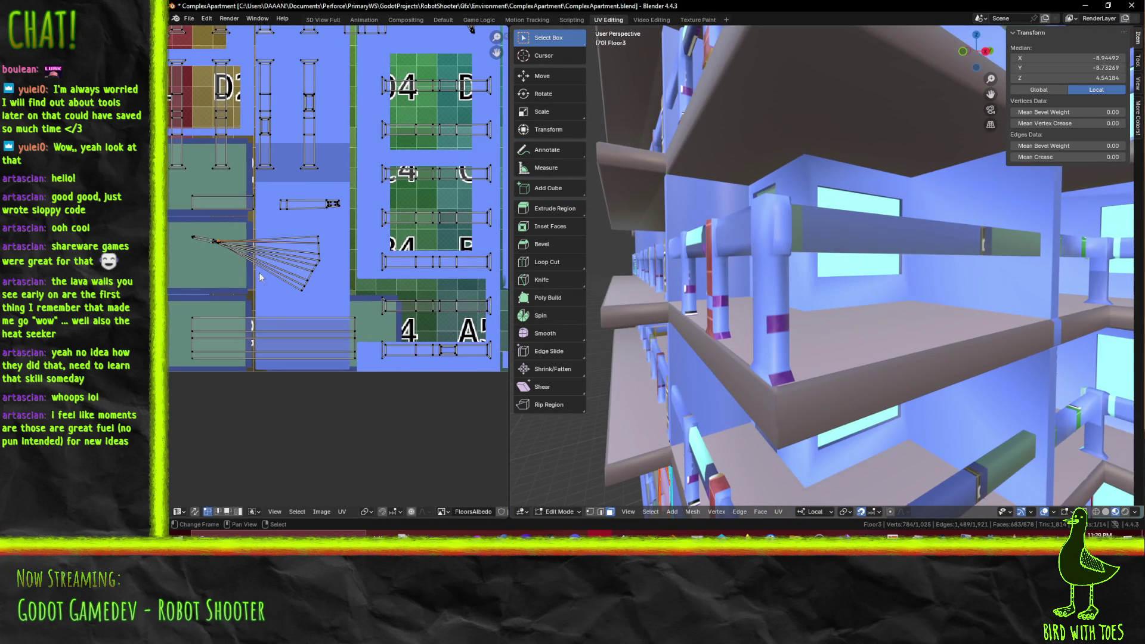
left_click(300, 290)
mouse_move(895, 340)
middle_mouse_down()
mouse_move(907, 345)
mouse_move(775, 338)
mouse_move(817, 310)
mouse_move(843, 262)
mouse_move(786, 260)
mouse_move(832, 257)
mouse_move(816, 248)
mouse_move(728, 285)
middle_mouse_up()
key("g")
key("Escape")
key("alt+a")
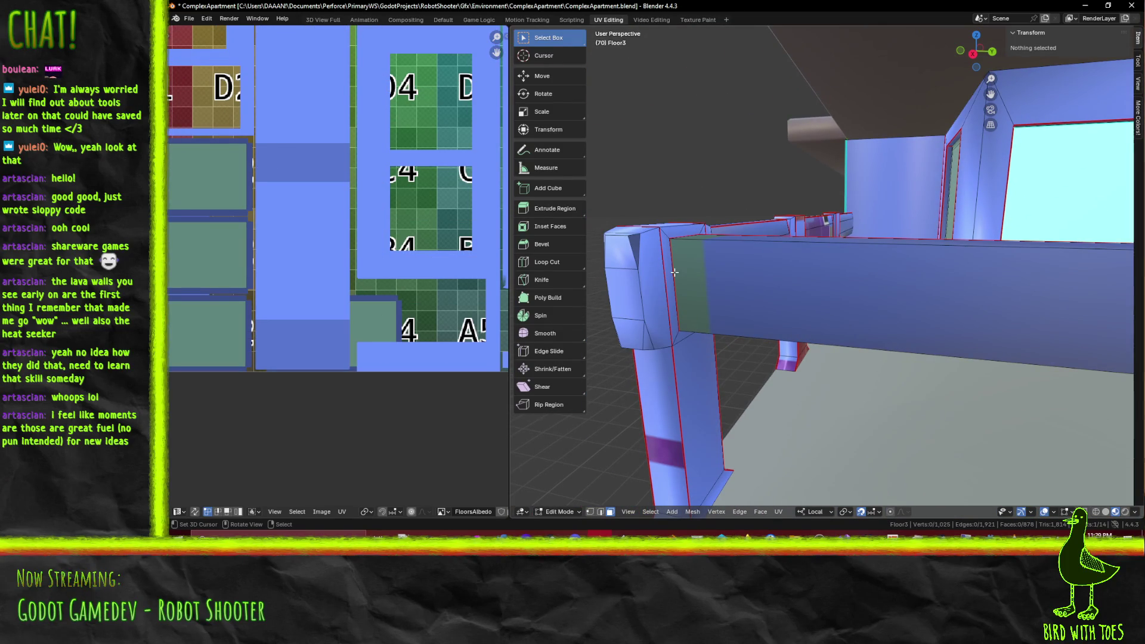
Step: In edge select mode, select the open edges around the railing post's top
left_click(624, 294)
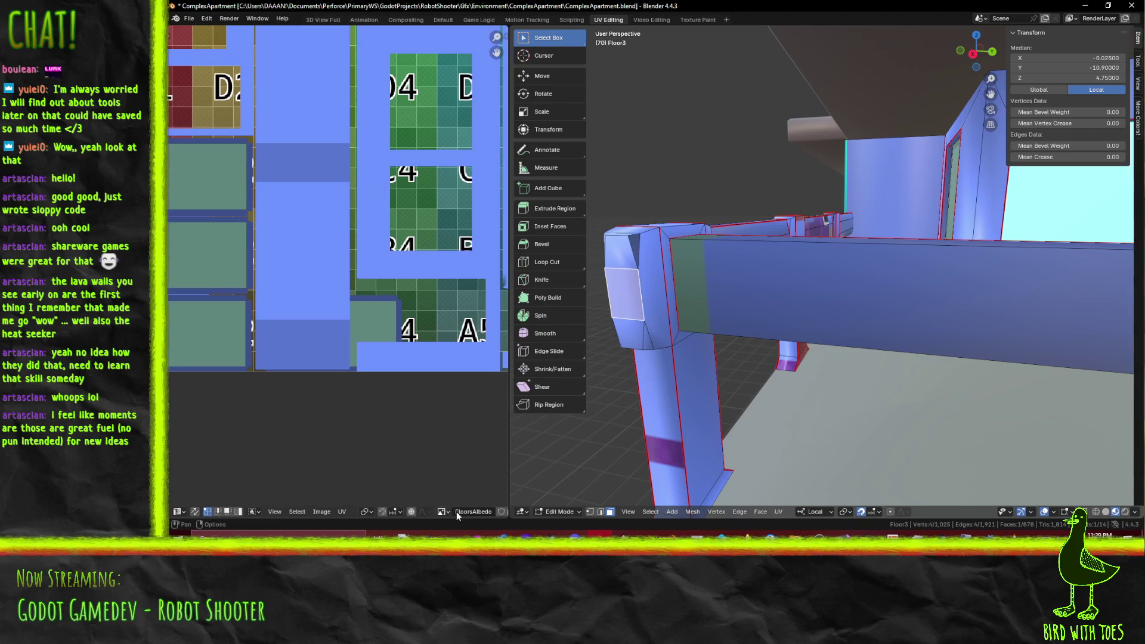
left_click(603, 512)
left_click(639, 295, "alt")
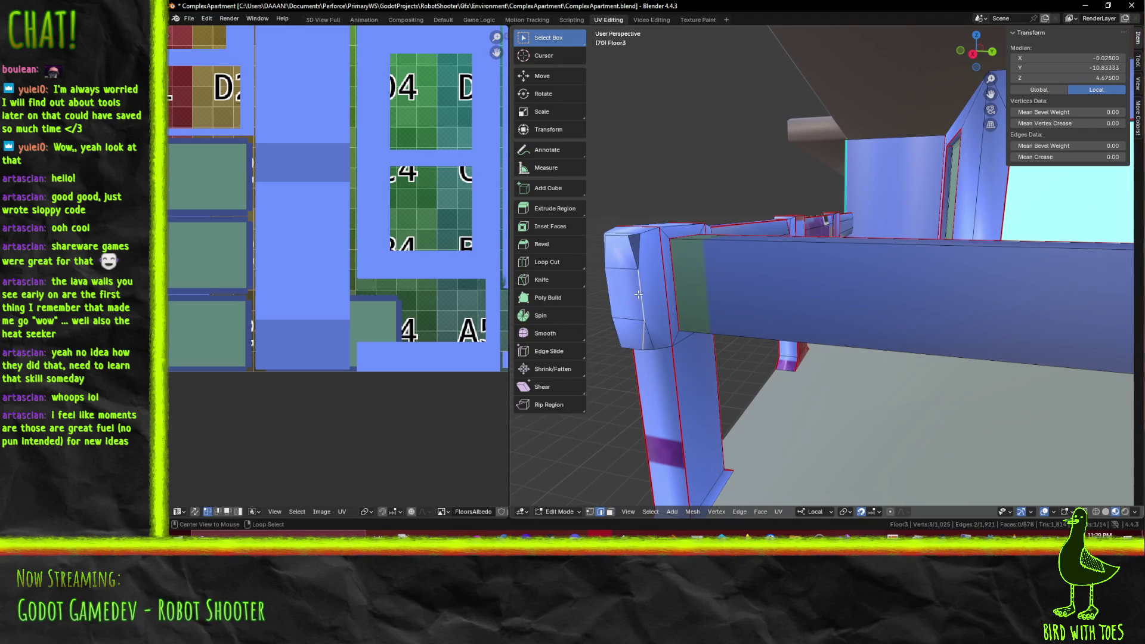
left_click(620, 241, "alt+shift")
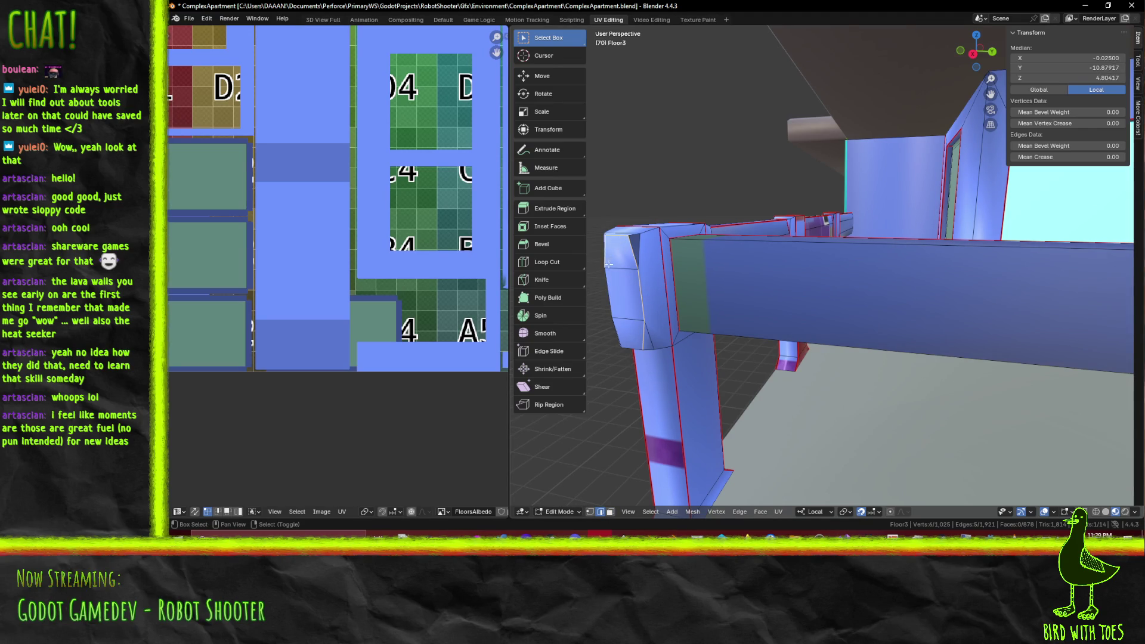
left_click(620, 341, "shift")
key("F3")
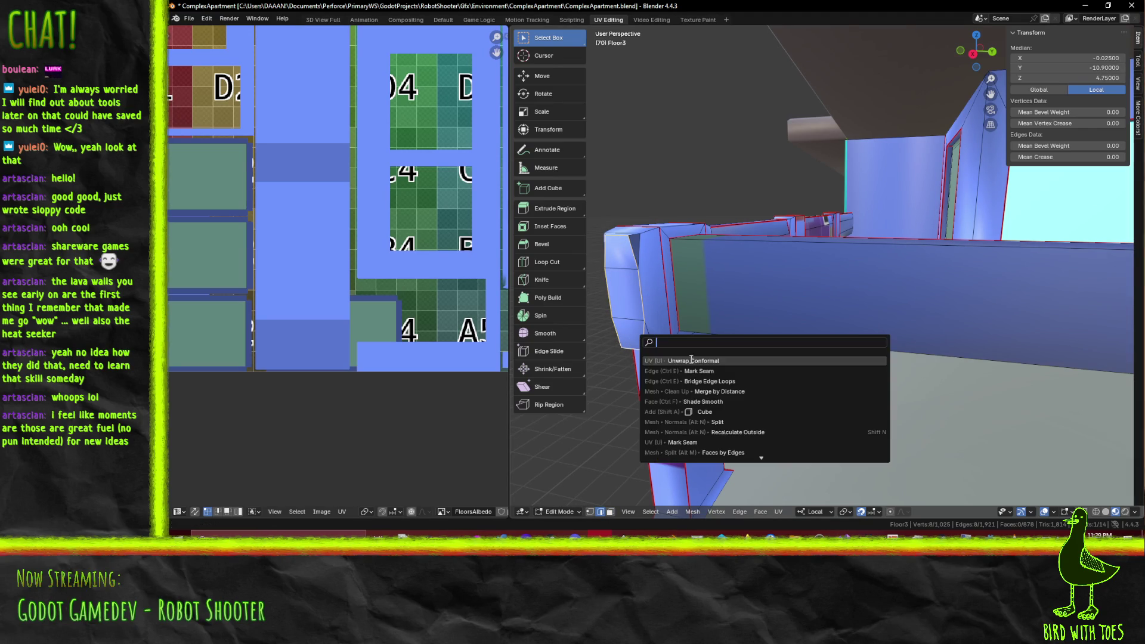
left_click(695, 370)
left_click(636, 253)
left_click(645, 253, "shift")
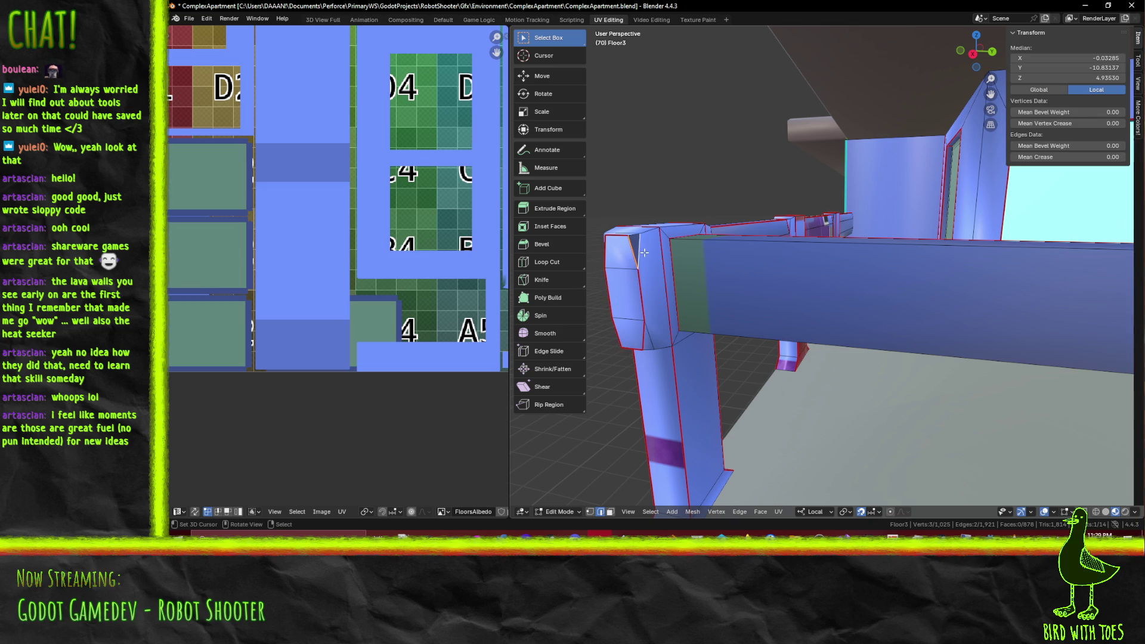
middle_click_drag(645, 253, 640, 260)
key("g")
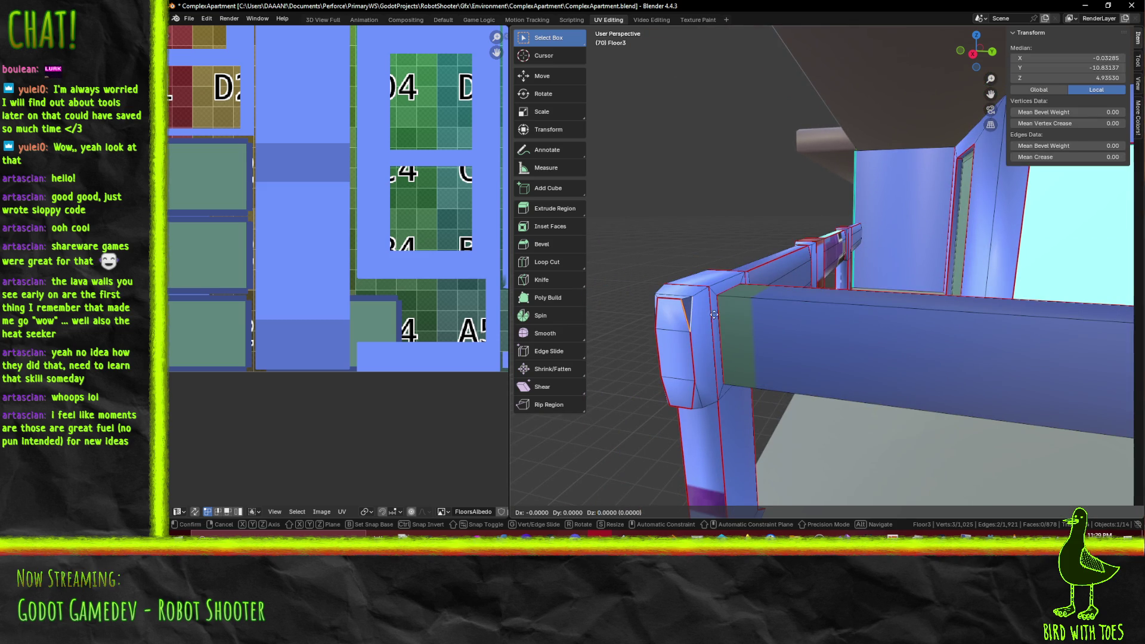
key("Escape")
Step: Fill the gaps on the post's top and side with new faces
key("f")
mouse_move(716, 314)
middle_mouse_down()
mouse_move(817, 286)
mouse_move(731, 252)
mouse_move(727, 270)
mouse_move(823, 296)
mouse_move(747, 301)
mouse_move(922, 303)
mouse_move(869, 320)
mouse_move(905, 306)
middle_mouse_up()
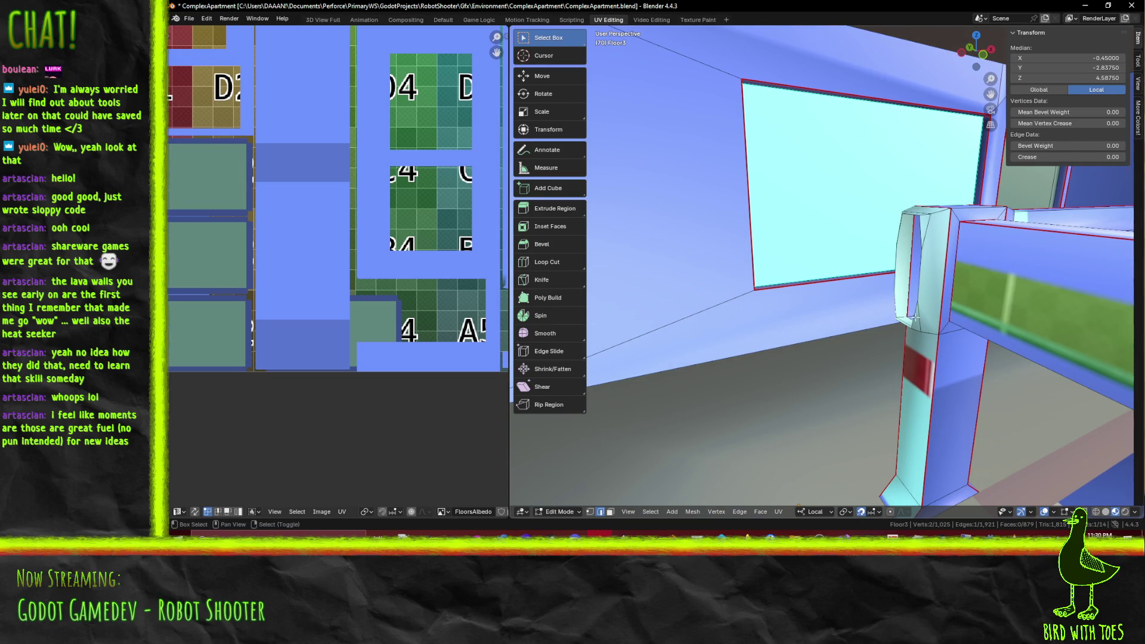
key("f")
left_click(918, 239)
key("f")
left_click(922, 274, "shift")
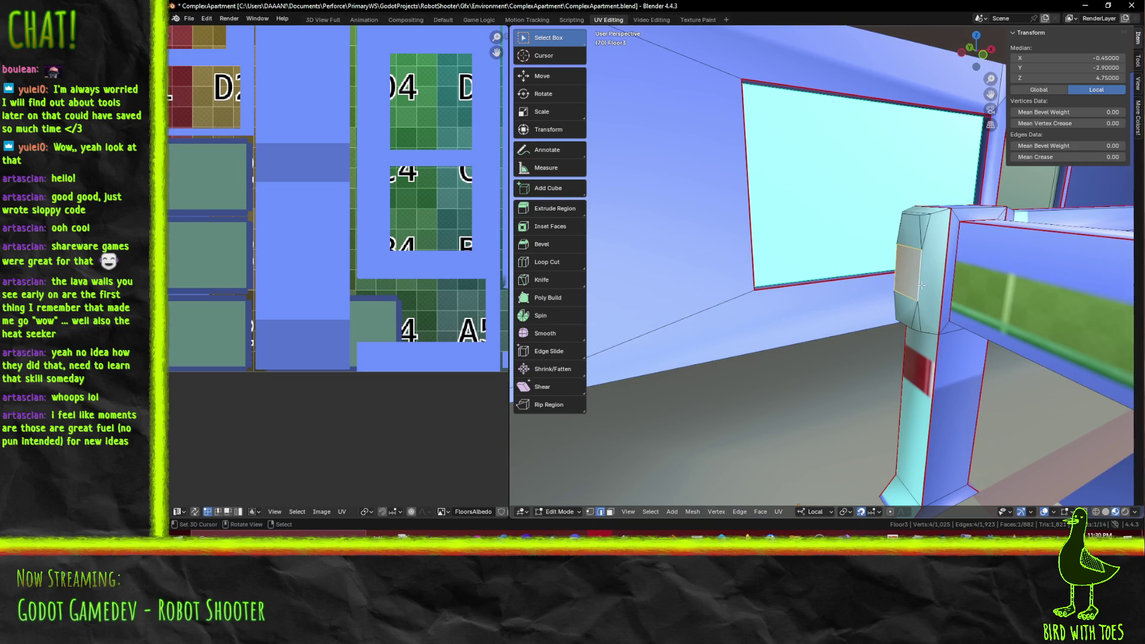
key("f")
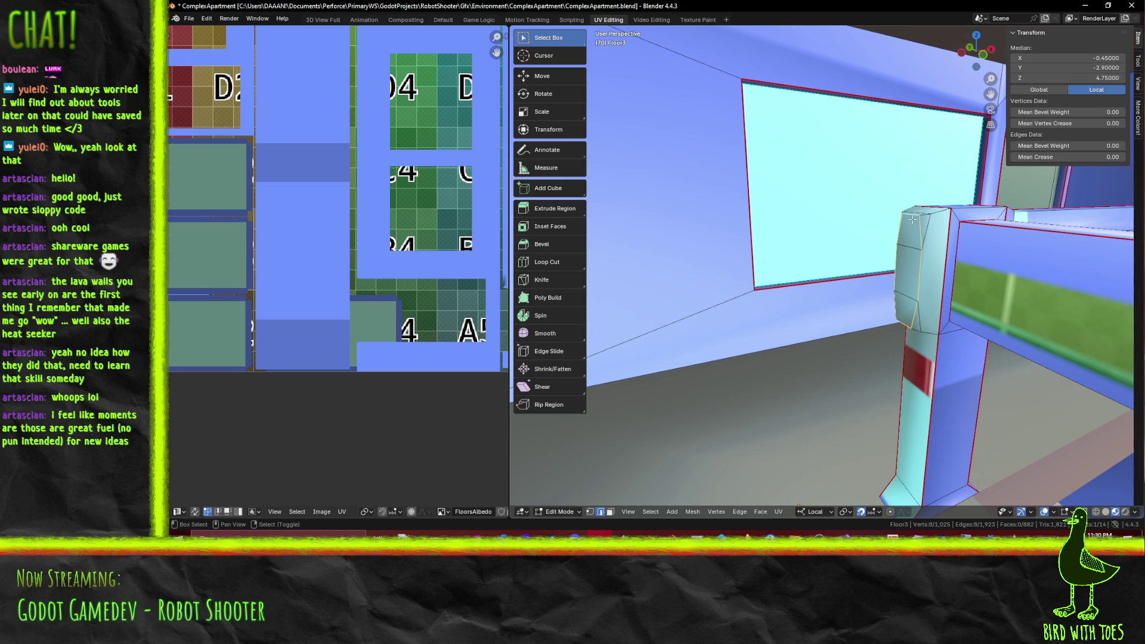
Step: Mark the post's selected edges as a seam
right_click(912, 220)
left_click(918, 253)
middle_click_drag(408, 216, 522, 264)
Step: Reposition a railing UV vertex, deselect it, and zoom out over the floors and balcony railings
scroll(402, 326, "down", 5)
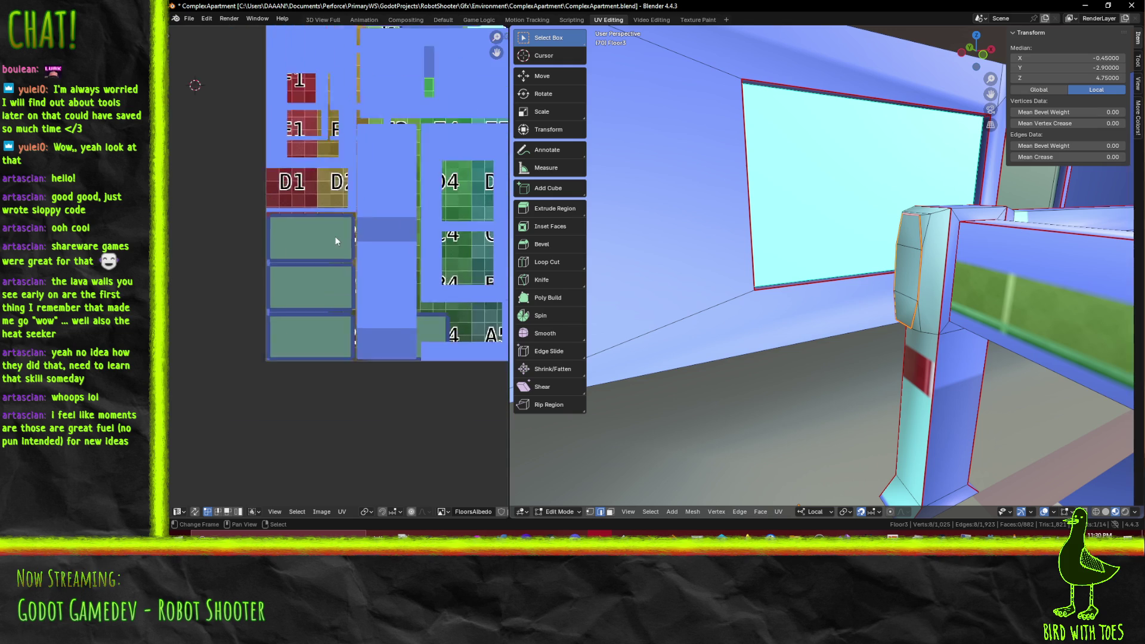
middle_click_drag(401, 325, 423, 326)
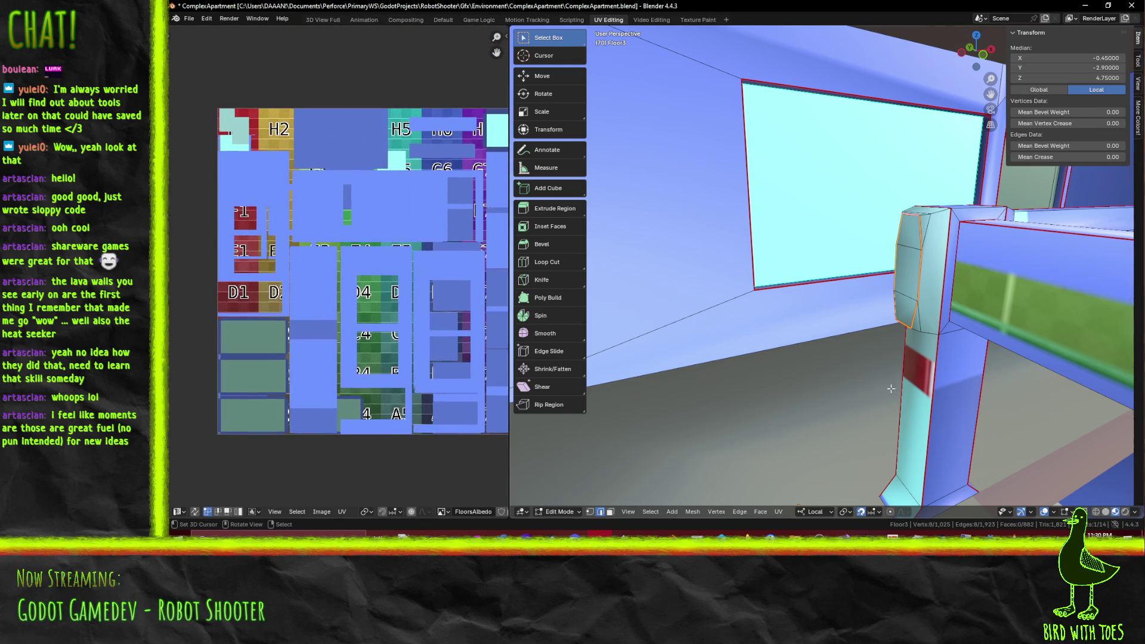
key("a")
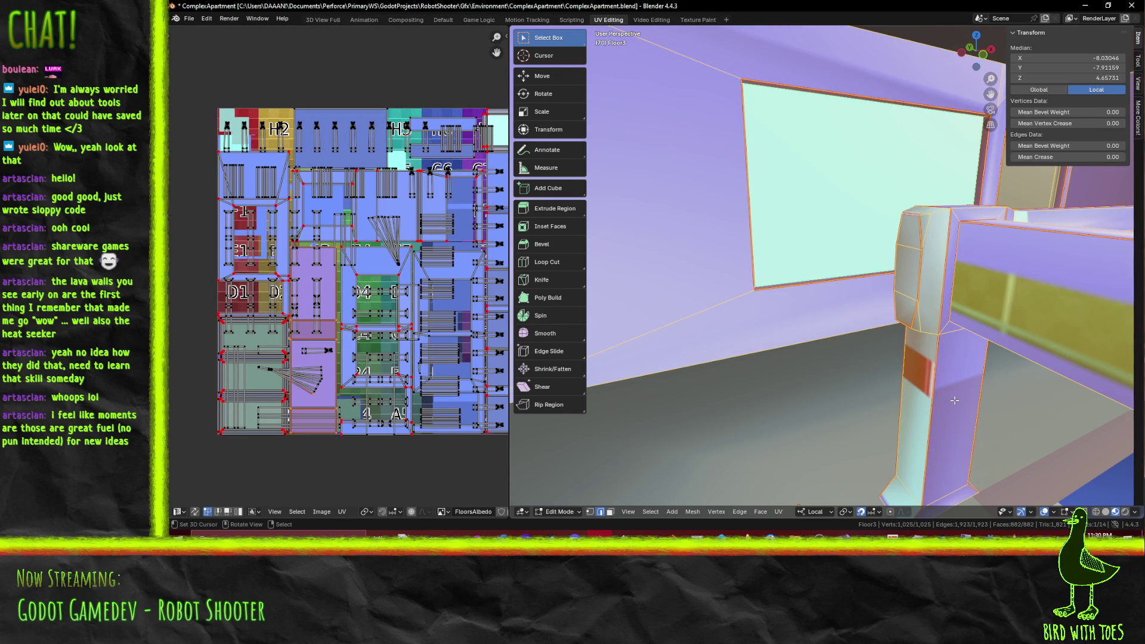
scroll(269, 389, "up", 2)
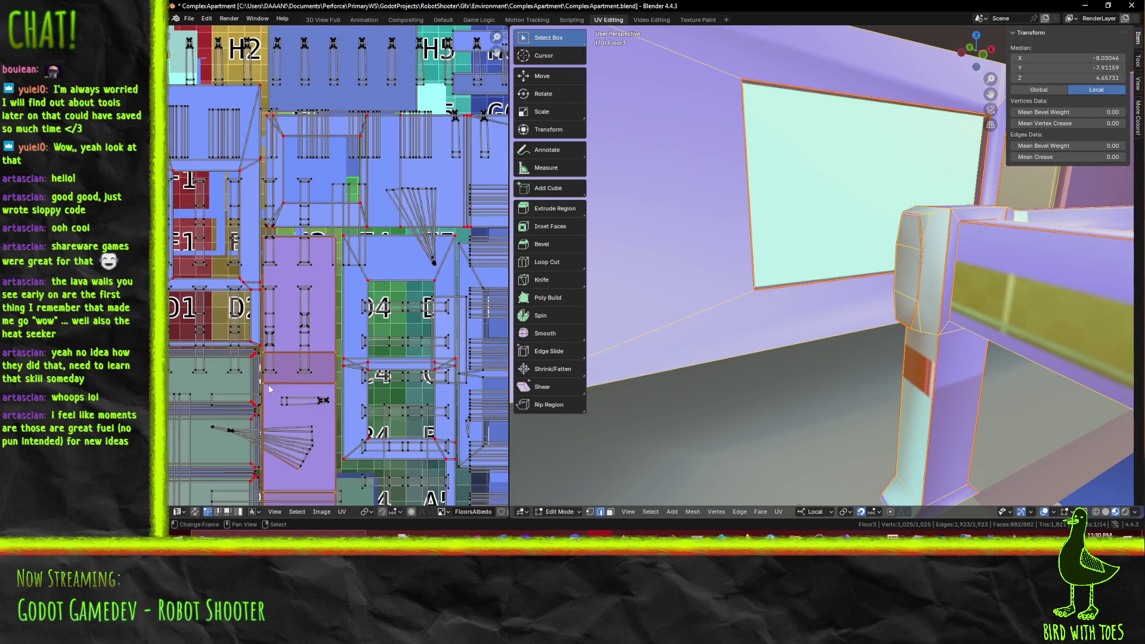
left_click(233, 423)
key("g")
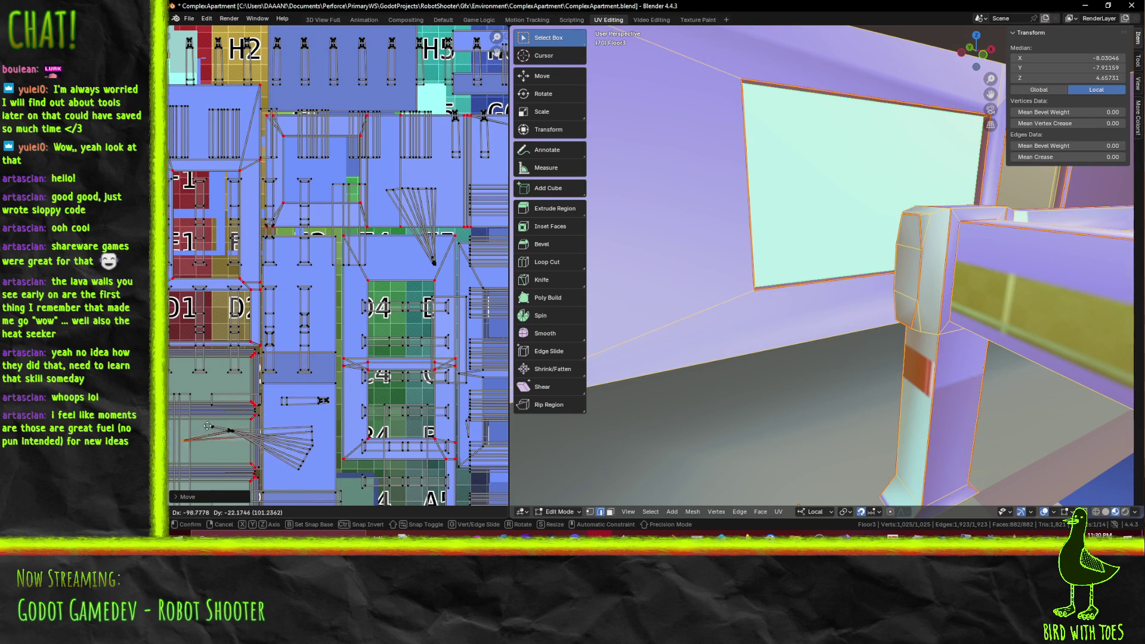
right_click(203, 436)
mouse_move(250, 389)
middle_mouse_down()
mouse_move(352, 389)
mouse_move(355, 355)
middle_mouse_up()
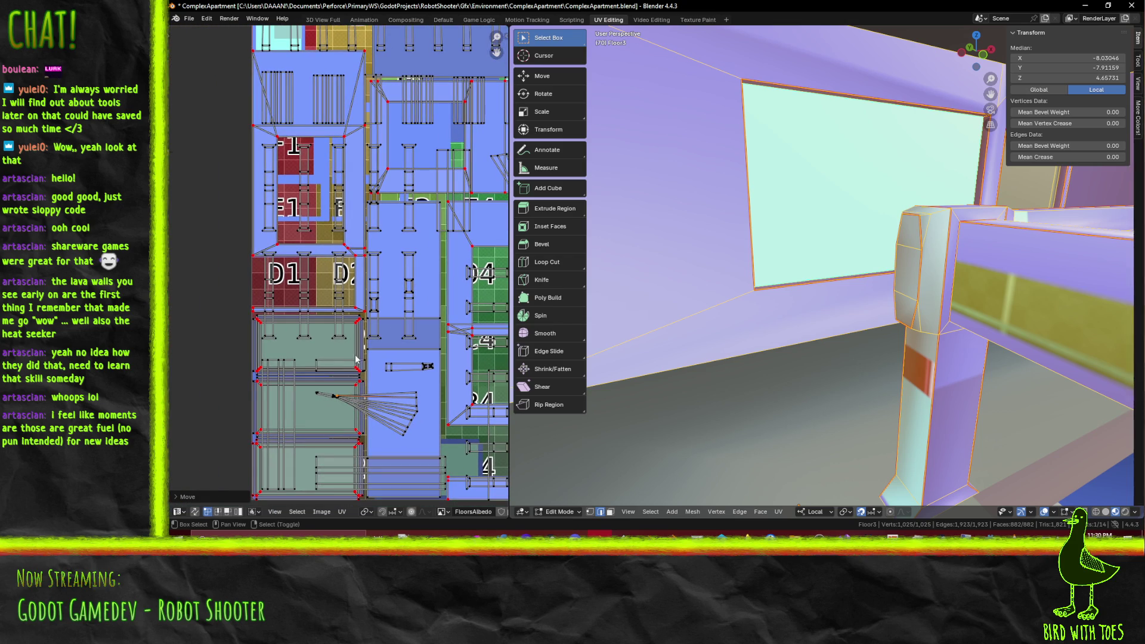
mouse_move(835, 310)
middle_mouse_down()
mouse_move(886, 326)
mouse_move(656, 334)
middle_mouse_up()
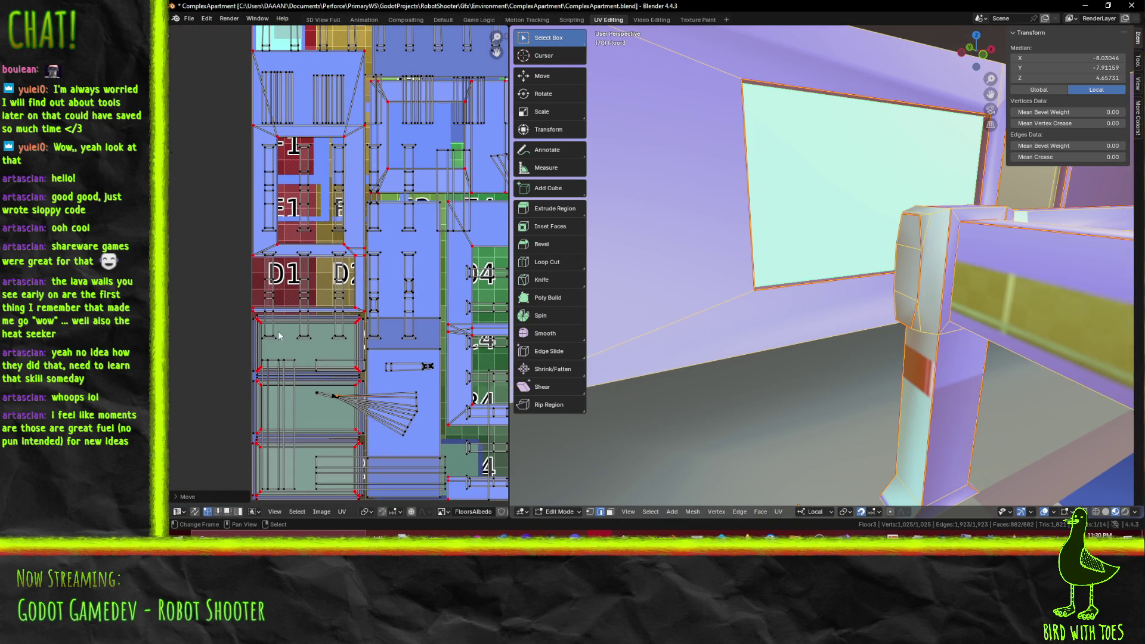
left_click(270, 314)
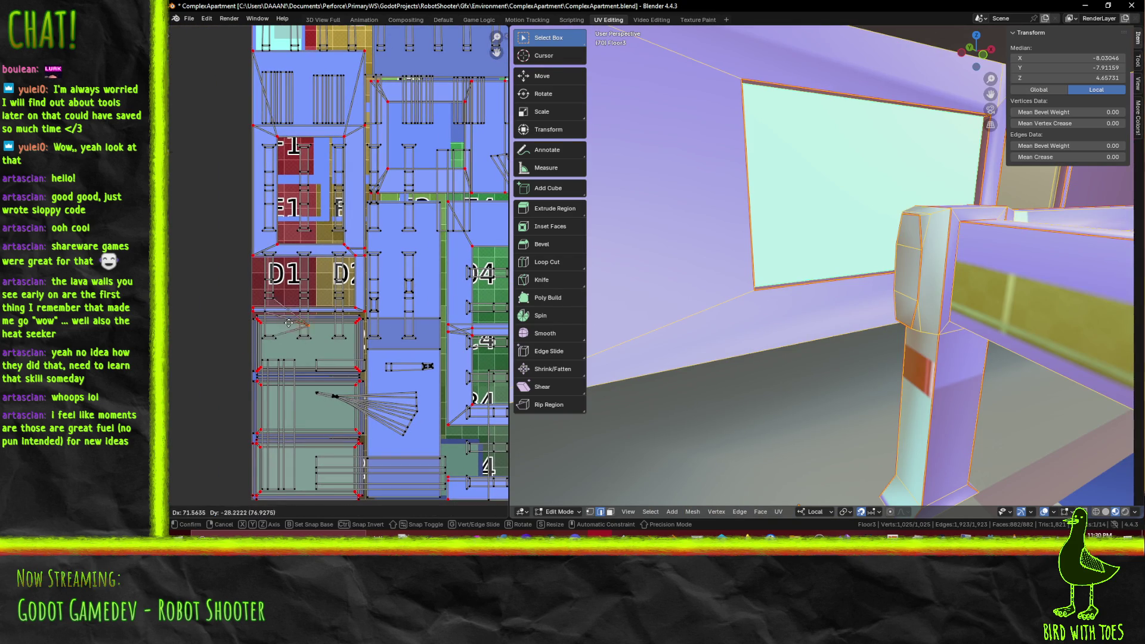
middle_click_drag(1014, 365, 973, 365)
scroll(973, 367, "down", 5)
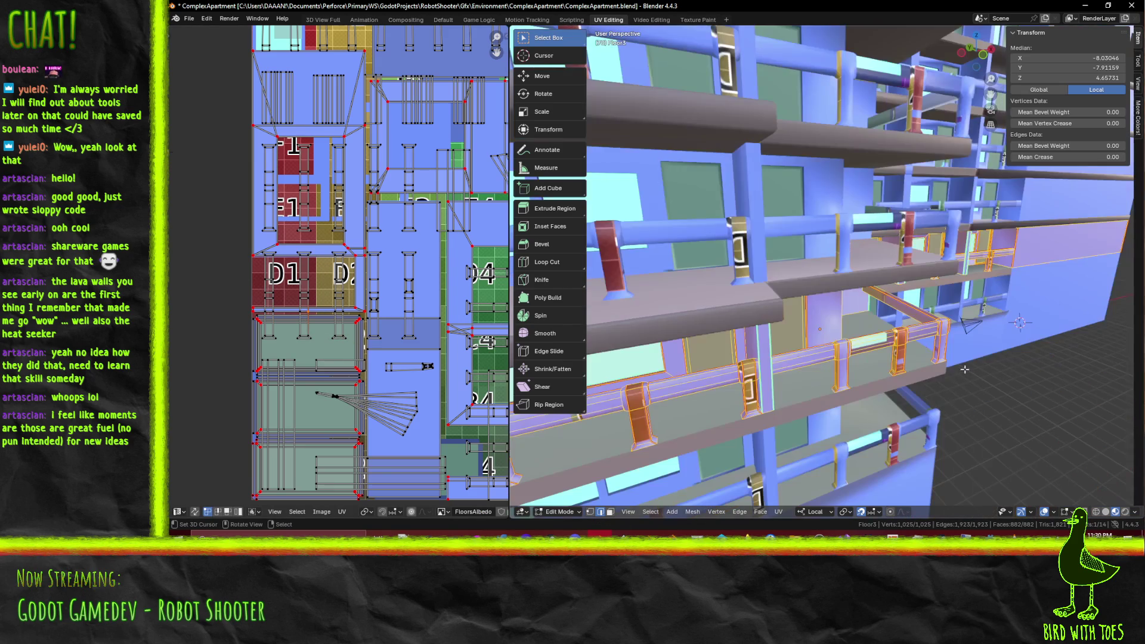
Step: Save ComplexApartment.blend and deselect the railing
scroll(862, 347, "up", 6)
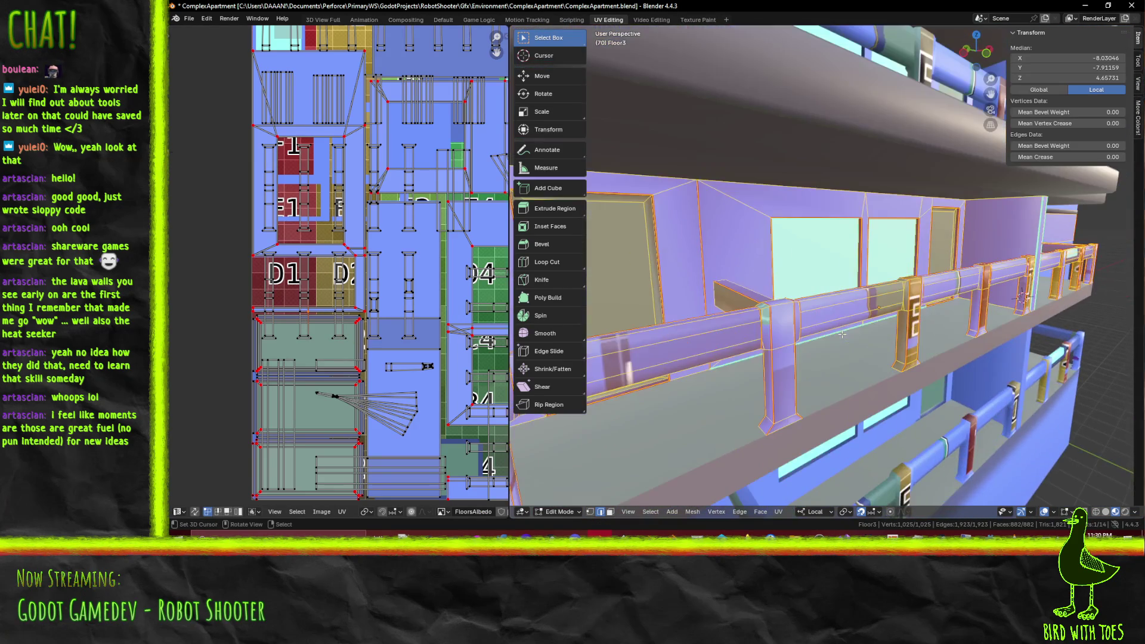
middle_click_drag(824, 341, 847, 321)
scroll(835, 330, "down", 5)
key("ctrl+s")
key("alt+a")
Step: Inspect edge loops on the railing post, clear the selection and save again
scroll(847, 320, "up", 6)
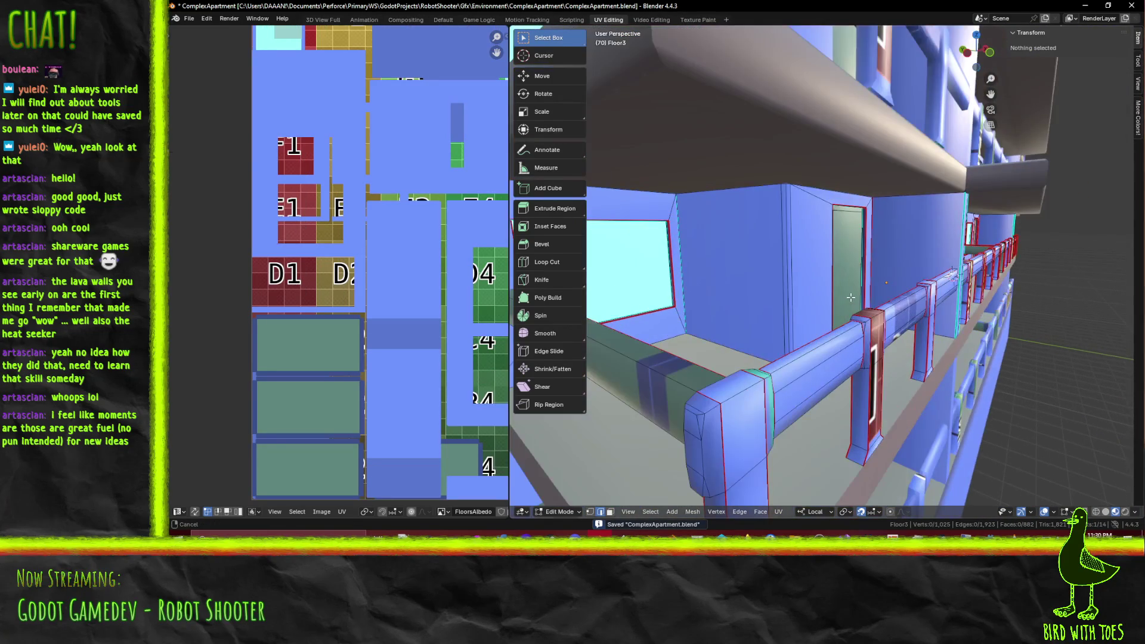
middle_click_drag(748, 433, 894, 310)
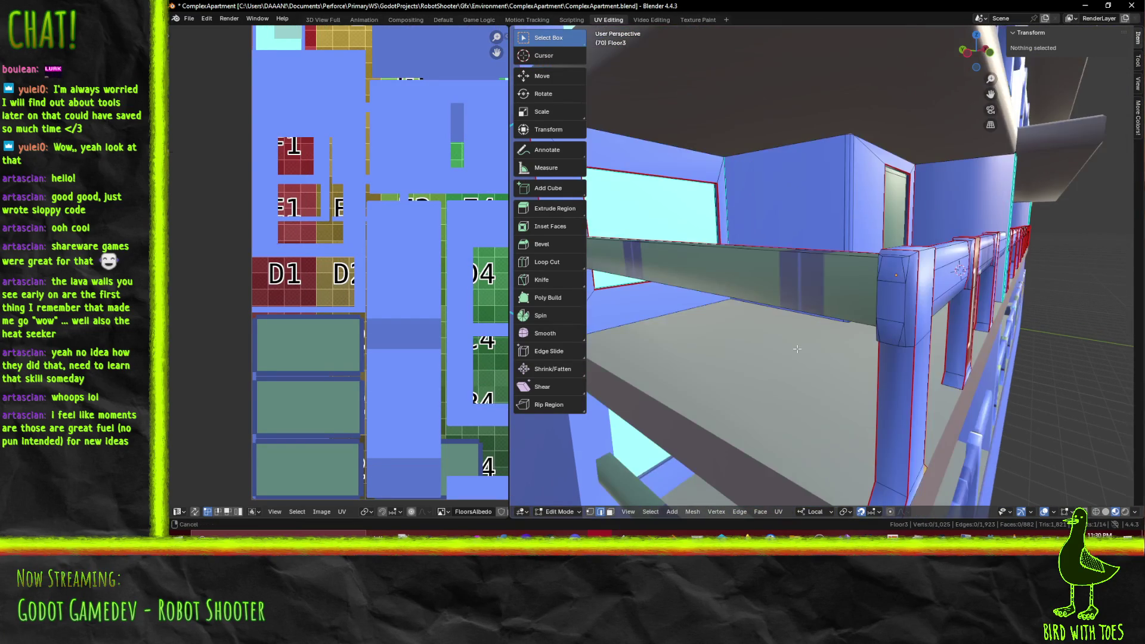
left_click(899, 307, "alt")
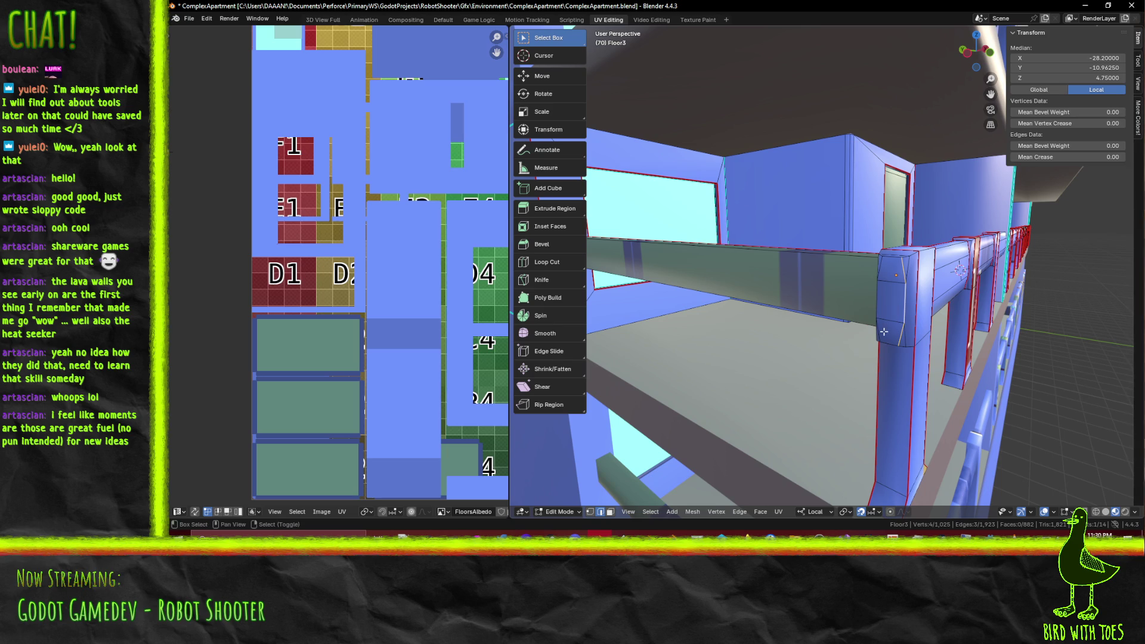
left_click(886, 264, "shift")
mouse_move(886, 264)
middle_mouse_down()
mouse_move(935, 297)
mouse_move(894, 310)
middle_mouse_up()
key("alt+a")
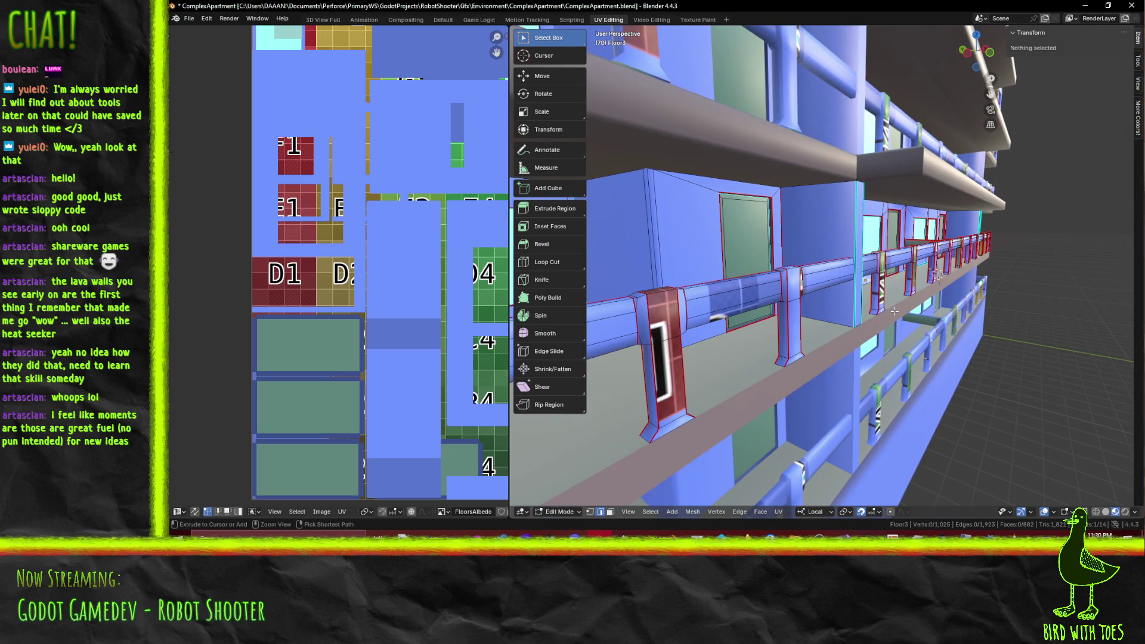
key("ctrl+s")
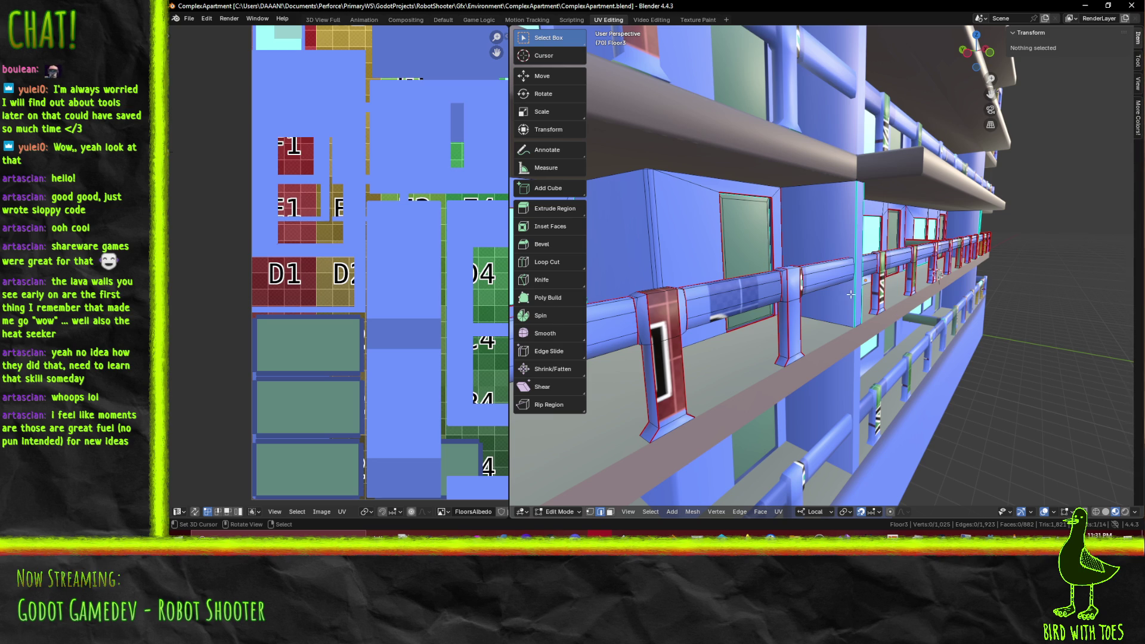
mouse_move(808, 301)
middle_mouse_down()
mouse_move(814, 290)
mouse_move(841, 303)
mouse_move(815, 323)
mouse_move(849, 315)
mouse_move(840, 310)
middle_mouse_up()
key("z")
left_click(797, 328)
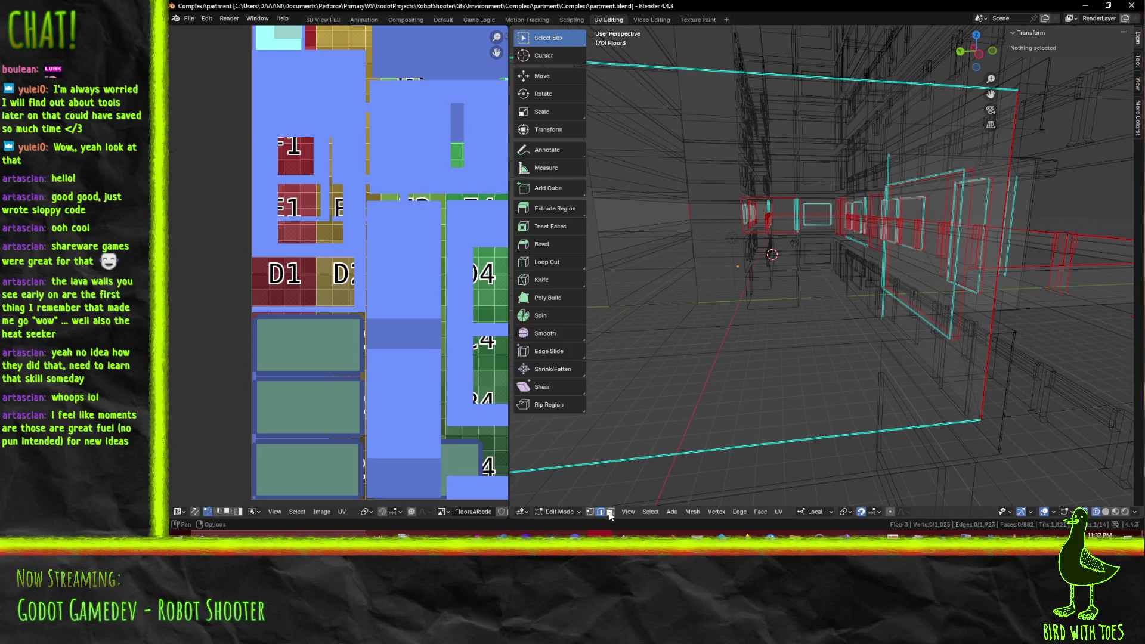
mouse_move(920, 340)
middle_mouse_down()
mouse_move(898, 338)
mouse_move(920, 337)
middle_mouse_up()
key("z")
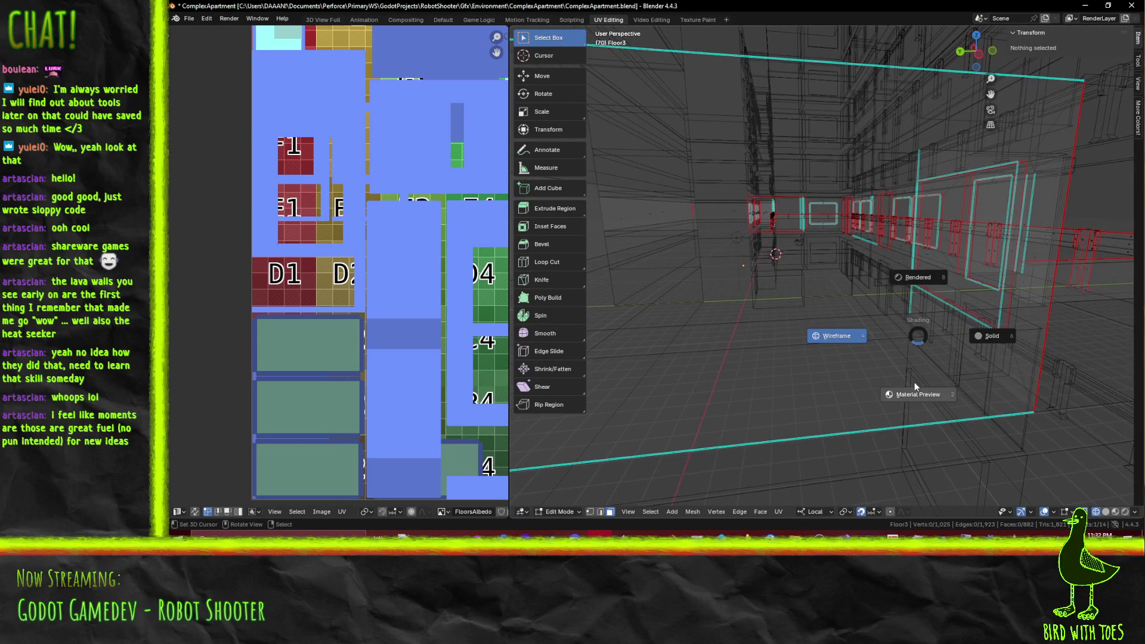
left_click(915, 390)
mouse_move(916, 391)
middle_mouse_down()
mouse_move(916, 348)
mouse_move(942, 356)
mouse_move(955, 344)
mouse_move(878, 339)
middle_mouse_up()
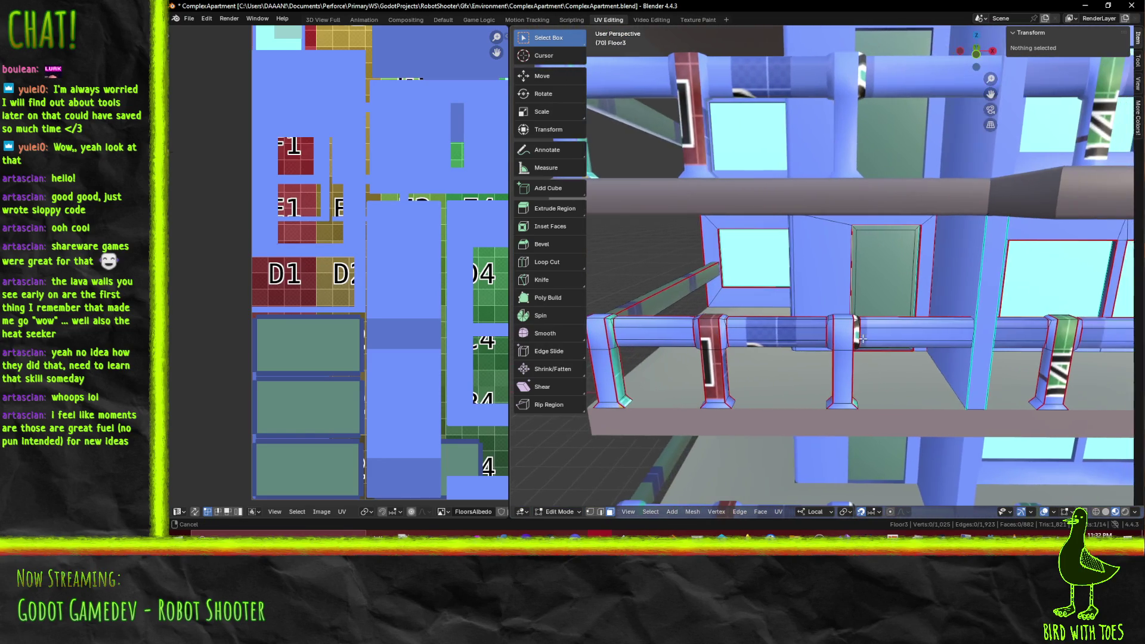
mouse_move(857, 338)
middle_mouse_down()
mouse_move(930, 326)
mouse_move(827, 313)
mouse_move(911, 313)
mouse_move(846, 304)
middle_mouse_up()
Step: Switch Floor3 back to wireframe shading and zoom in on the window frame by the railing
middle_click_drag(967, 406, 967, 380)
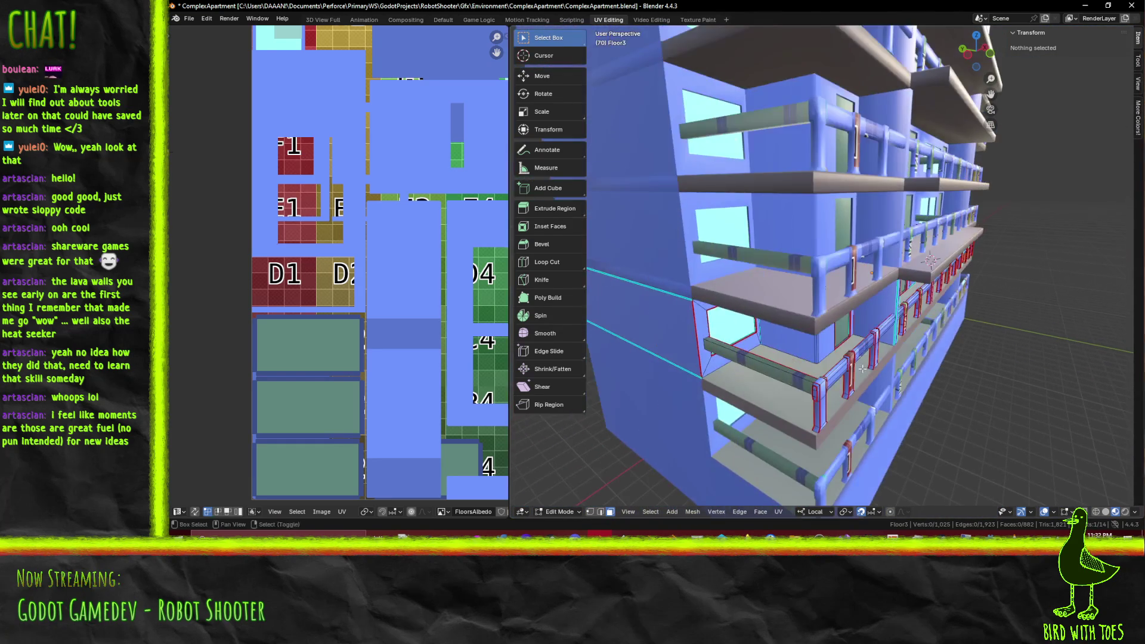
mouse_move(896, 346)
middle_mouse_down()
mouse_move(856, 331)
mouse_move(883, 293)
mouse_move(941, 298)
mouse_move(811, 294)
mouse_move(795, 310)
mouse_move(857, 304)
mouse_move(839, 332)
mouse_move(777, 338)
mouse_move(821, 359)
mouse_move(810, 352)
middle_mouse_up()
left_click(776, 336)
scroll(800, 354, "up", 5)
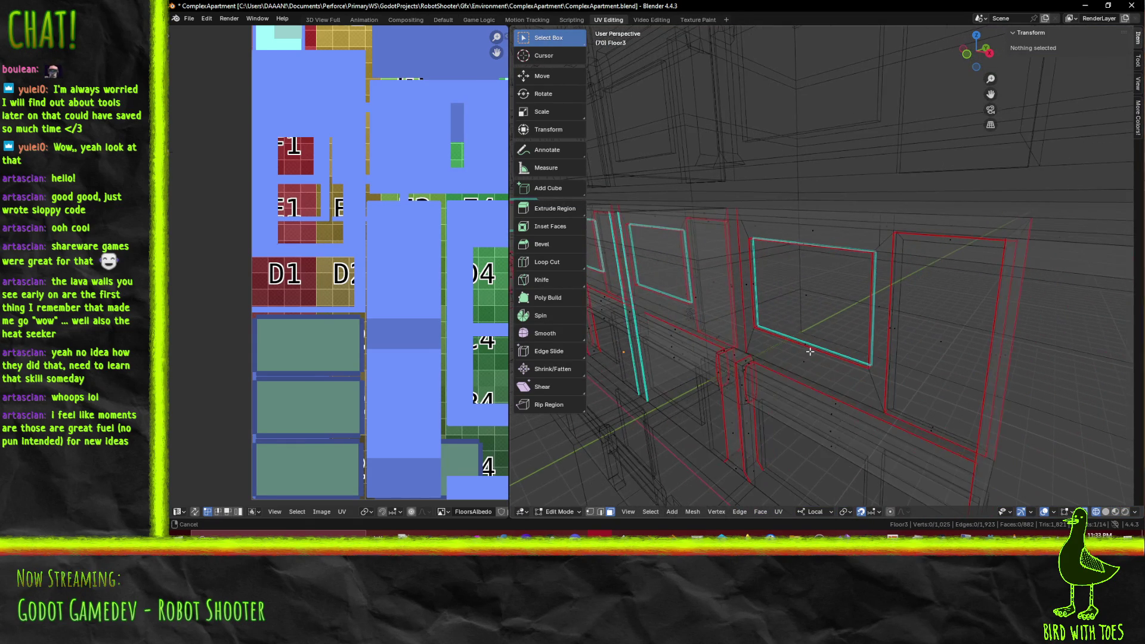
left_click_drag(808, 369, 847, 470)
Step: Box-select the first railing section, the railing leg, the next post and the left pillar
key("b")
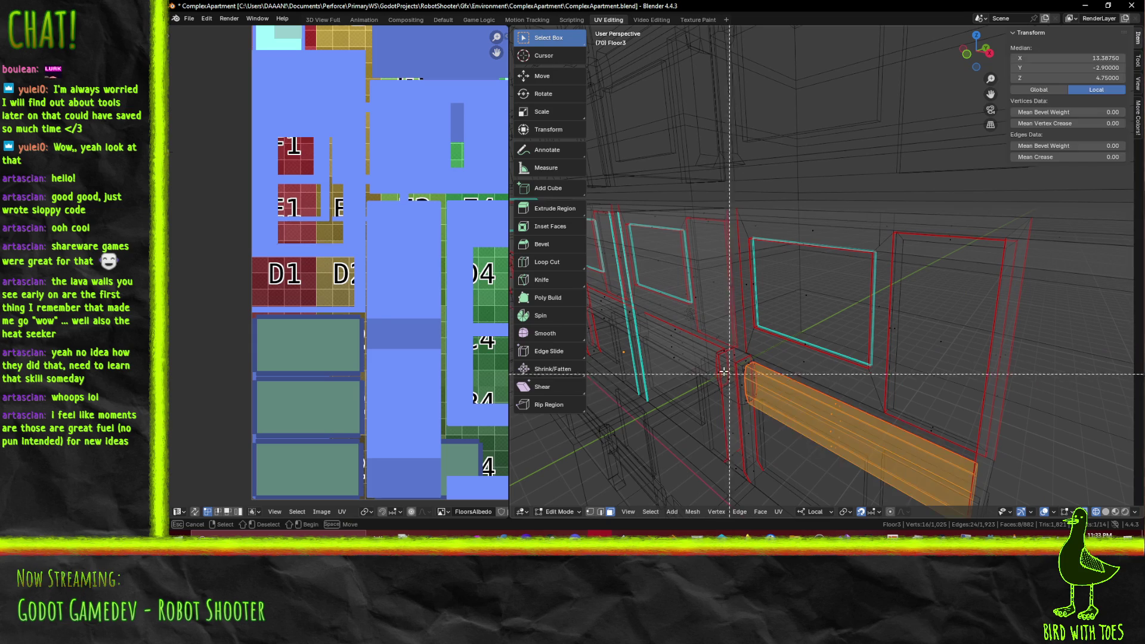
mouse_move(670, 326)
left_mouse_down()
mouse_move(684, 352)
mouse_move(733, 371)
left_mouse_up()
key("b")
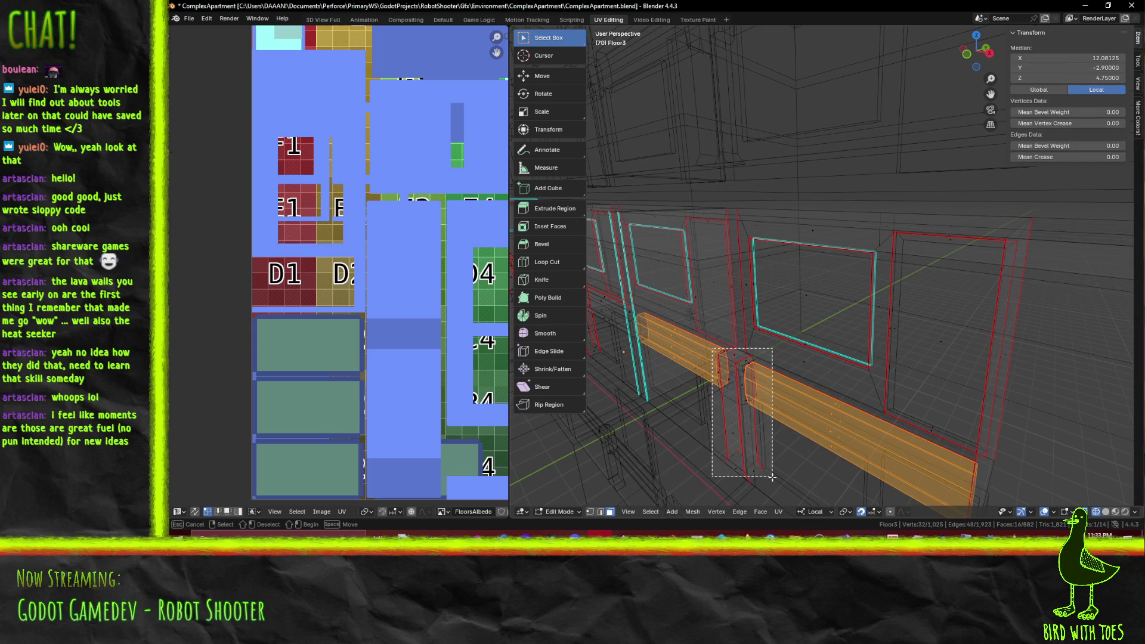
left_click_drag(772, 477, 772, 475)
middle_click_drag(765, 421, 686, 346)
key("b")
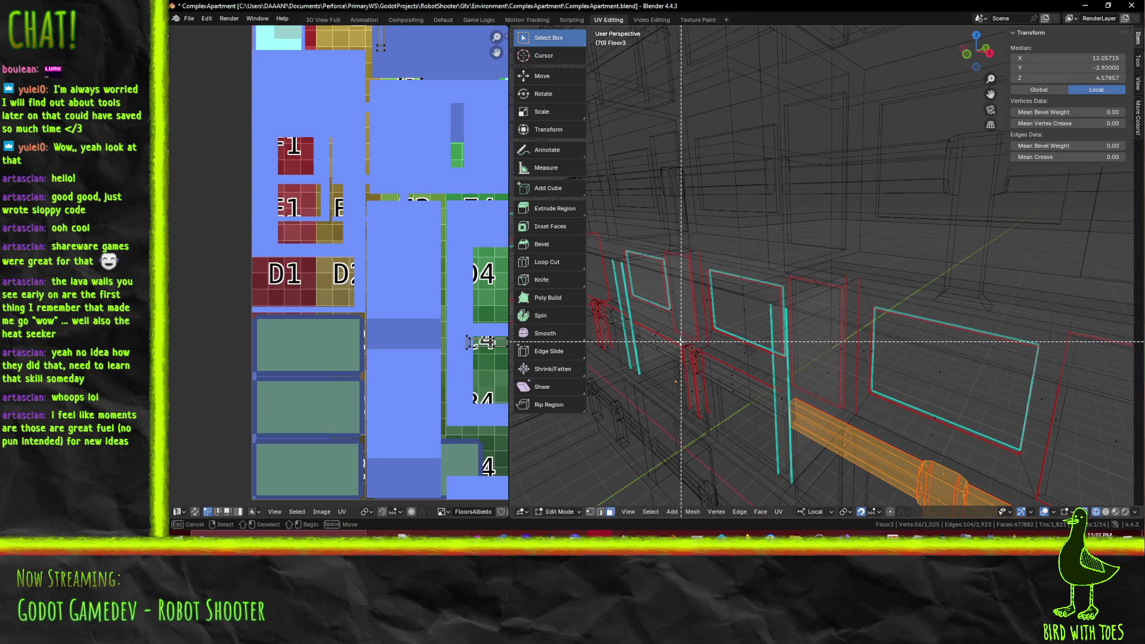
key("b")
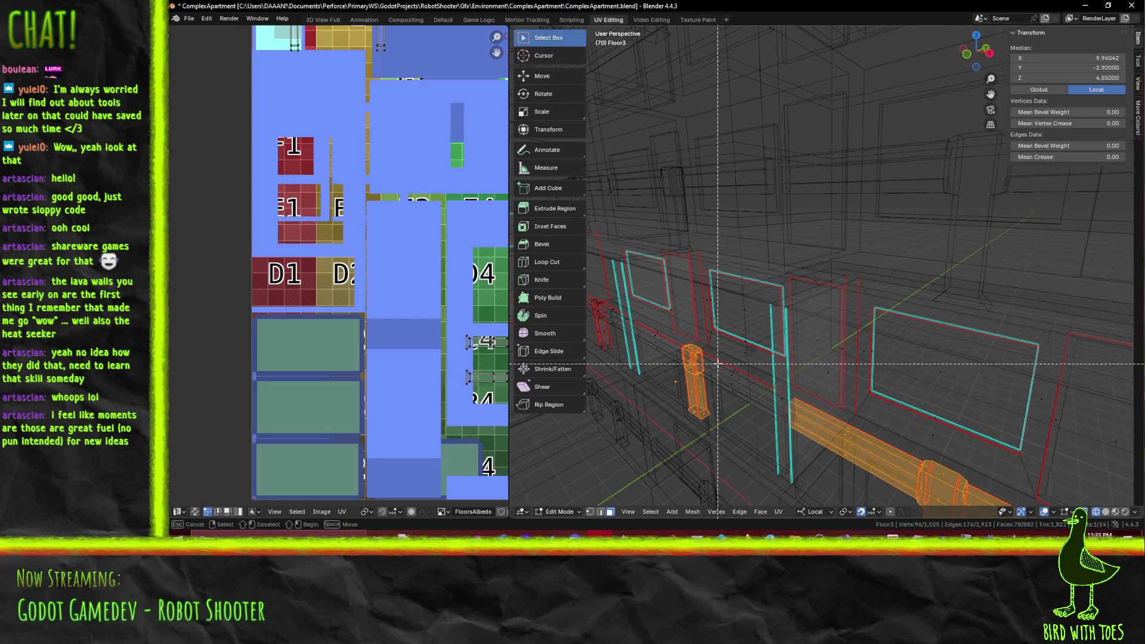
key("l")
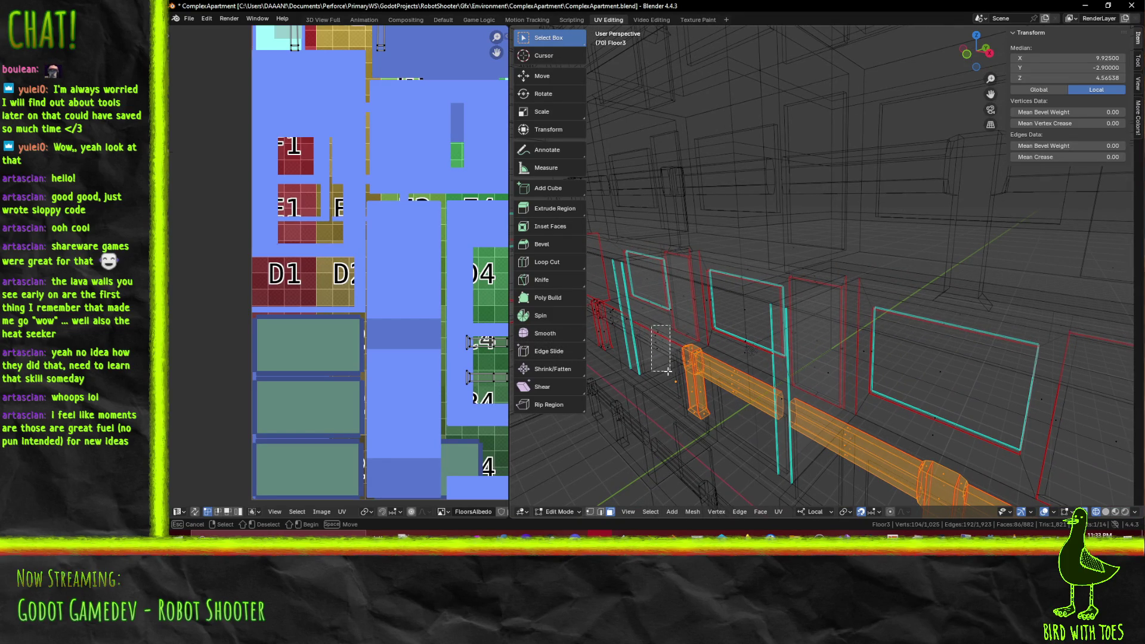
mouse_move(688, 362)
middle_mouse_down()
mouse_move(706, 370)
mouse_move(737, 340)
middle_mouse_up()
key("b")
left_click_drag(644, 398, 684, 311)
Step: Add the second pillar, its beam, the next beam tubes and another pillar to the selection
key("b")
key("b")
left_click_drag(729, 417, 728, 417)
key("b")
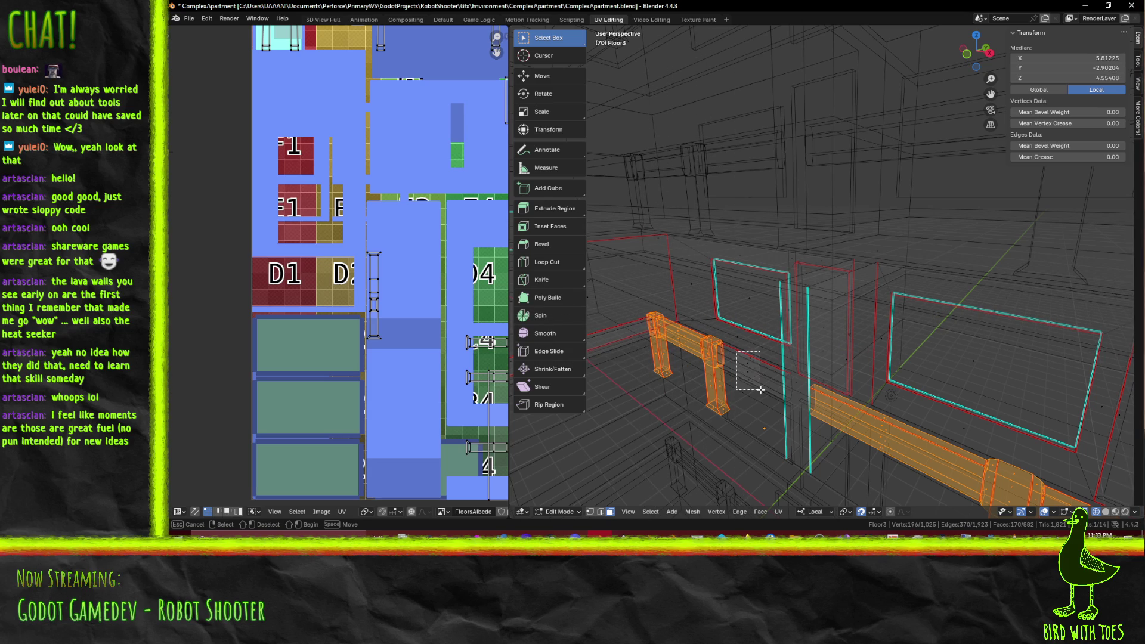
left_click_drag(796, 358, 760, 390)
middle_click_drag(709, 385, 753, 381, "shift")
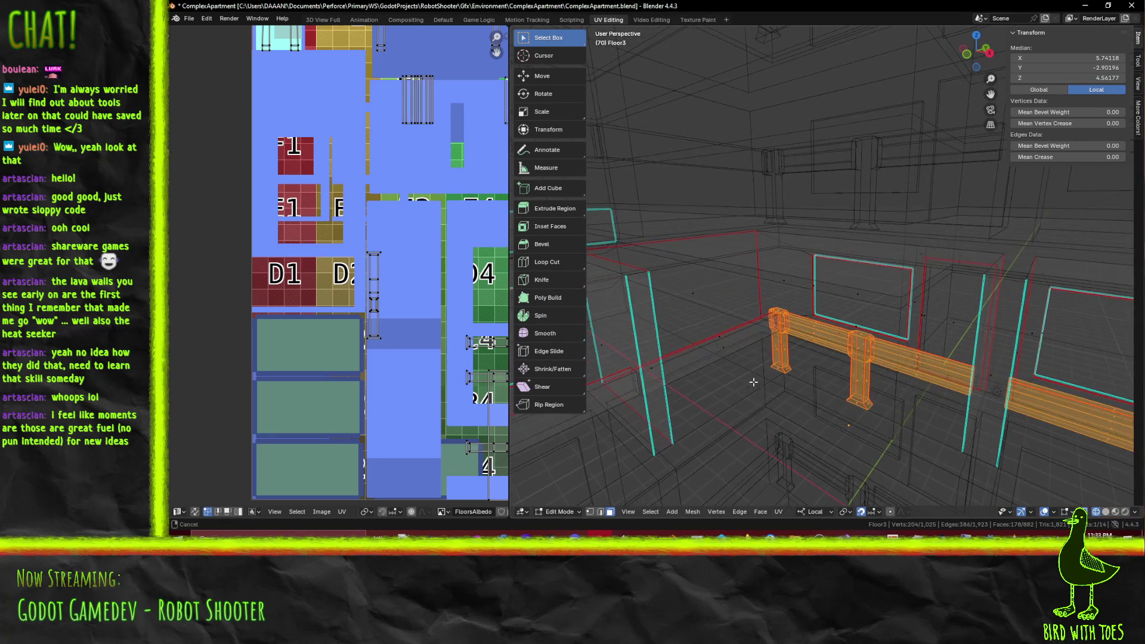
left_click_drag(711, 320, 730, 369)
mouse_move(730, 368)
middle_mouse_down()
mouse_move(709, 370)
mouse_move(730, 369)
mouse_move(719, 367)
middle_mouse_up()
key("b")
left_click_drag(721, 344, 737, 369)
middle_click_drag(740, 377, 753, 355)
key("b")
left_click_drag(778, 422, 776, 421)
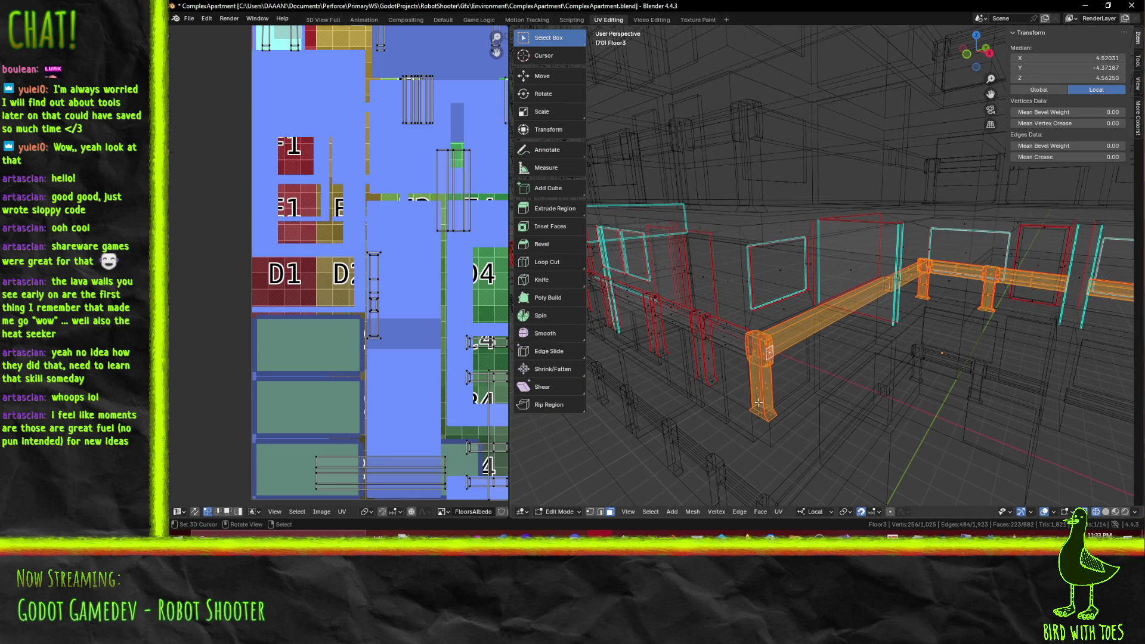
Step: Add the left beam segment, corner pillar faces, the wall-side beam and pillar to the selection
middle_click_drag(734, 365, 753, 338, "shift")
key("b")
left_click_drag(758, 319, 808, 375)
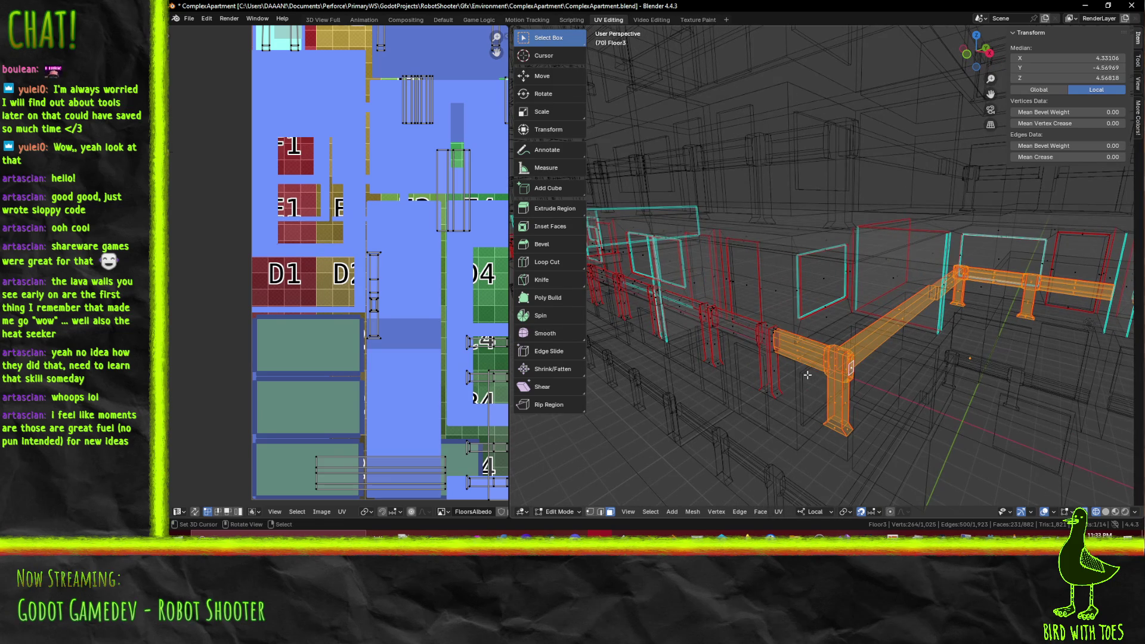
middle_click_drag(801, 364, 812, 362, "shift")
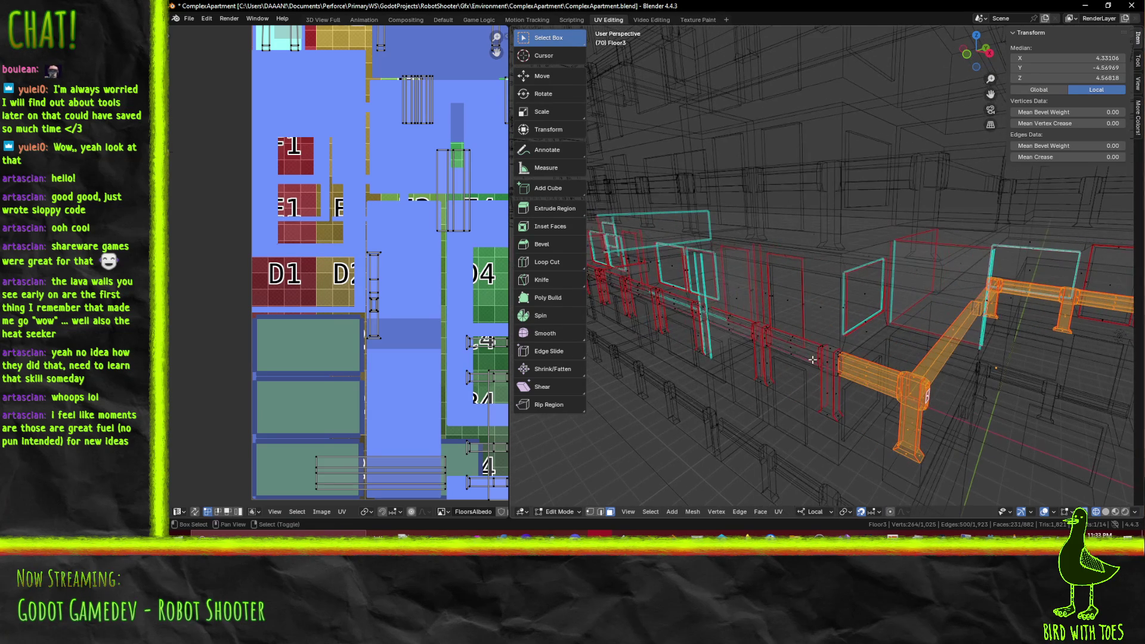
left_click_drag(843, 421, 843, 421)
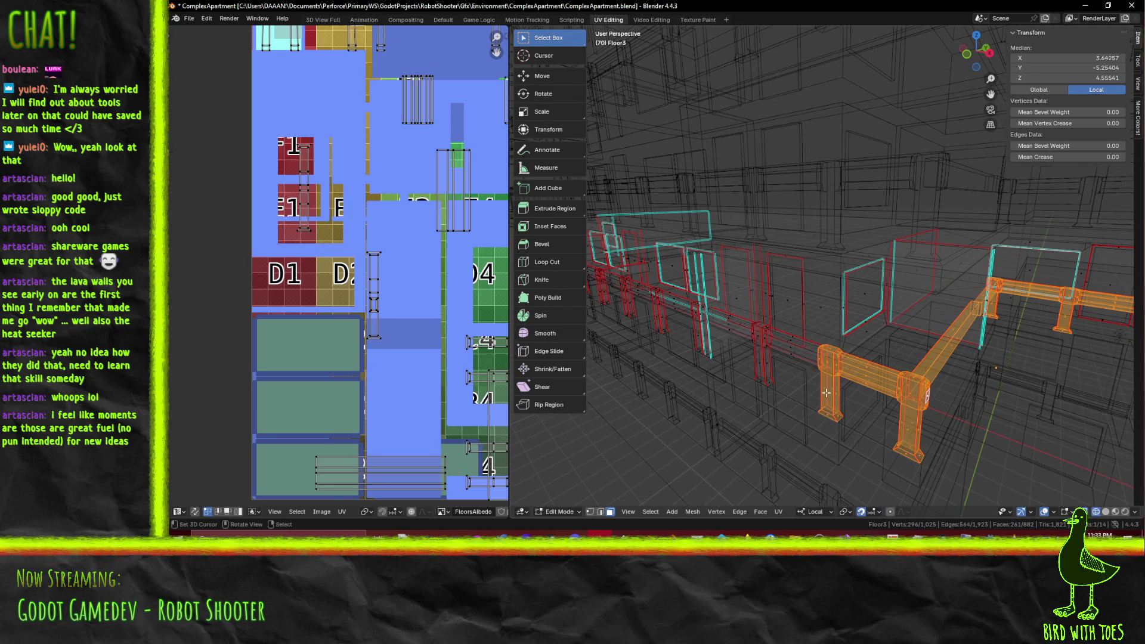
scroll(773, 345, "up", 3)
middle_click_drag(772, 346, 850, 409)
key("b")
left_click_drag(872, 408, 909, 494)
key("b")
mouse_move(771, 379)
left_mouse_down()
mouse_move(813, 503)
mouse_move(827, 501)
left_mouse_up()
left_click_drag(799, 401, 799, 393)
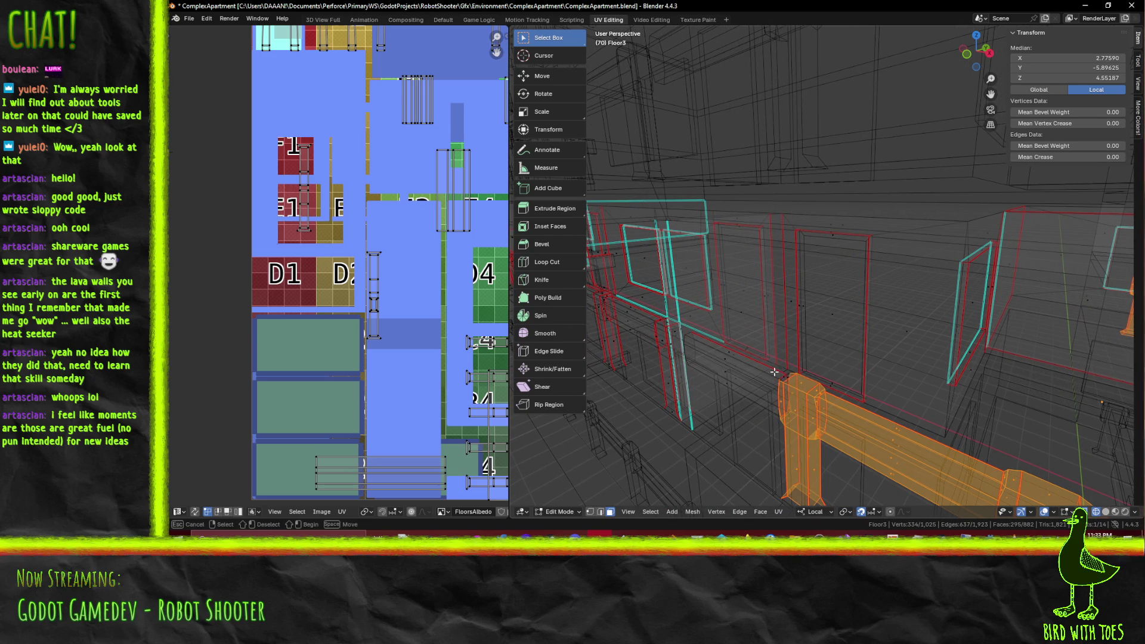
Step: Add a stray vertex, the connected railing segment and the railing parts near the wall
scroll(808, 400, "down", 4)
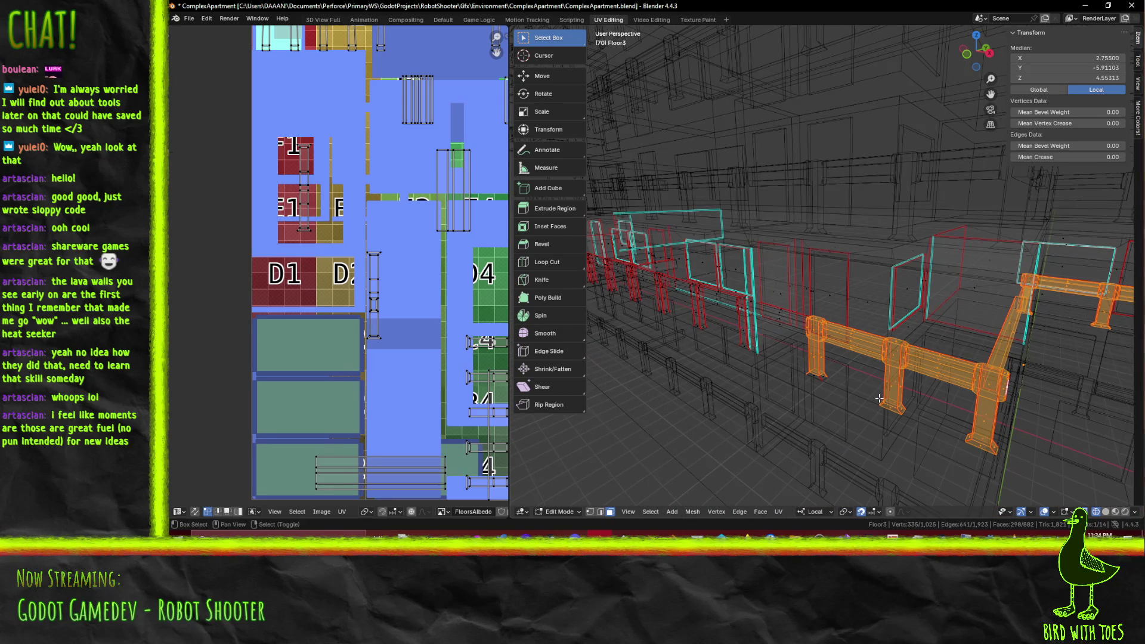
scroll(879, 399, "down", 2)
left_click_drag(770, 356, 802, 388)
scroll(836, 385, "up", 3)
mouse_move(835, 385)
middle_mouse_down()
mouse_move(907, 386)
mouse_move(888, 392)
middle_mouse_up()
key("l")
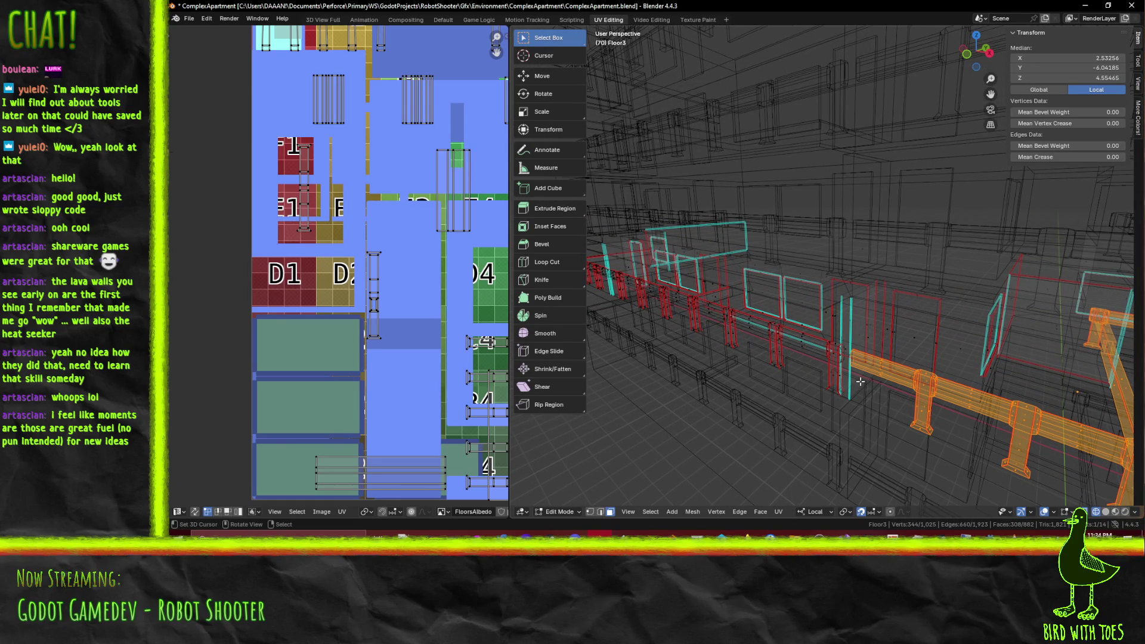
scroll(869, 380, "up", 3)
scroll(888, 374, "up", 3)
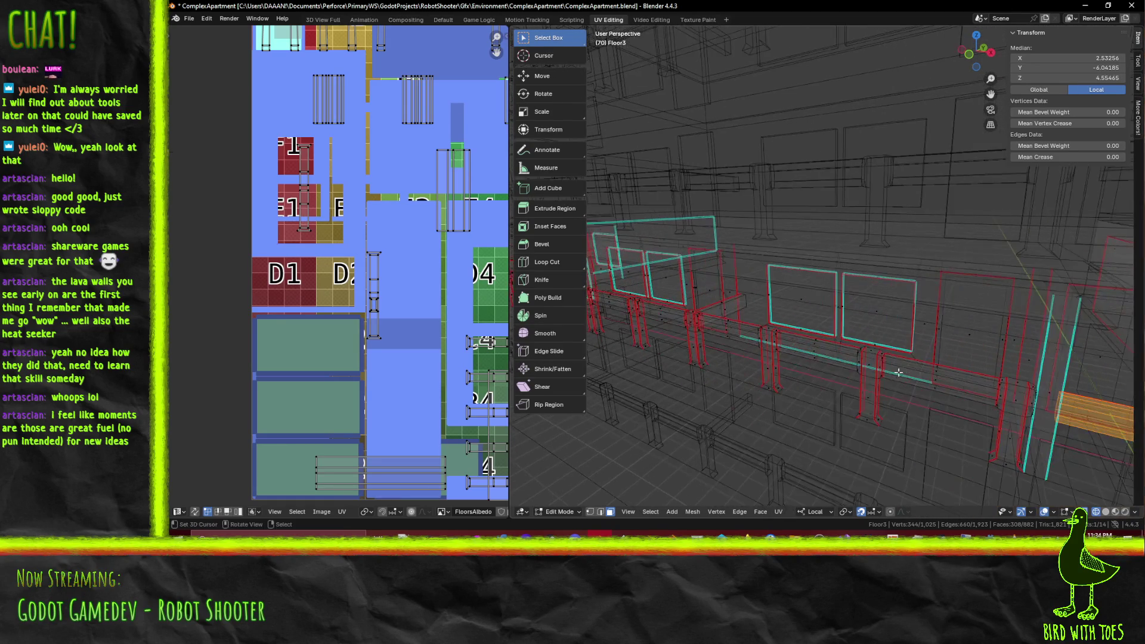
middle_click_drag(898, 371, 835, 334)
key("b")
left_click_drag(835, 333, 879, 435)
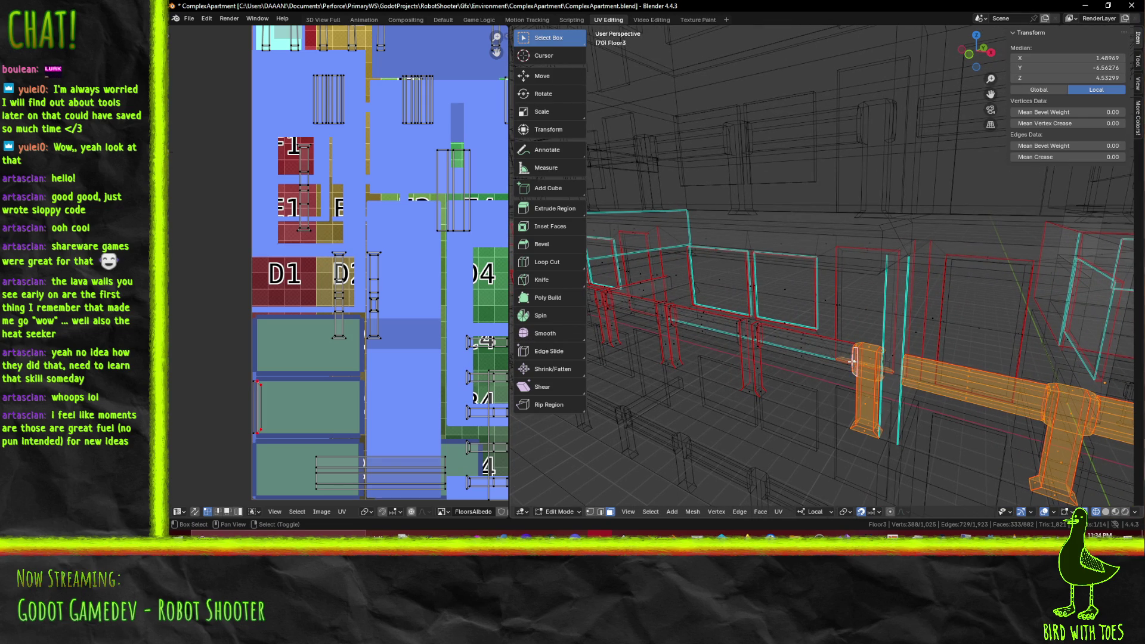
scroll(853, 360, "up", 4)
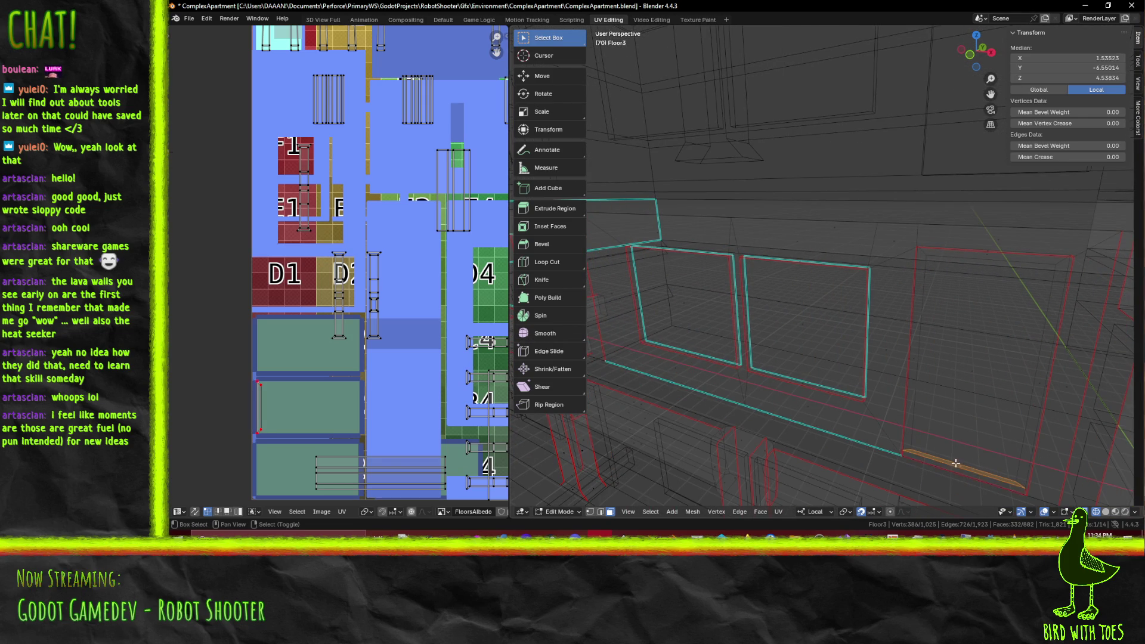
scroll(975, 469, "down", 4)
Step: Add the left railing post, the rail section and the vertical post with its arm
key("b")
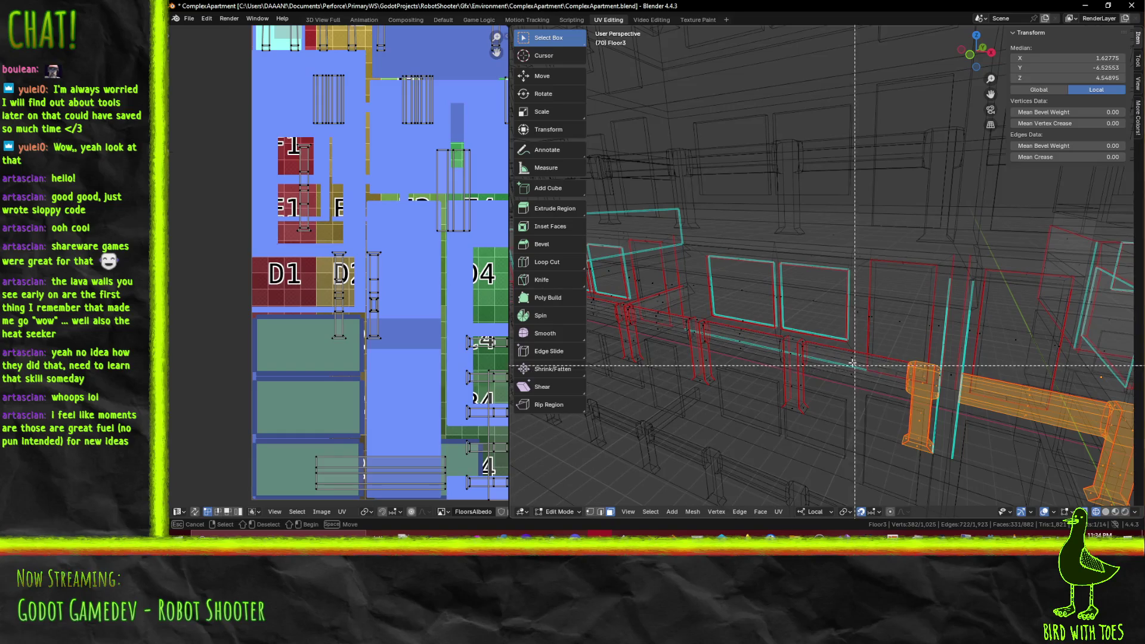
middle_click_drag(872, 402, 894, 366)
scroll(895, 364, "up", 2)
key("l")
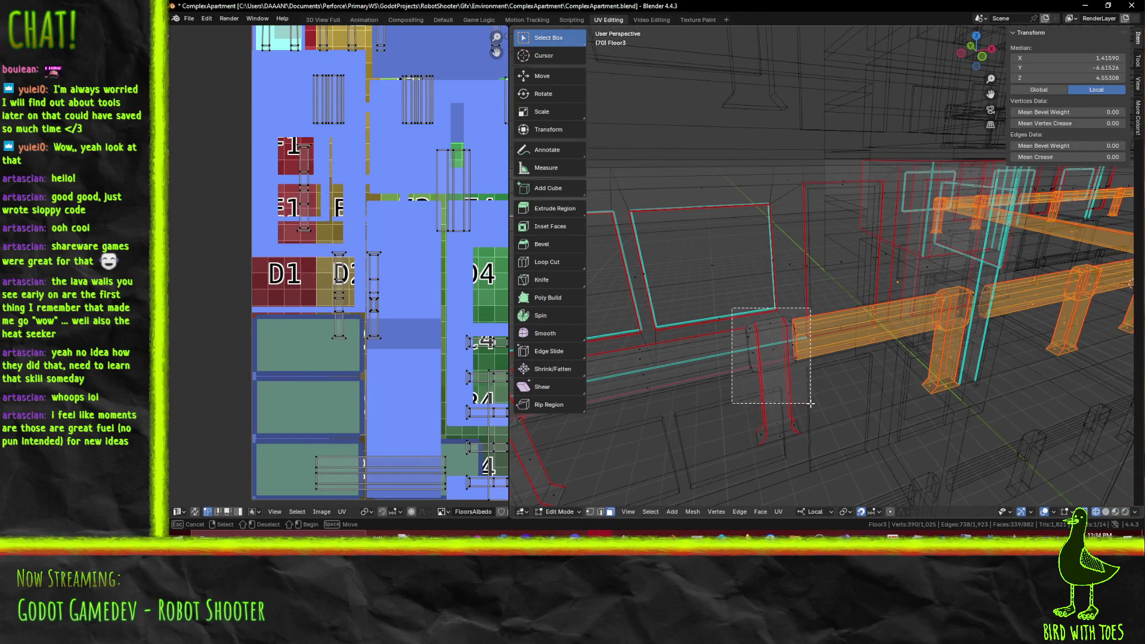
mouse_move(799, 397)
middle_mouse_down("shift")
mouse_move(780, 388)
mouse_move(902, 400)
mouse_move(794, 287)
middle_mouse_up("shift")
key("l")
key("l")
scroll(841, 397, "up", 2)
key("l")
key("b")
left_click_drag(769, 257, 813, 328)
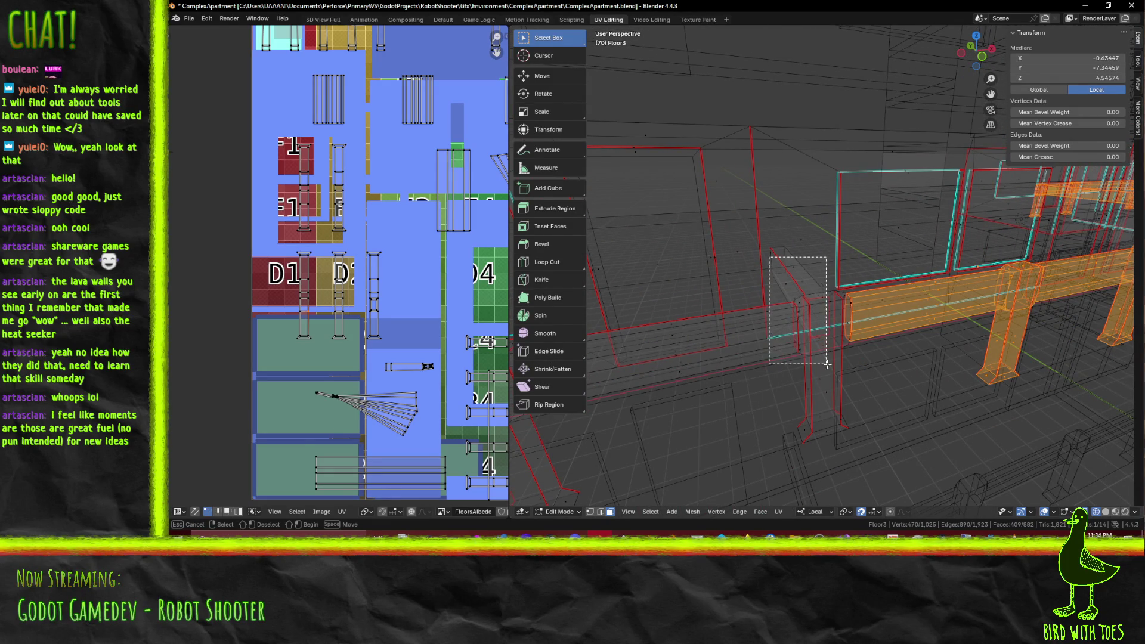
left_click_drag(855, 437, 851, 436)
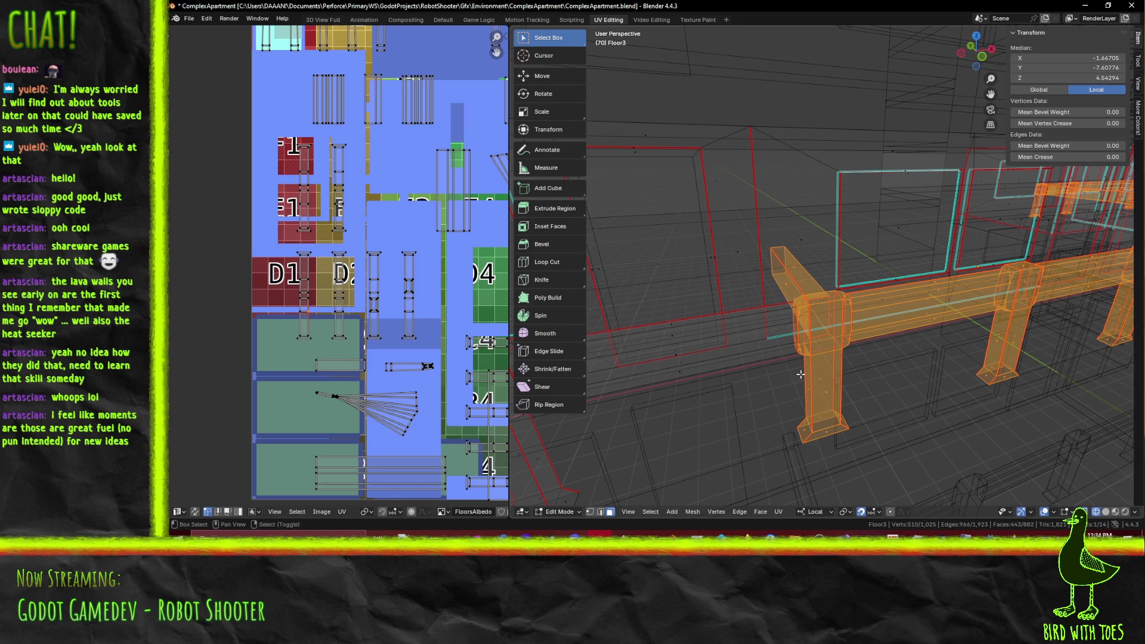
middle_click_drag(762, 376, 788, 402)
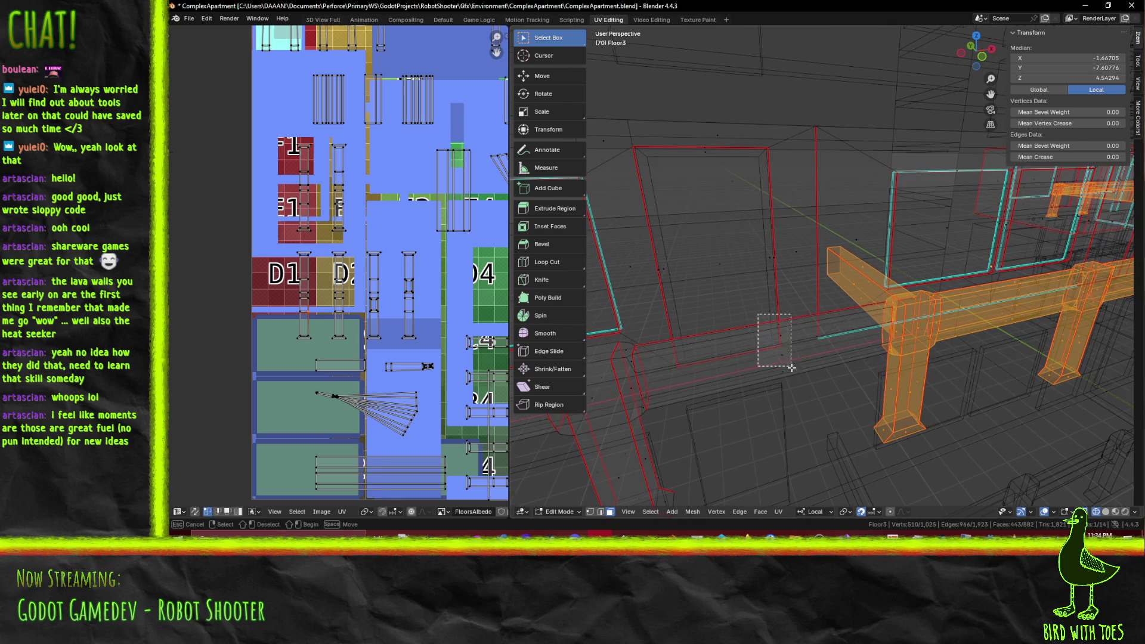
Step: Add the left beam segment, corner post joint, neighbouring post, horizontal rail and vertical post
key("l")
scroll(788, 401, "up", 5, "ctrl")
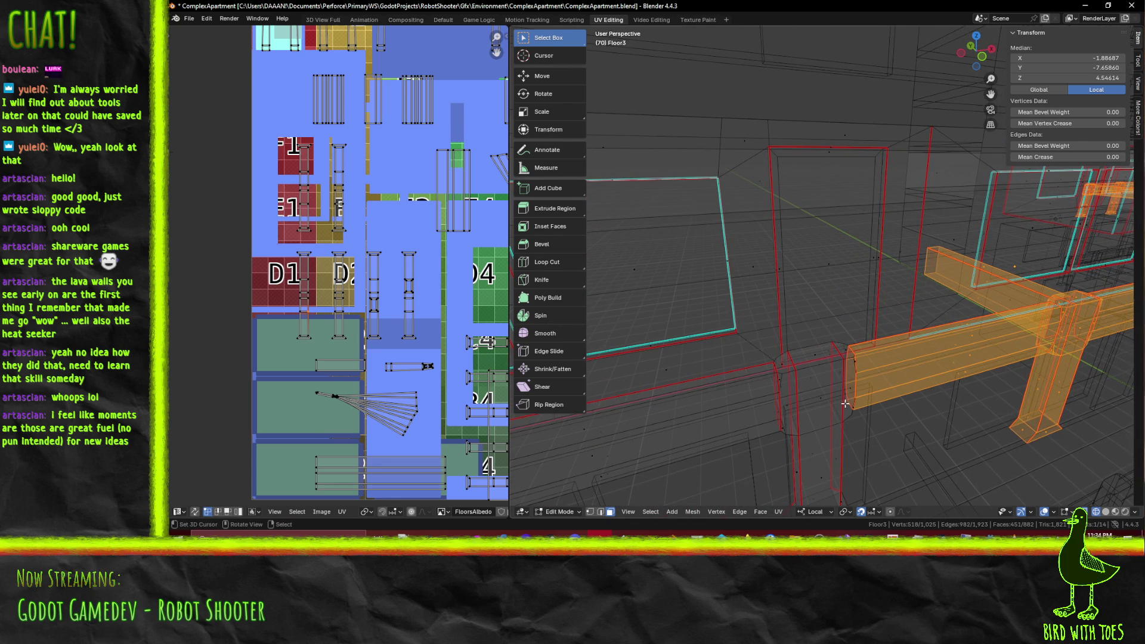
key("l")
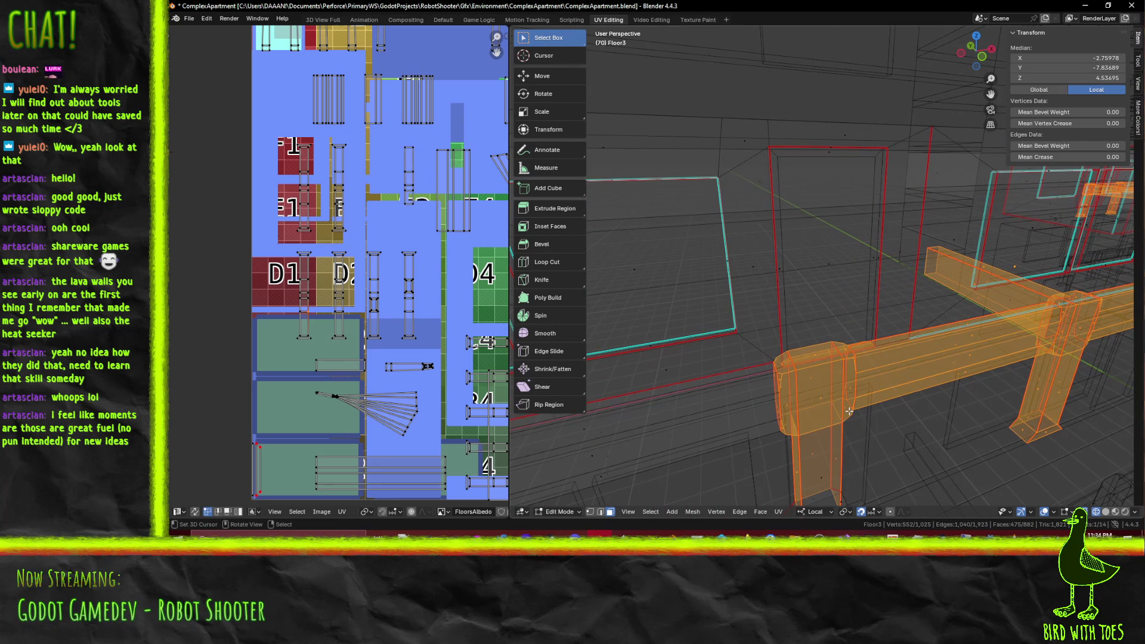
scroll(849, 412, "down", 3)
key("l")
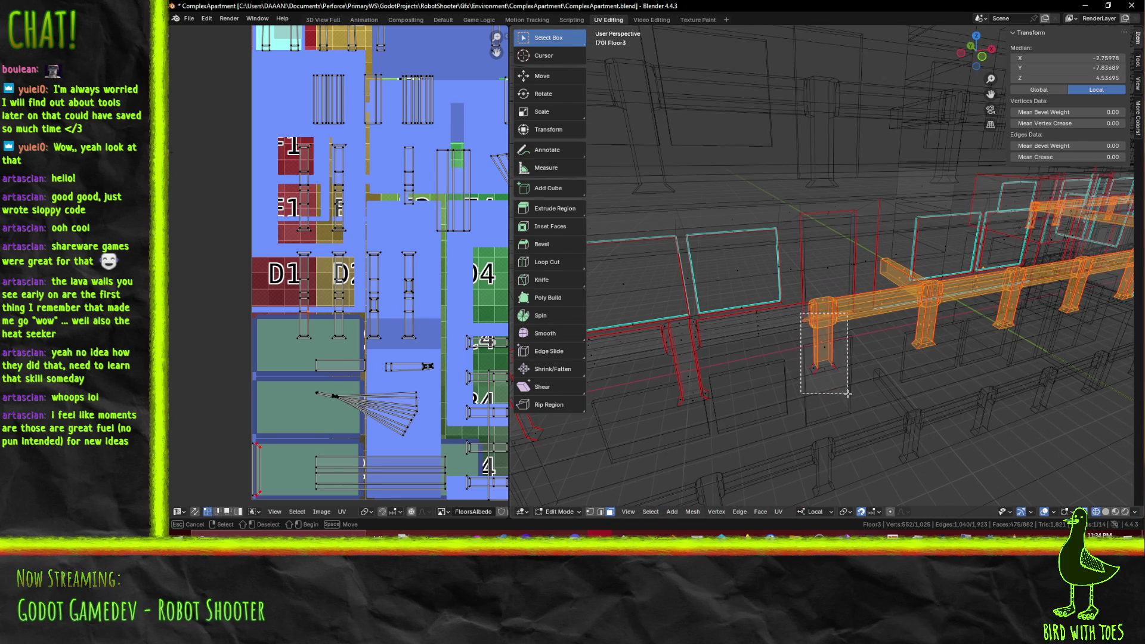
scroll(828, 380, "up", 3)
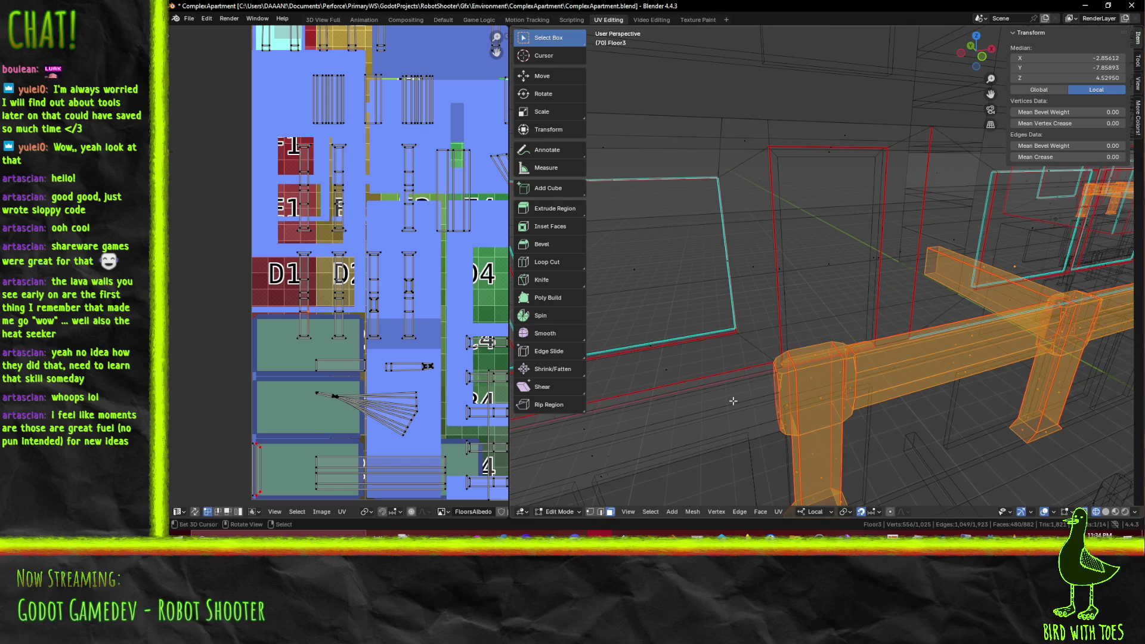
scroll(734, 400, "up", 4)
middle_click_drag(901, 375, 894, 384, "ctrl")
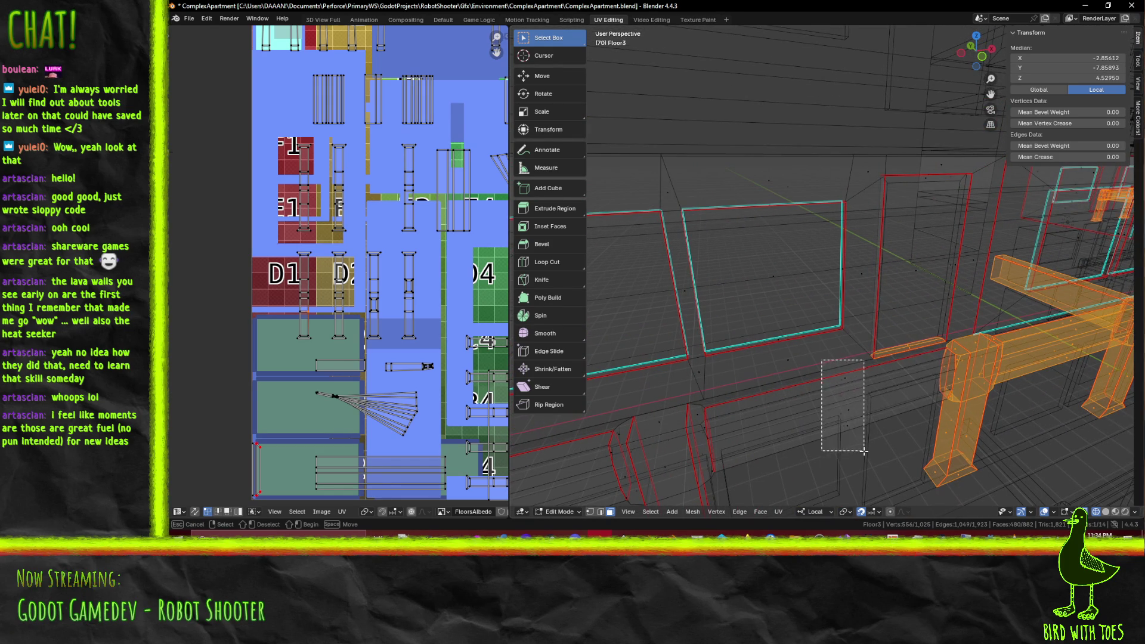
left_click_drag(863, 450, 863, 449, "shift")
middle_click_drag(907, 346, 821, 338)
key("b")
mouse_move(821, 338)
left_mouse_down()
mouse_move(882, 412)
mouse_move(931, 446)
mouse_move(942, 479)
mouse_move(931, 509)
left_mouse_up()
Step: Select the post's foot, drop the stray new face, and add the beam end and left leg
middle_click_drag(899, 406, 835, 408)
key("b")
mouse_move(832, 407)
left_mouse_down()
mouse_move(839, 437)
mouse_move(881, 463)
left_mouse_up()
key("f")
mouse_move(791, 391)
middle_mouse_down()
mouse_move(766, 413)
mouse_move(787, 403)
middle_mouse_up()
left_click(766, 413, "shift")
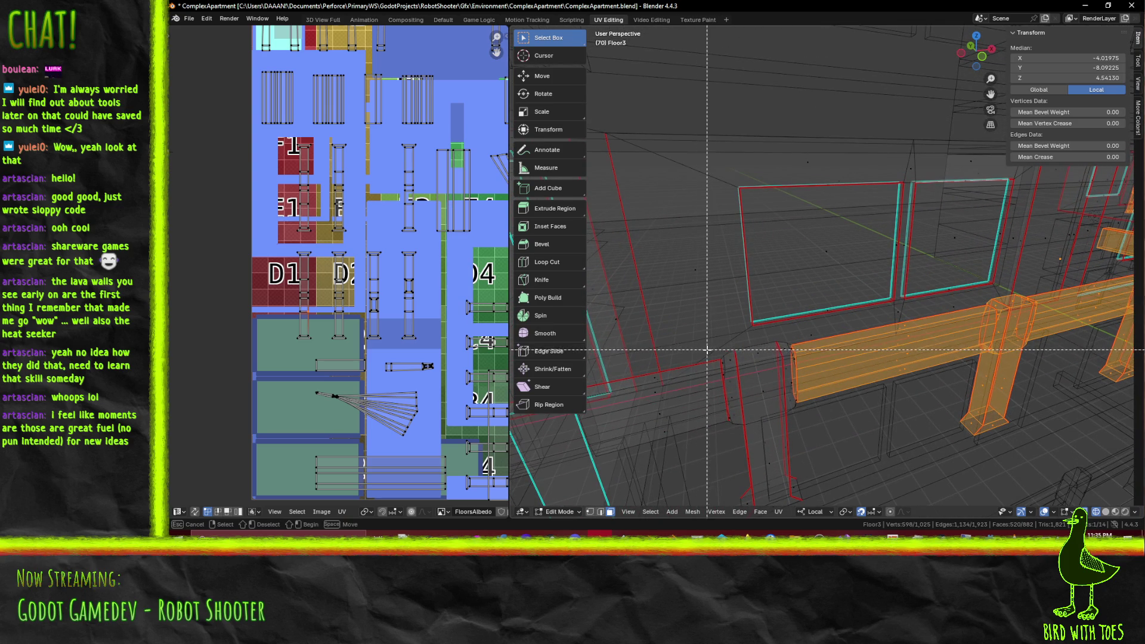
left_click_drag(710, 341, 787, 403)
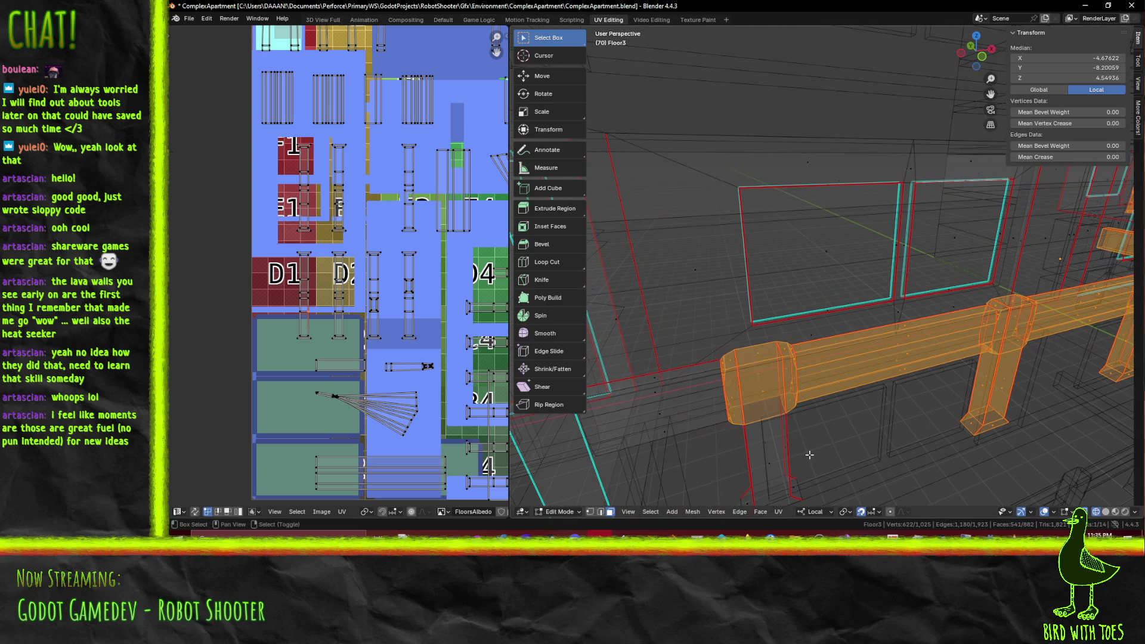
middle_click_drag(787, 403, 727, 398)
left_click_drag(800, 490, 799, 490)
middle_click_drag(800, 490, 737, 436)
Step: Add eight more railing vertices and the whole beam, using Ctrl+L for linked geometry
key("b")
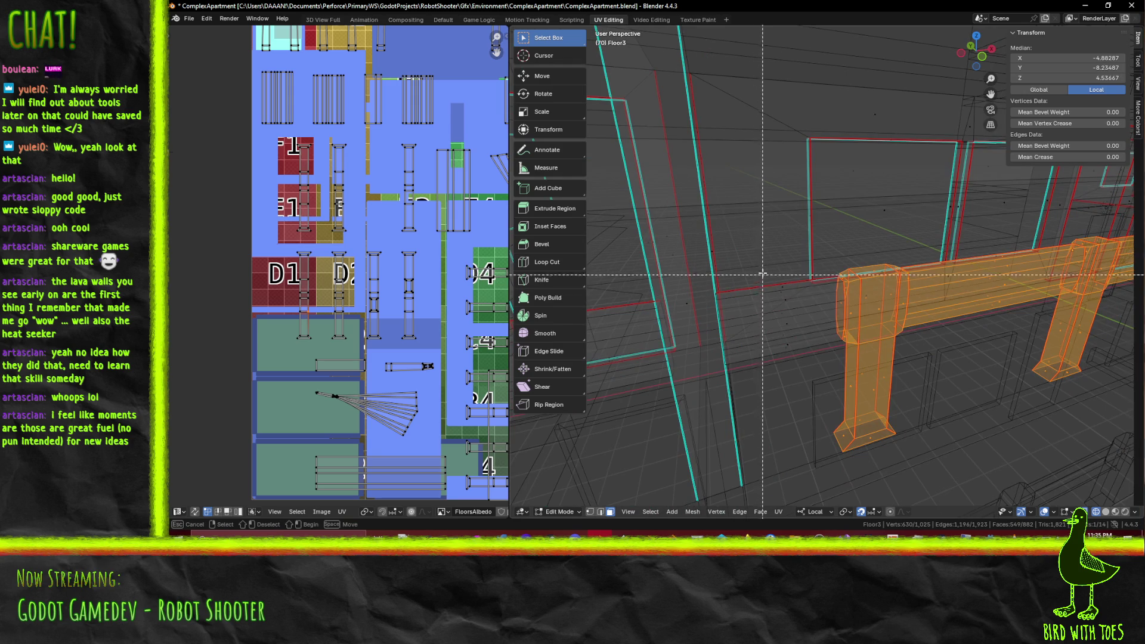
left_click_drag(810, 375, 809, 375)
mouse_move(809, 375)
middle_mouse_down()
mouse_move(795, 385)
mouse_move(859, 374)
middle_mouse_up()
key("b")
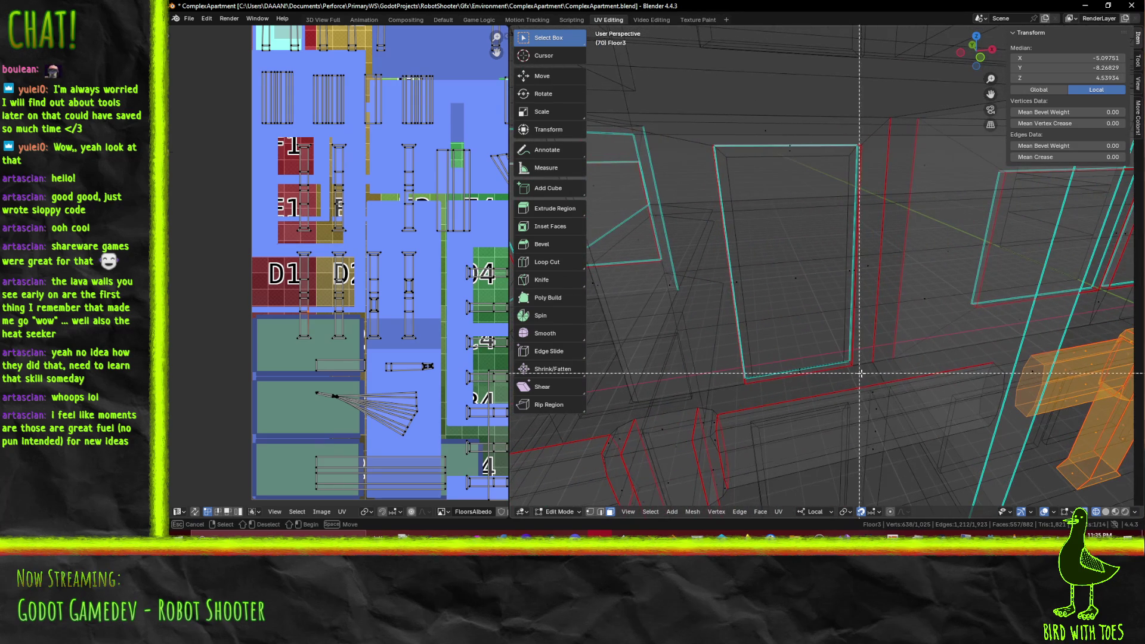
left_click_drag(898, 471, 888, 471)
key("ctrl+l")
scroll(881, 459, "down", 5)
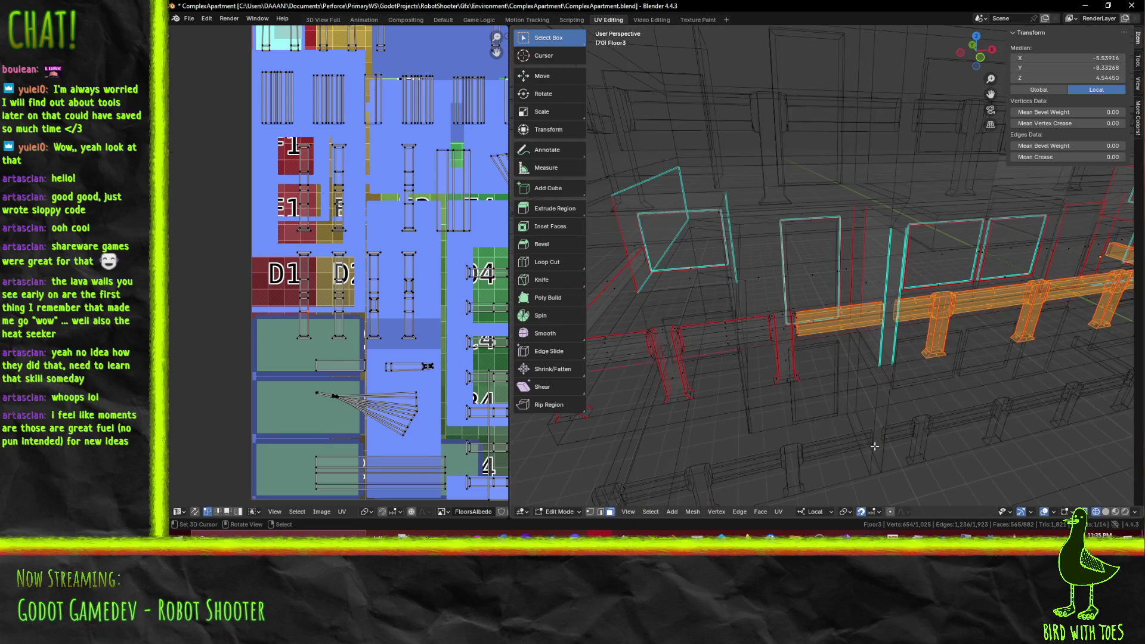
mouse_move(811, 387)
middle_mouse_down()
mouse_move(843, 396)
mouse_move(868, 385)
mouse_move(791, 337)
mouse_move(871, 379)
middle_mouse_up()
Step: Add the next leg, the next railing part and the last four vertices to the selection
key("b")
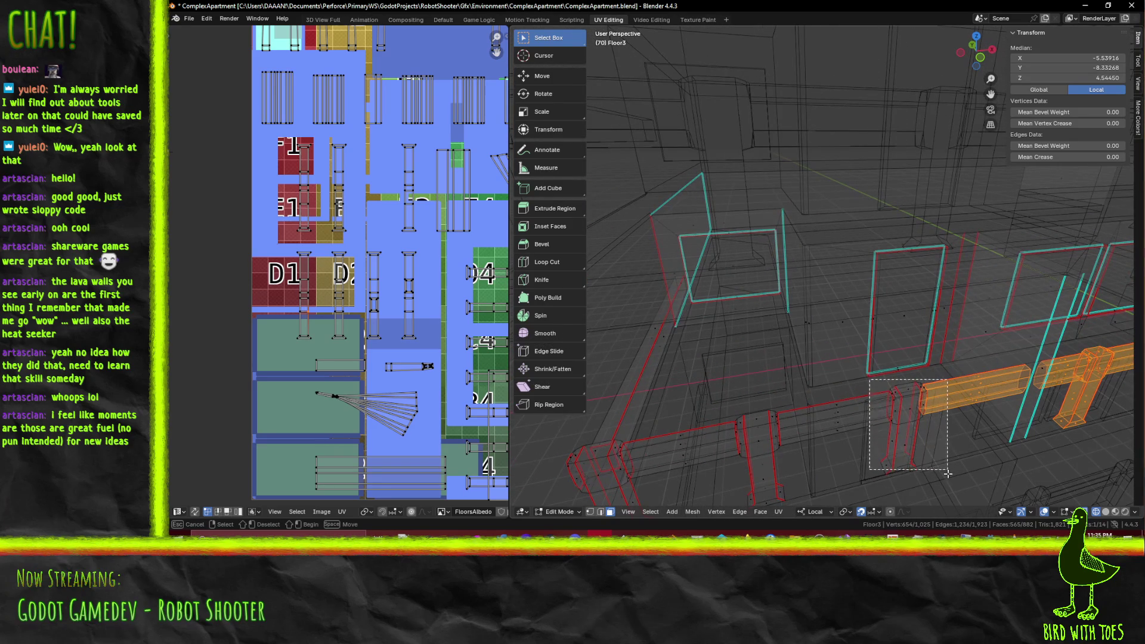
middle_click_drag(935, 479, 833, 362)
key("b")
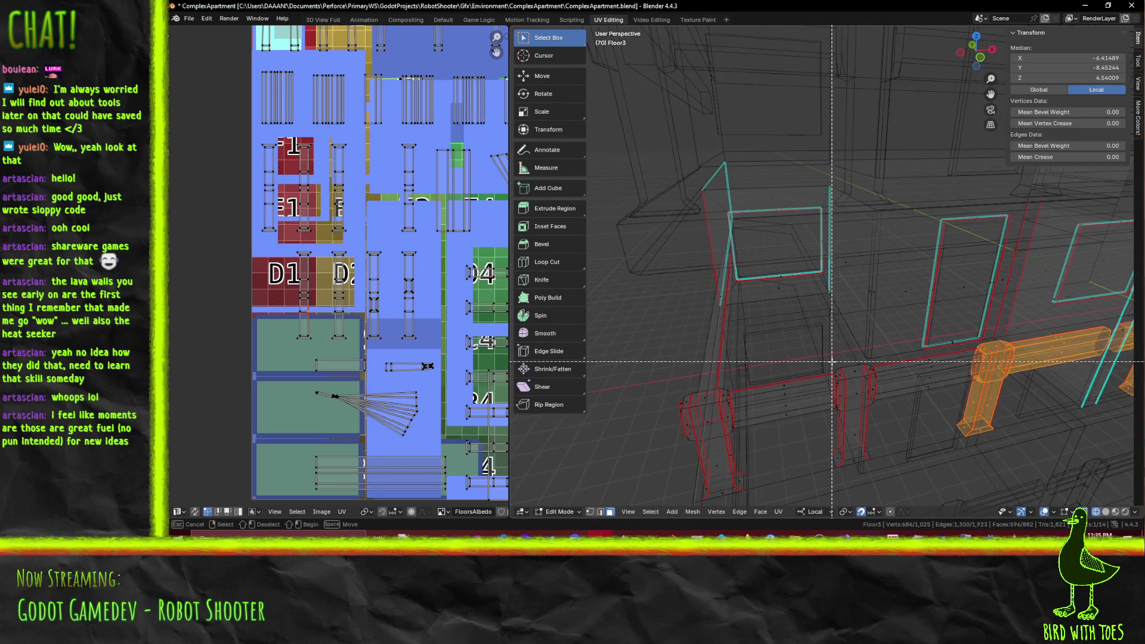
left_click_drag(884, 475, 884, 476)
key("b")
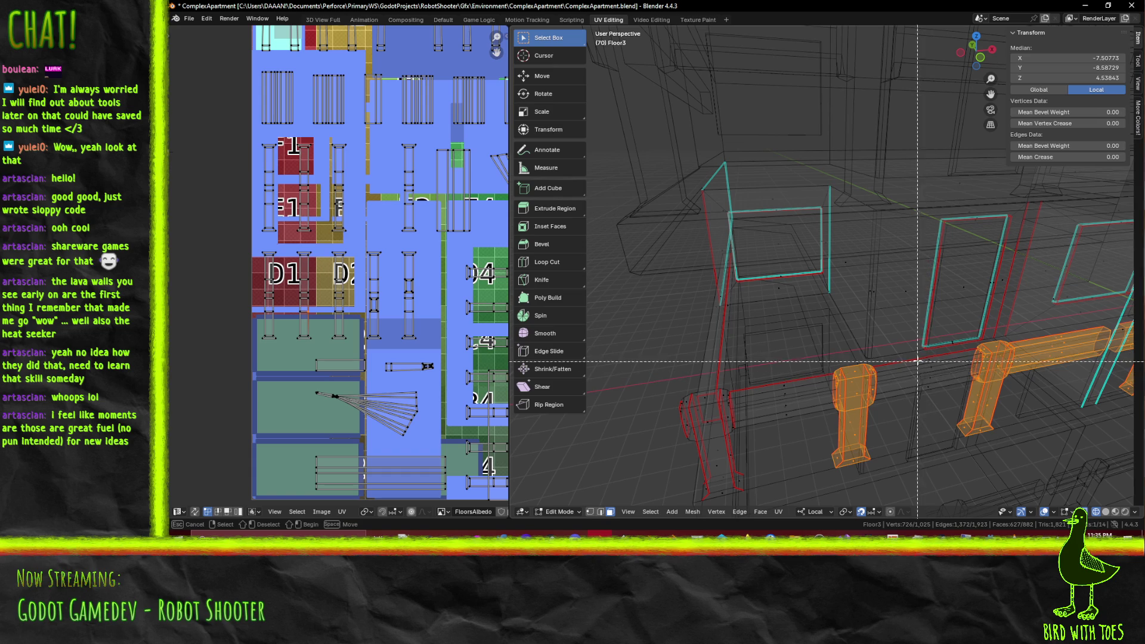
middle_click_drag(919, 418, 960, 421)
key("b")
left_click_drag(852, 384, 890, 439)
middle_click_drag(881, 454, 873, 420)
key("b")
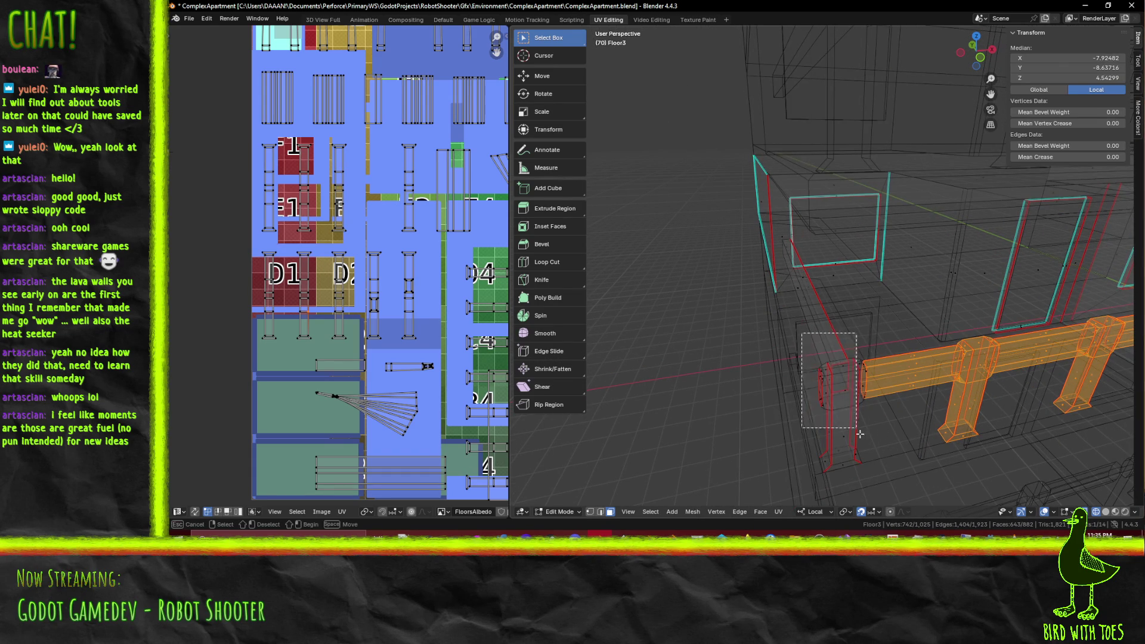
middle_click_drag(812, 399, 897, 356)
left_click_drag(923, 362, 923, 363)
mouse_move(922, 363)
middle_mouse_down()
mouse_move(884, 379)
mouse_move(789, 346)
mouse_move(774, 359)
mouse_move(850, 379)
mouse_move(686, 353)
mouse_move(861, 376)
middle_mouse_up()
key("F3")
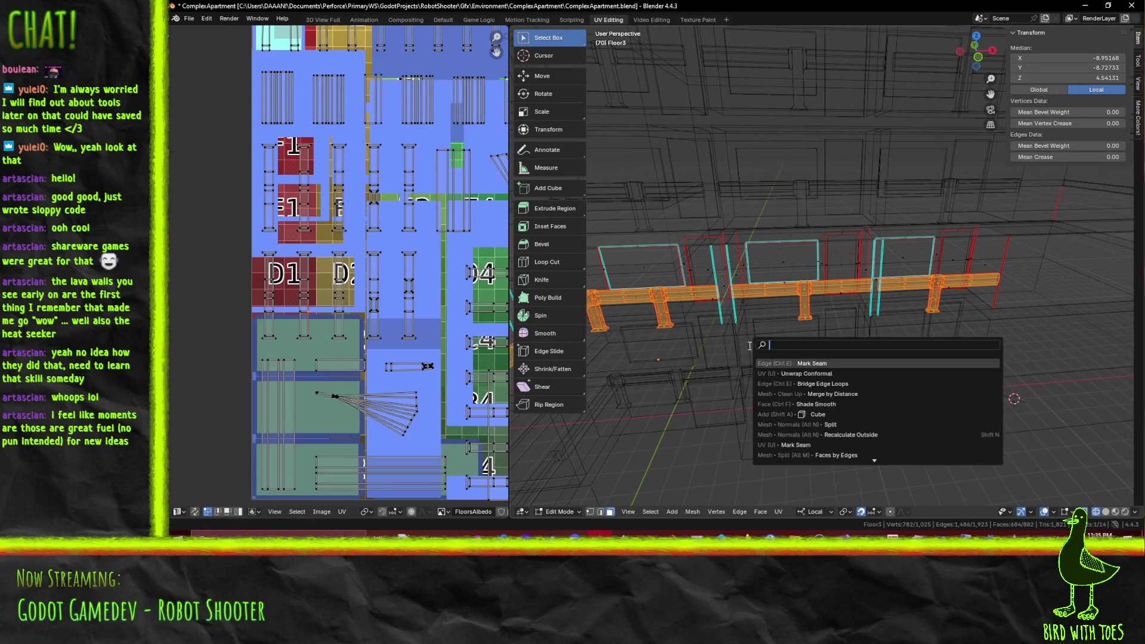
Step: Run Unwrap Conformal on the railing and pan around the UV editor to inspect the islands
left_click(816, 374)
middle_click_drag(416, 298, 222, 363)
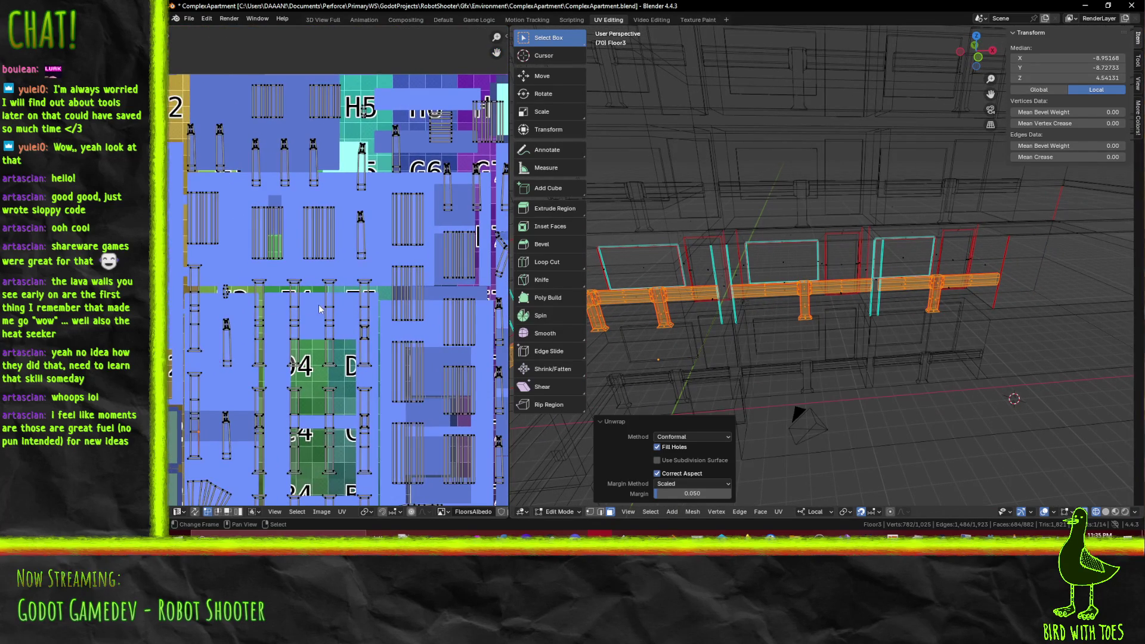
scroll(418, 299, "down", 2)
middle_click_drag(418, 298, 353, 322)
scroll(371, 302, "up", 4)
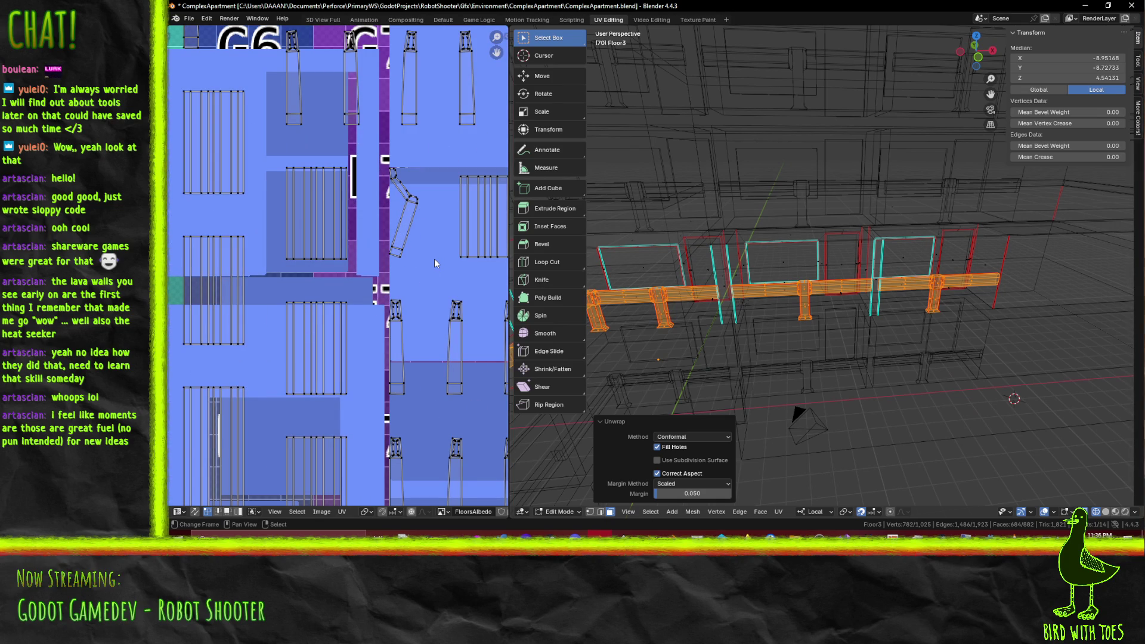
scroll(434, 259, "down", 2)
mouse_move(421, 353)
middle_mouse_down()
mouse_move(447, 486)
mouse_move(503, 275)
mouse_move(168, 372)
mouse_move(247, 275)
mouse_move(247, 203)
mouse_move(269, 237)
middle_mouse_up()
Step: Switch the viewport to Material Preview, select the fan-shaped UV islands and frame the railing
key("z")
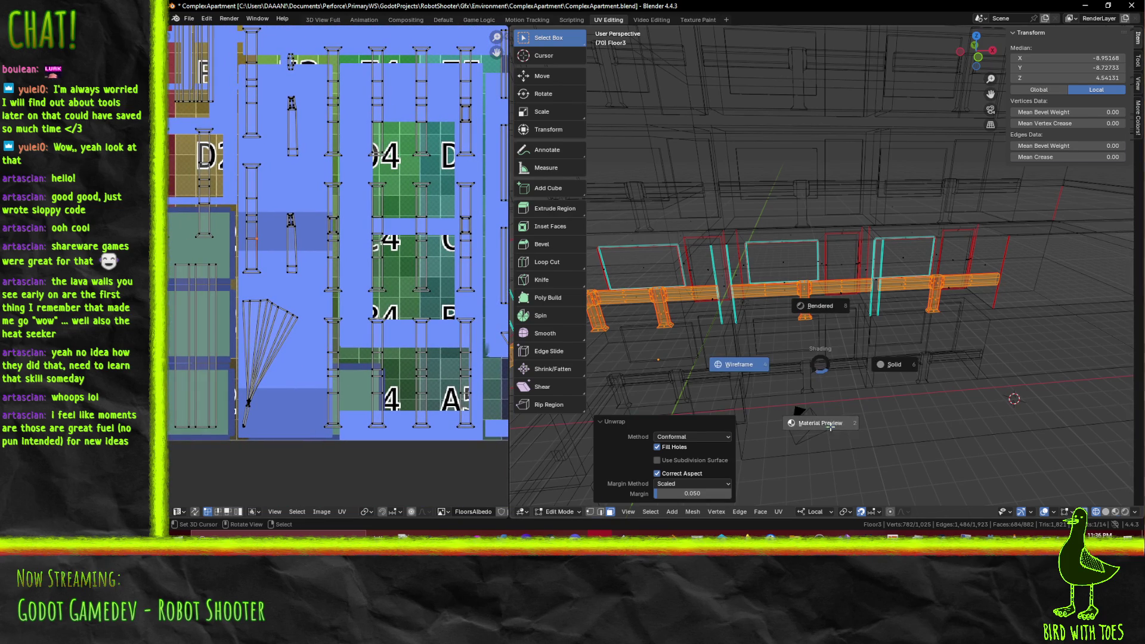
left_click(832, 431)
middle_click_drag(726, 344, 772, 313)
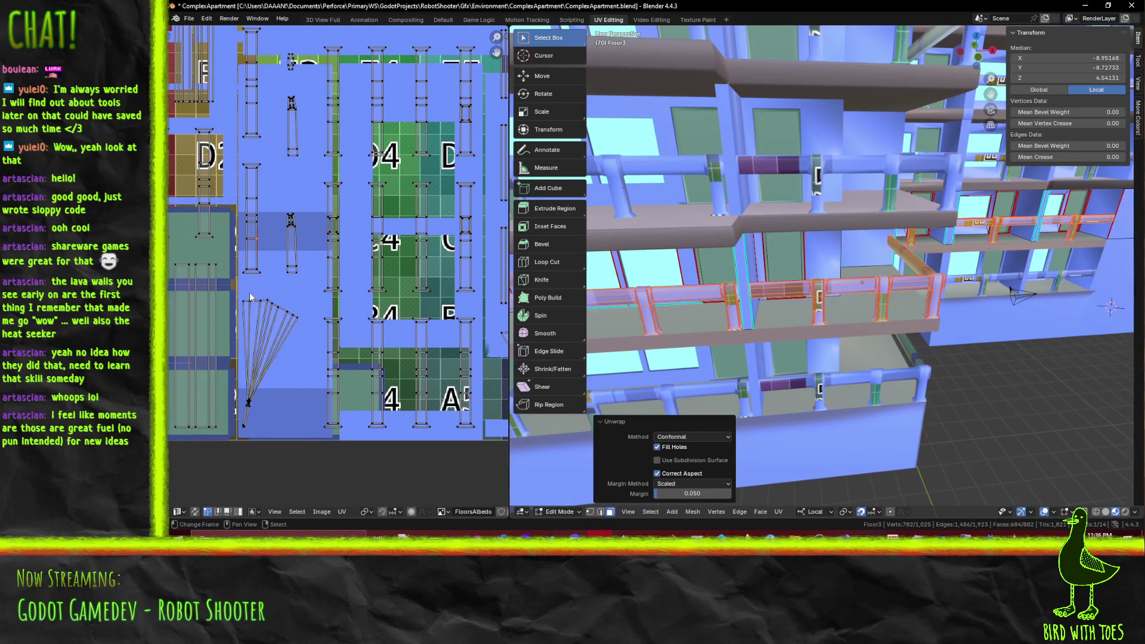
left_click_drag(301, 361, 301, 361)
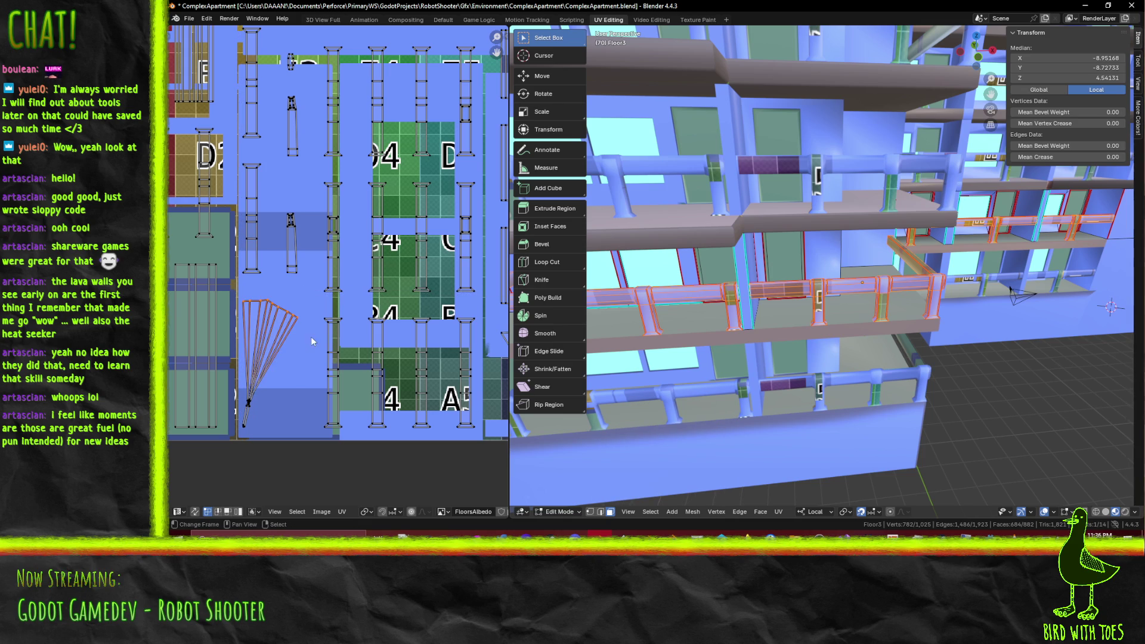
key("KP_Decimal")
scroll(719, 308, "down", 6)
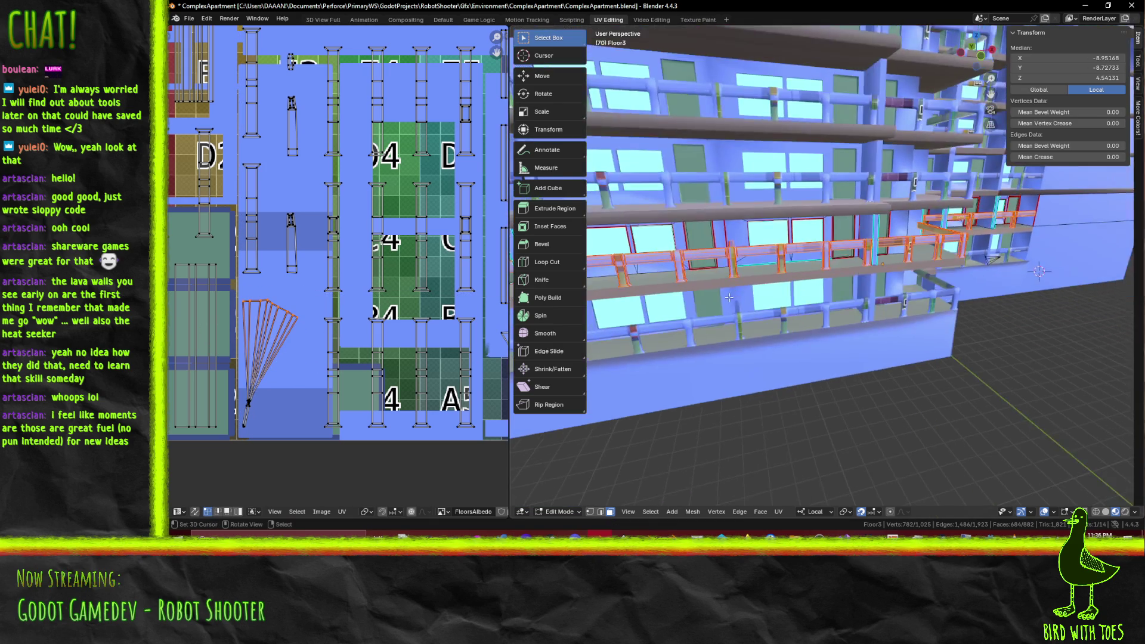
Step: Cancel every attempted move of the fan-shaped UV island, then select one railing pipe face
key("g")
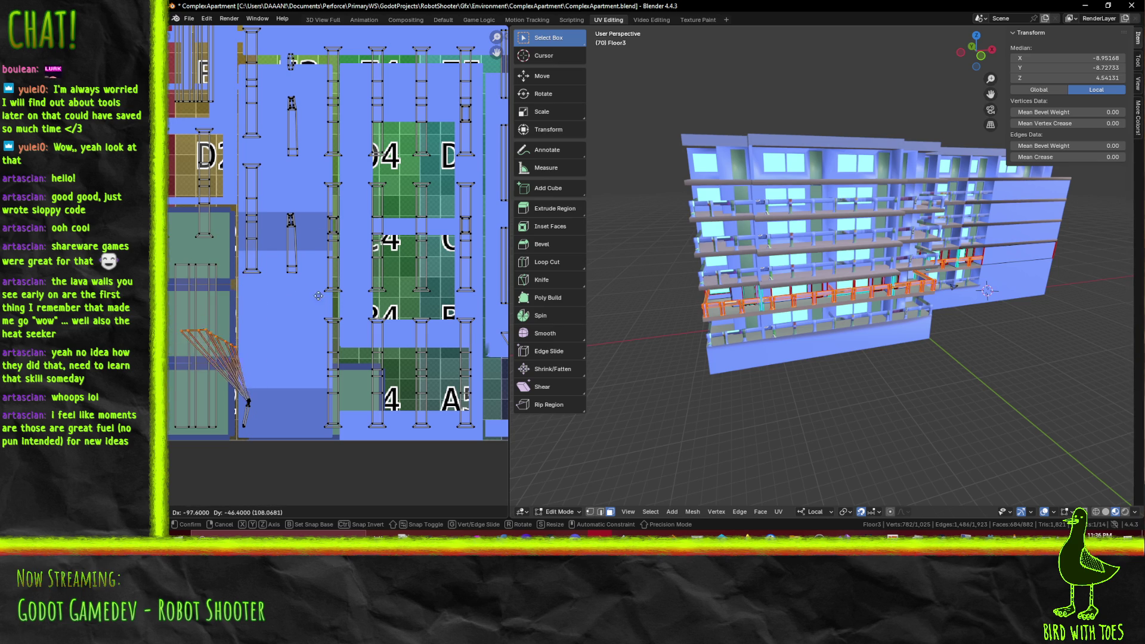
key("Escape")
scroll(856, 292, "up", 8)
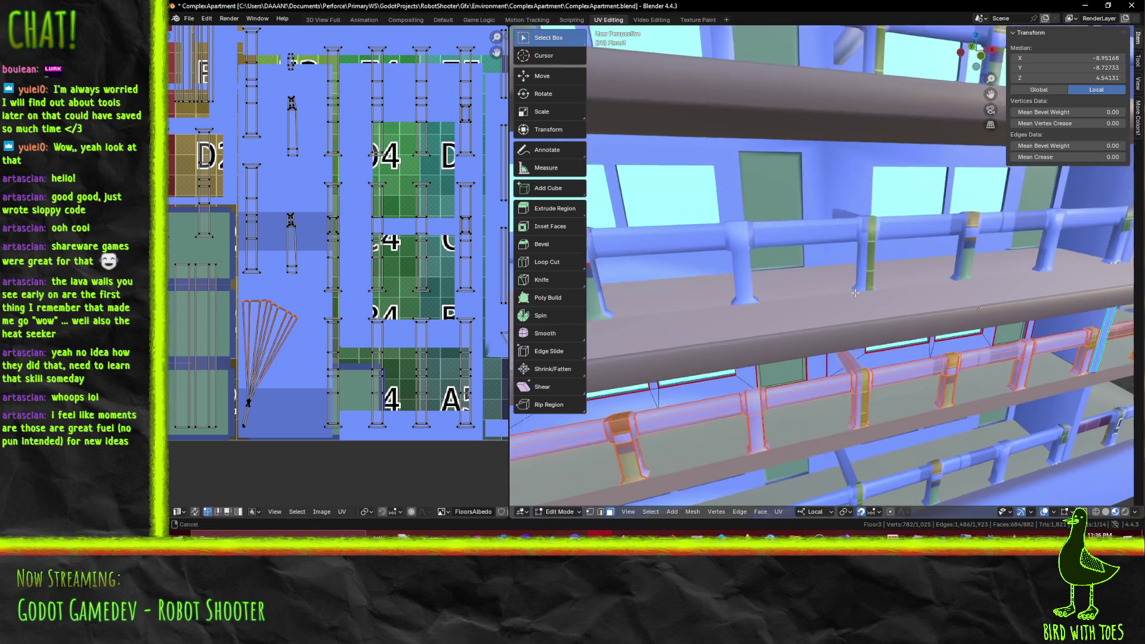
middle_click_drag(855, 293, 823, 272)
scroll(736, 279, "up", 6)
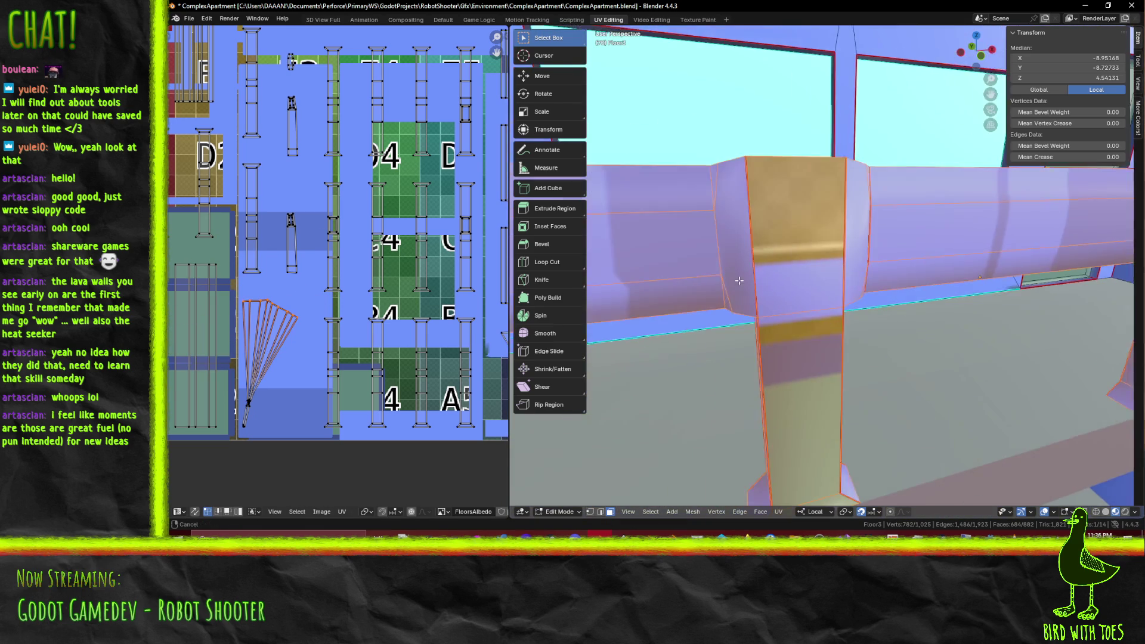
key("g")
key("Escape")
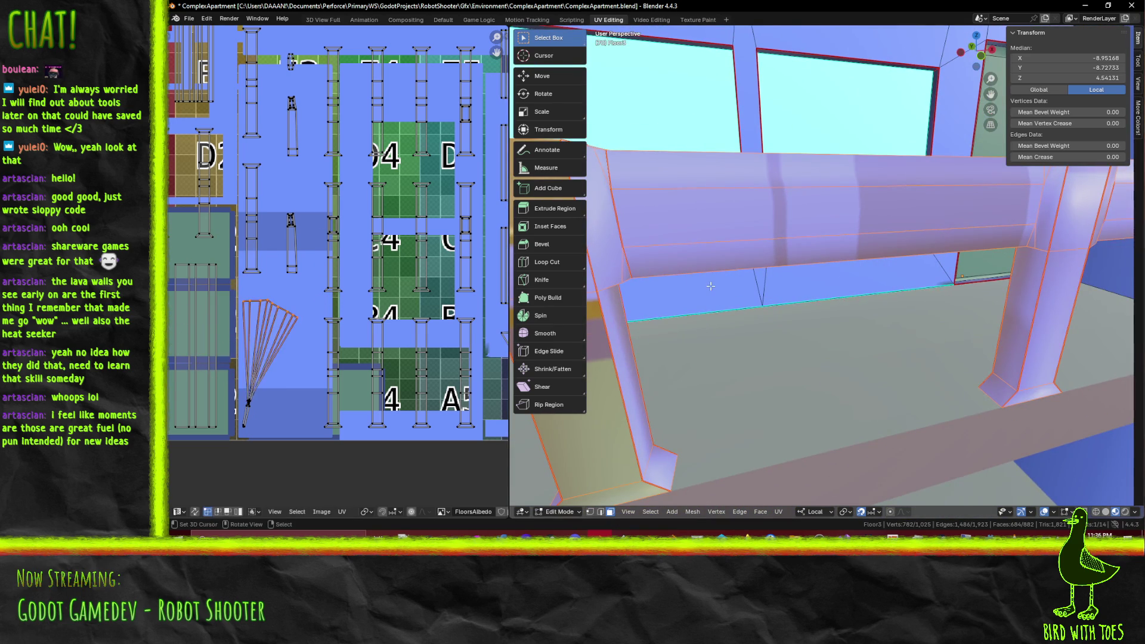
scroll(823, 268, "down", 6)
key("g")
key("Escape")
scroll(787, 280, "up", 5)
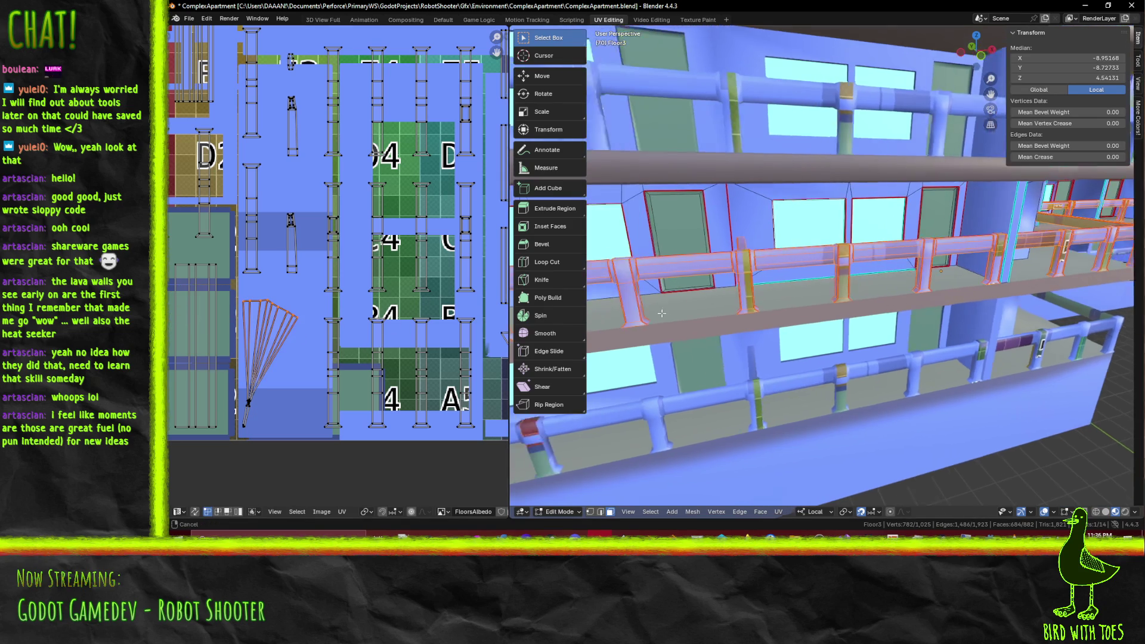
scroll(787, 280, "up", 3)
key("g")
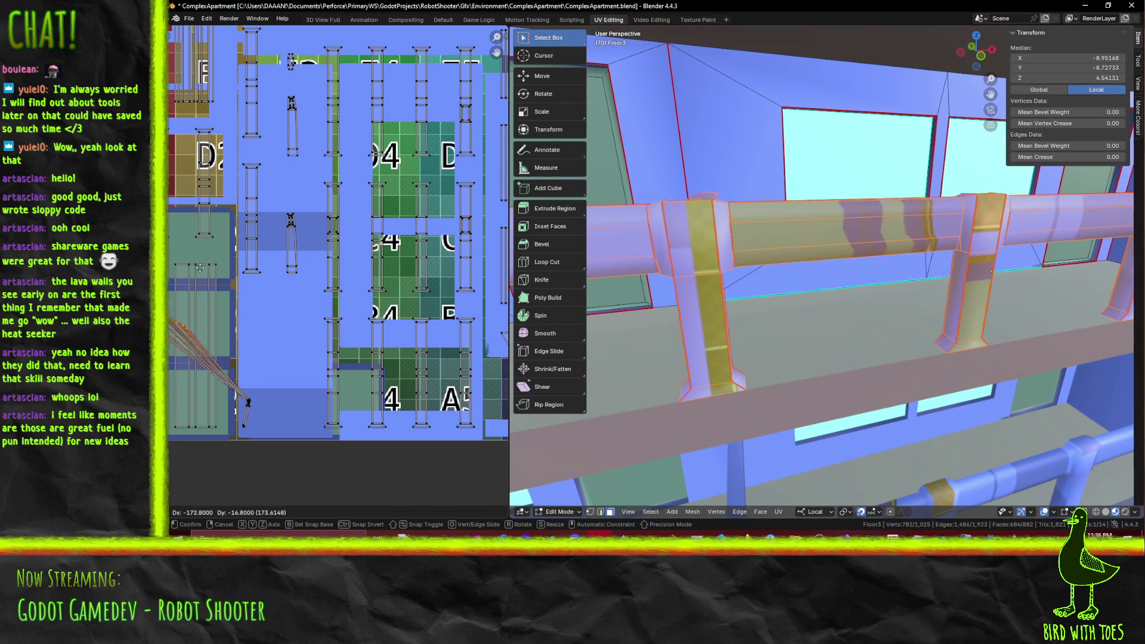
key("Escape")
left_click(957, 228)
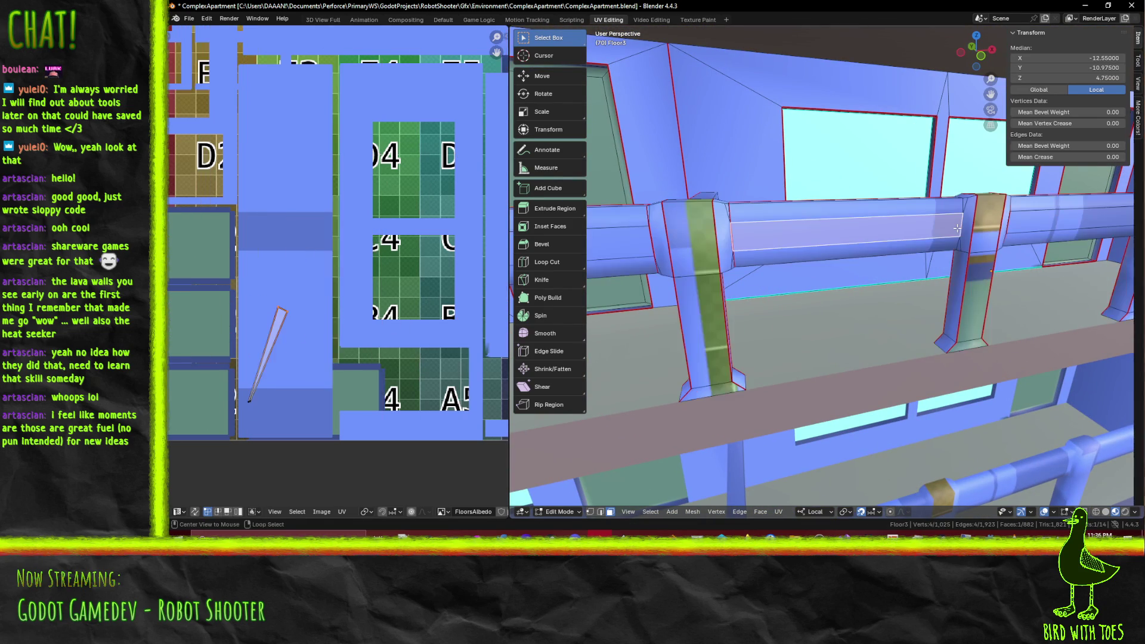
Step: In edge select mode, try selecting edge rings along the railing pipe, then clear them
left_click(601, 513)
left_click(967, 226, "alt")
key("F3")
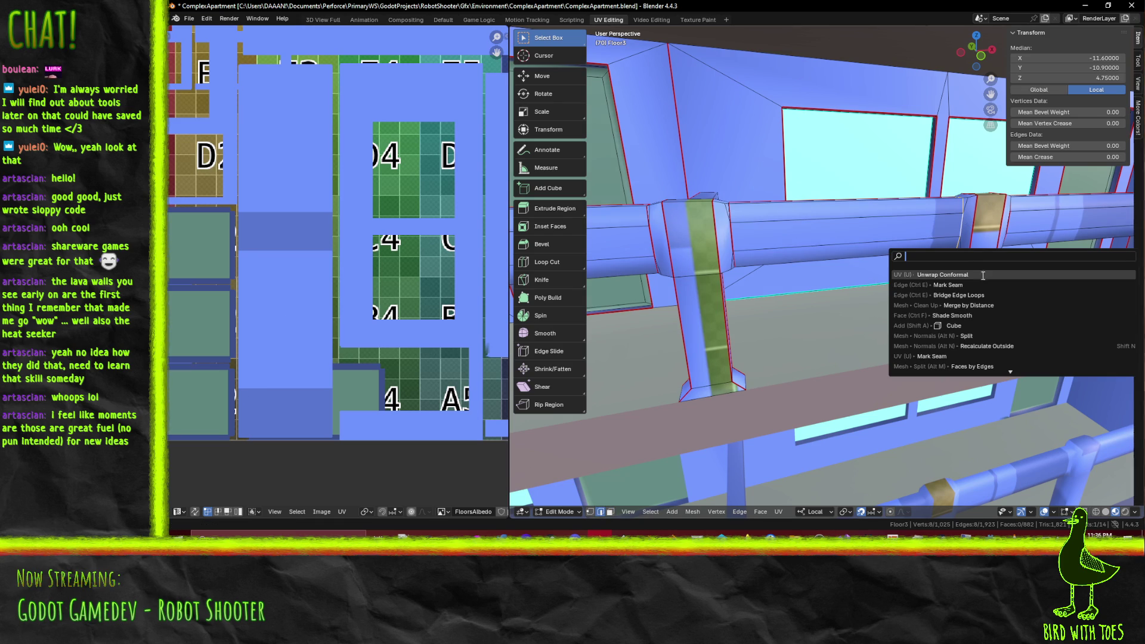
key("Escape")
key("alt+a")
mouse_move(978, 292)
middle_mouse_down()
mouse_move(1006, 321)
mouse_move(994, 278)
mouse_move(969, 255)
mouse_move(933, 270)
mouse_move(832, 270)
mouse_move(816, 291)
middle_mouse_up()
left_click(958, 226, "alt")
key("F3")
key("Escape")
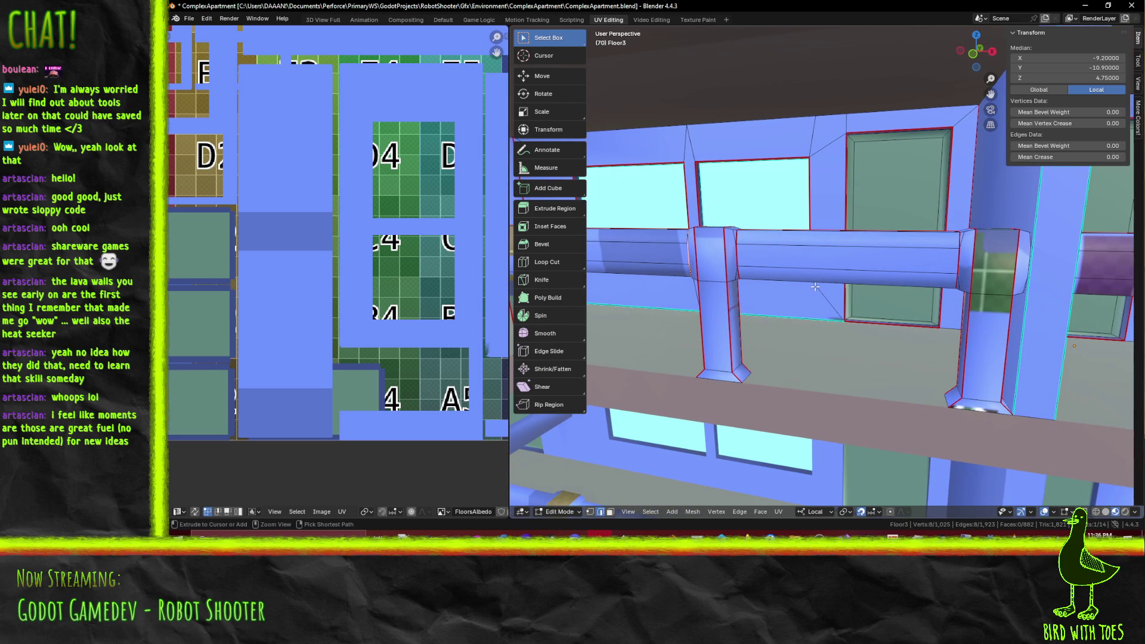
Step: Save ComplexApartment.blend and deselect everything
key("ctrl+s")
mouse_move(814, 287)
middle_mouse_down()
mouse_move(839, 290)
mouse_move(876, 329)
mouse_move(909, 324)
mouse_move(812, 314)
mouse_move(863, 374)
middle_mouse_up()
key("alt+a")
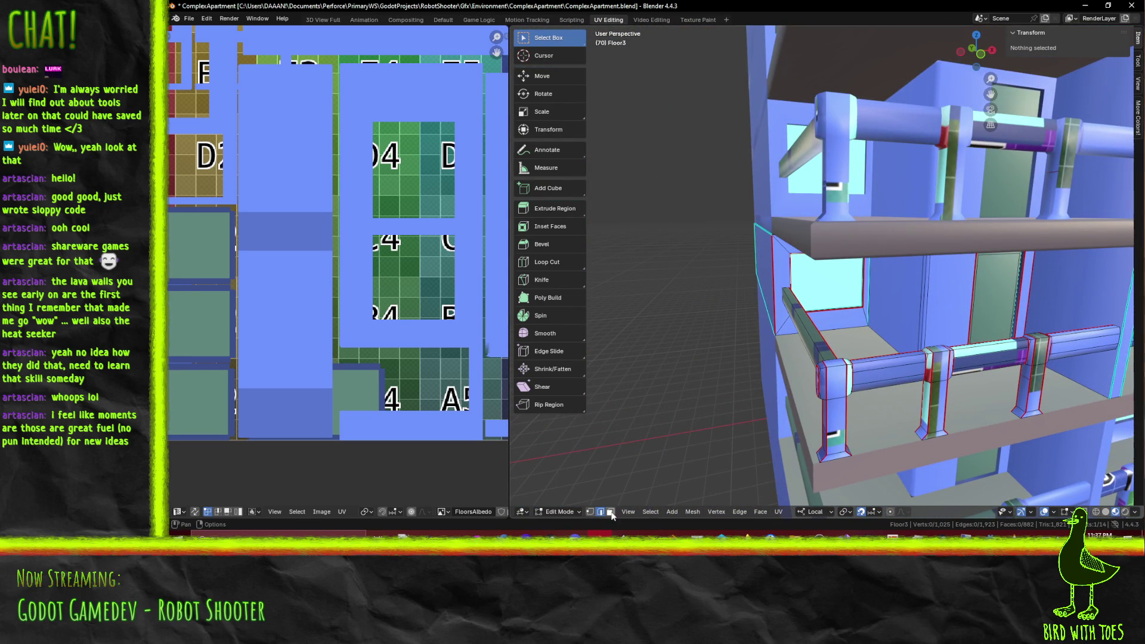
Step: Switch to wireframe and box-select the first railing legs, beam and crossbar
key("z")
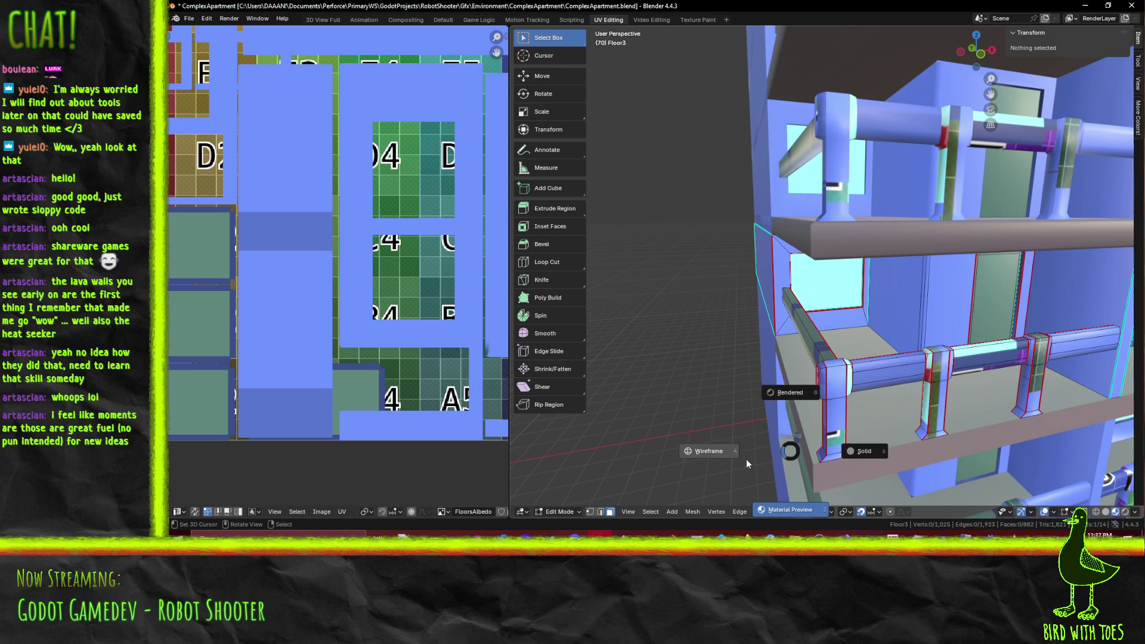
left_click(727, 457)
key("b")
left_click_drag(807, 352, 865, 475)
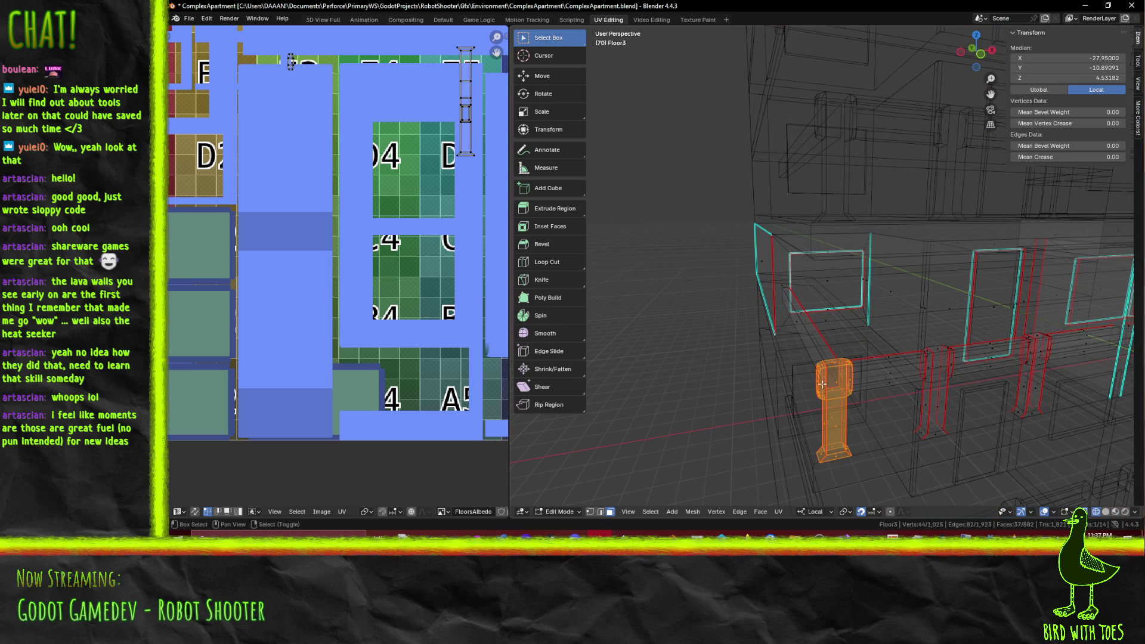
middle_click_drag(823, 384, 898, 386)
key("b")
left_click_drag(939, 409, 945, 412)
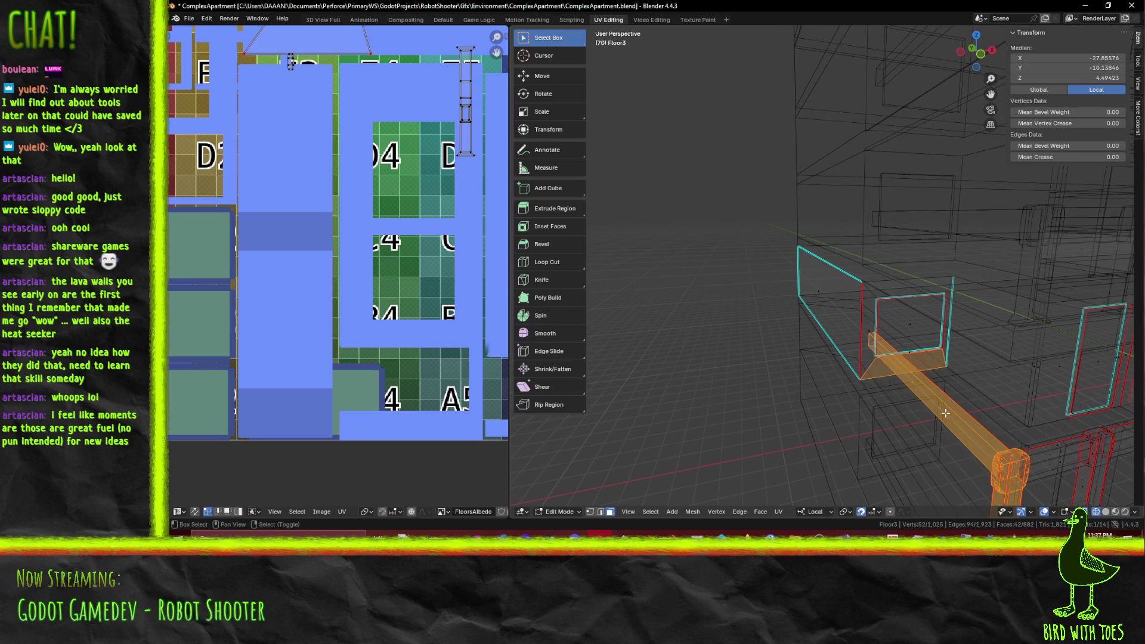
middle_click_drag(913, 366, 823, 357)
key("b")
left_click_drag(823, 357, 868, 472)
middle_click_drag(869, 472, 823, 426)
key("b")
left_click_drag(666, 354, 718, 445)
middle_click_drag(718, 445, 742, 368)
key("b")
left_click_drag(770, 404, 770, 404)
middle_click_drag(770, 404, 757, 365)
key("b")
left_click_drag(787, 423, 787, 424)
middle_click_drag(787, 423, 797, 420)
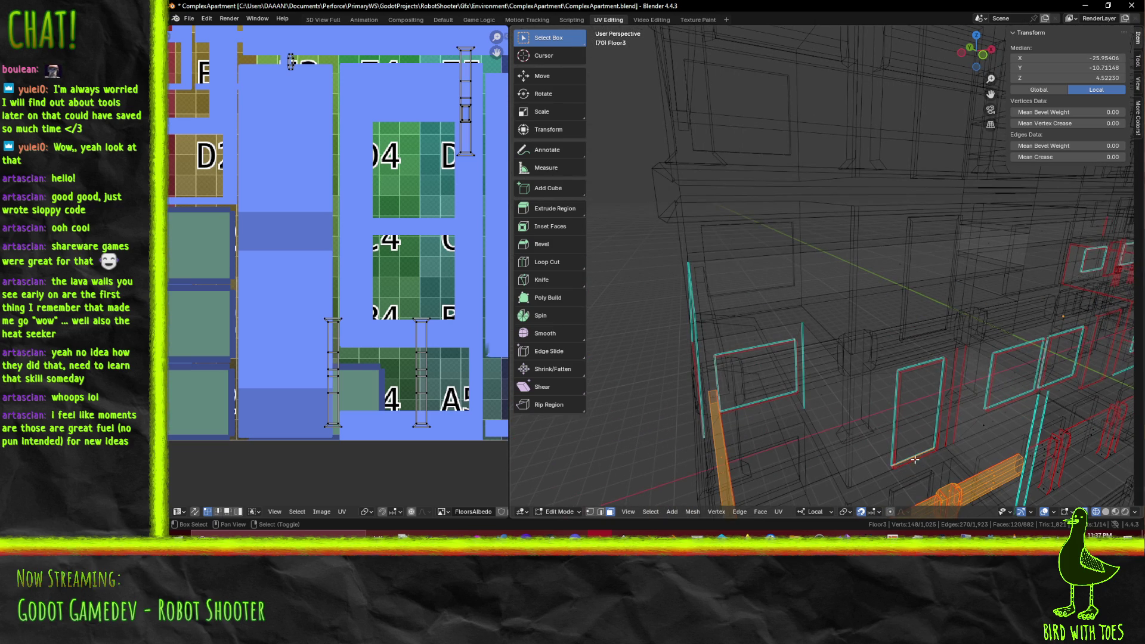
Step: Zoom in on the beam and select the beam beside the post plus the small wedge face
middle_click_drag(918, 456, 903, 433)
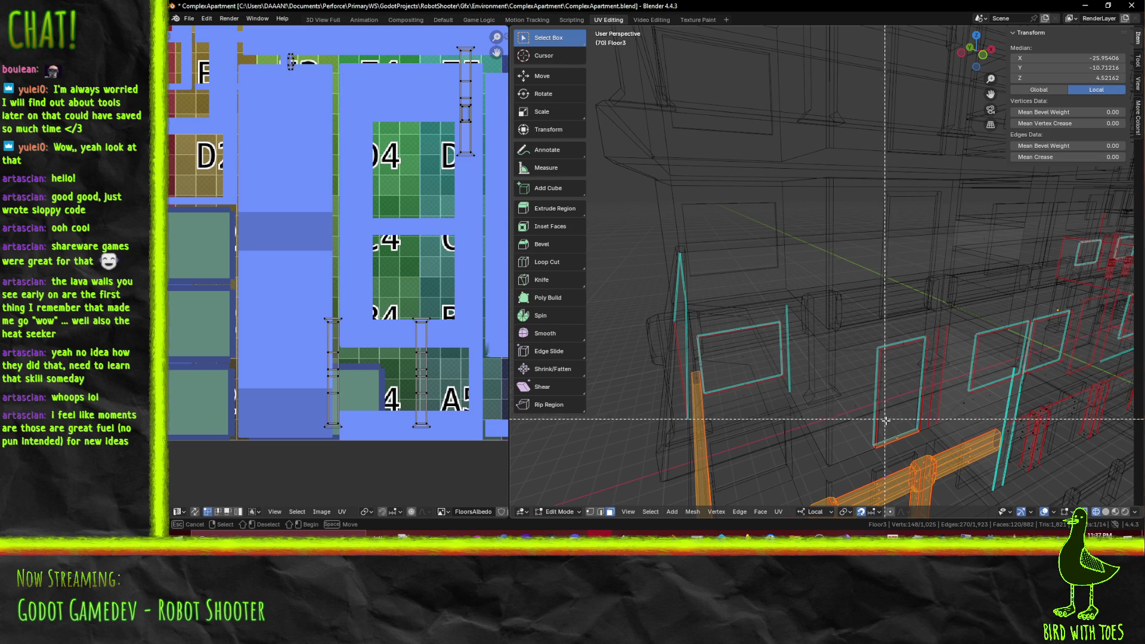
key("b")
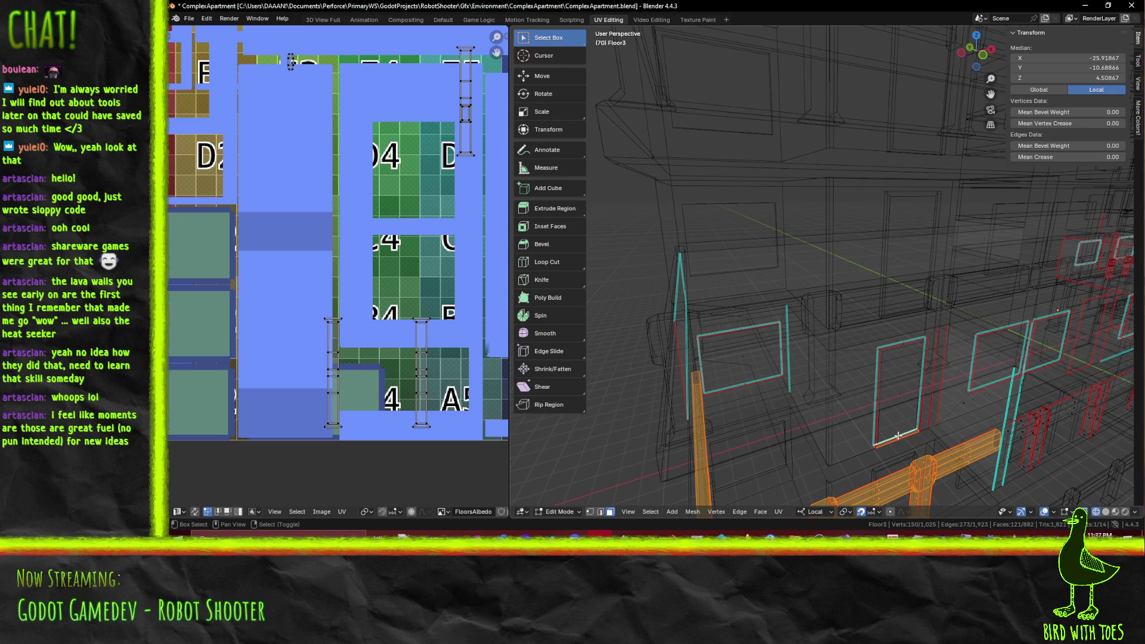
middle_click_drag(903, 437, 869, 401)
middle_click_drag(768, 334, 673, 306, "ctrl")
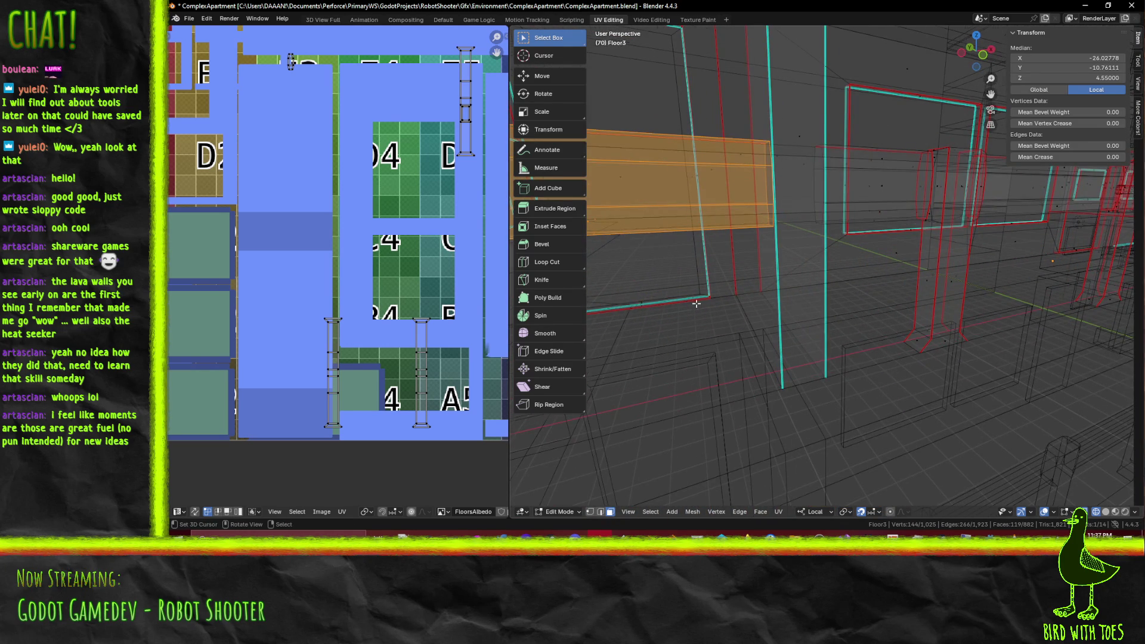
scroll(696, 303, "down", 5)
middle_click_drag(746, 313, 792, 333, "shift")
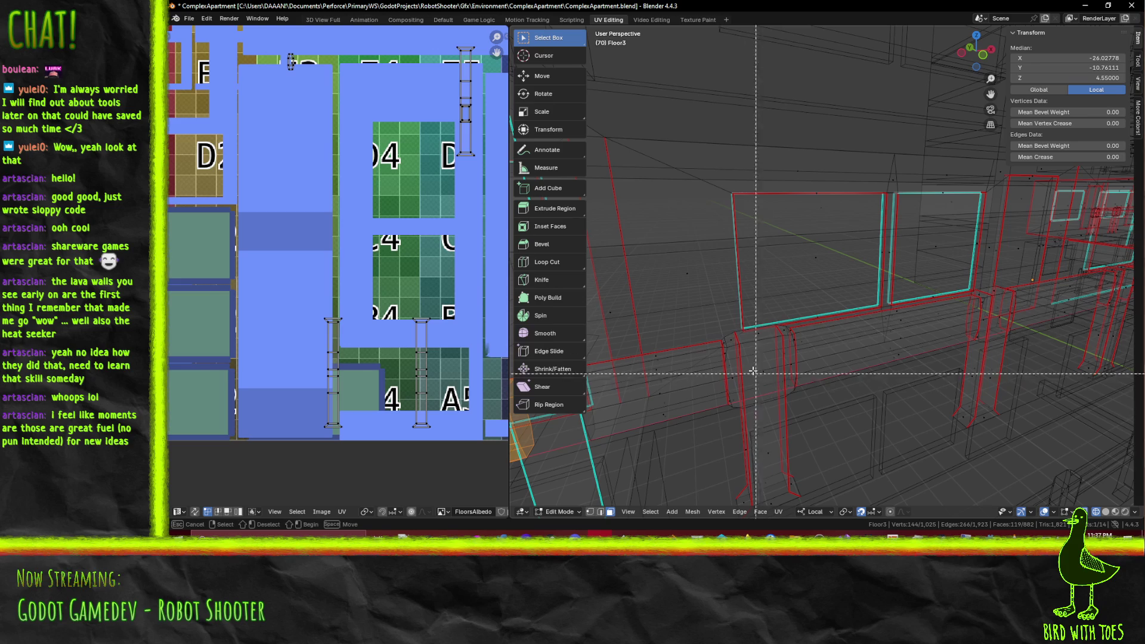
left_click_drag(709, 318, 825, 524)
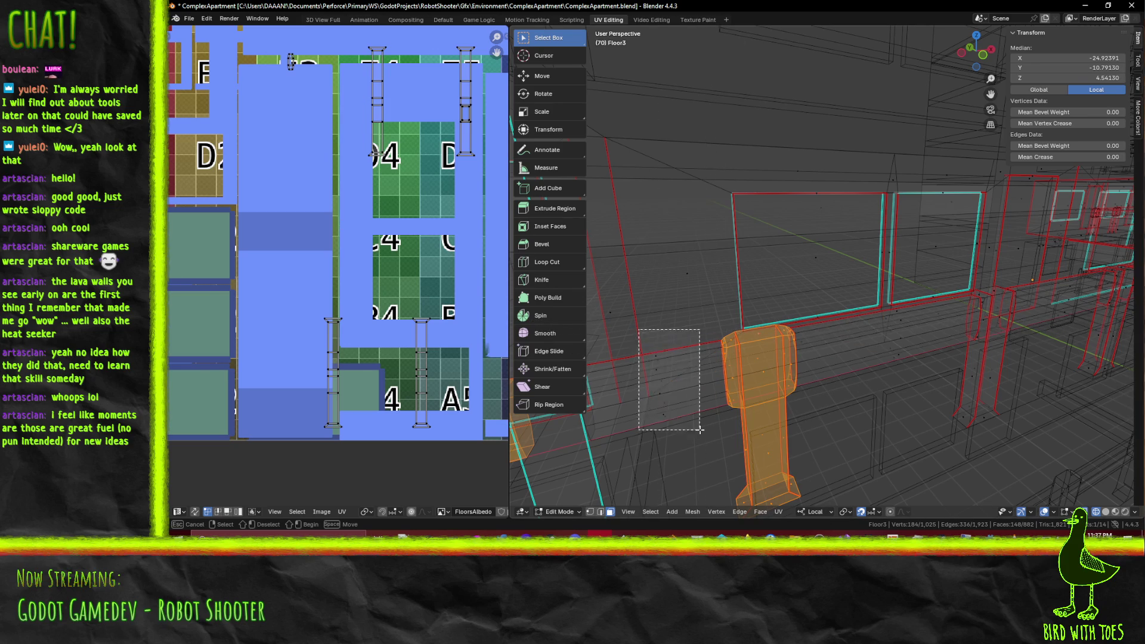
left_click(875, 369, "shift")
left_click(883, 325, "shift")
mouse_move(884, 325)
middle_mouse_down("shift")
mouse_move(855, 415)
mouse_move(805, 385)
mouse_move(785, 352)
middle_mouse_up("shift")
Step: Box-select the next beam section, the following railing posts and a piece of rail
key("b")
left_click_drag(785, 352, 817, 415)
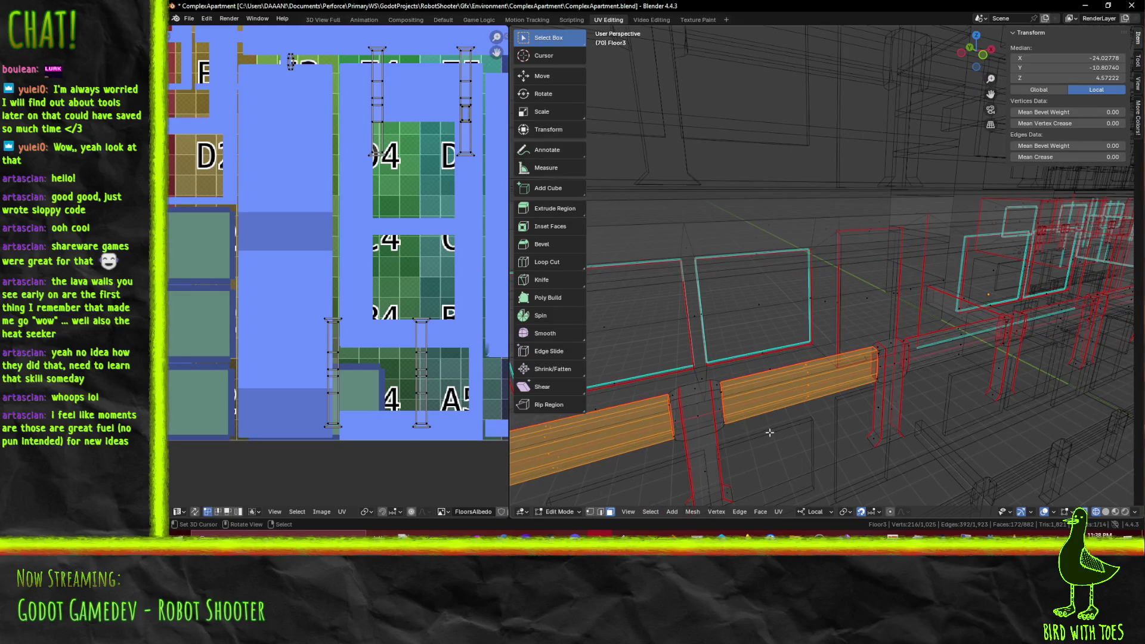
scroll(765, 431, "down", 5)
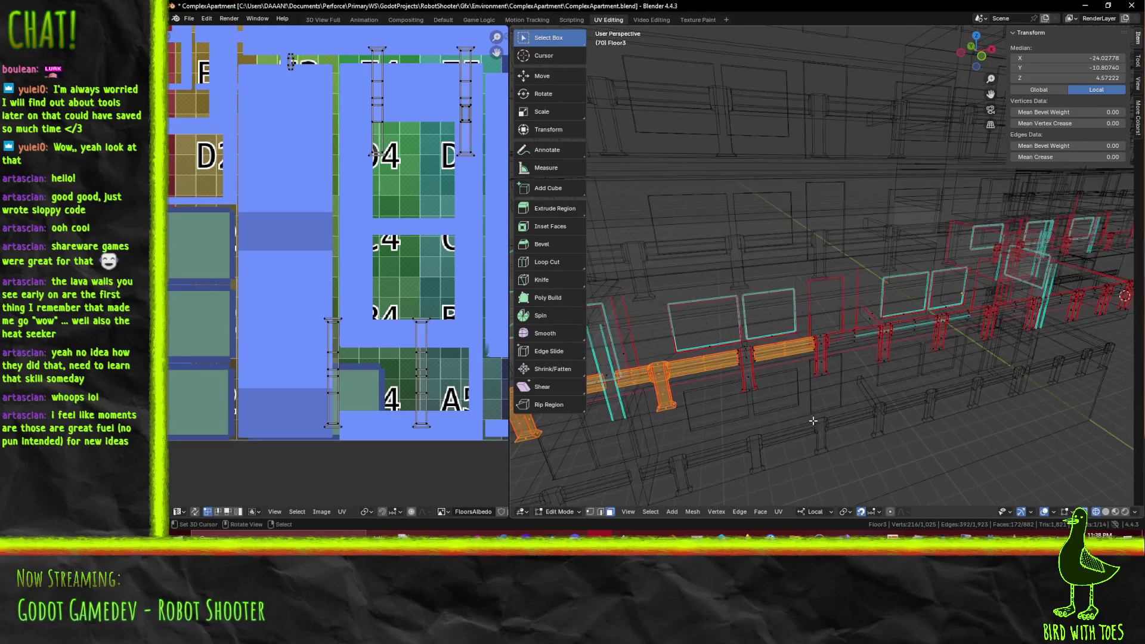
middle_click_drag(802, 408, 776, 396)
key("b")
left_click_drag(717, 362, 748, 416)
middle_click_drag(790, 367, 706, 362)
key("b")
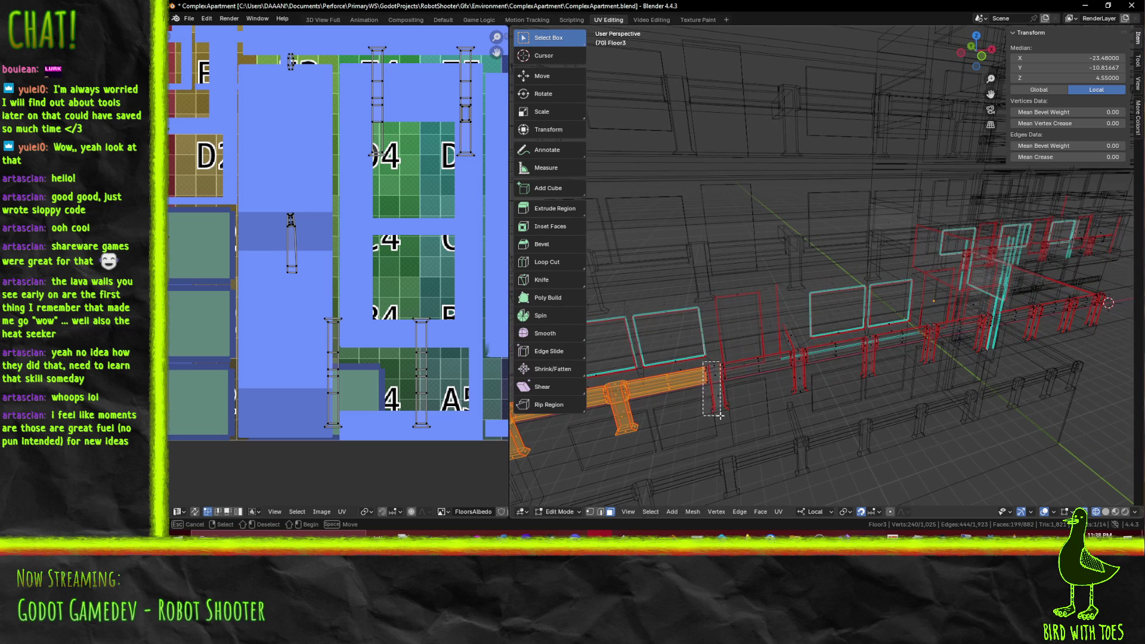
left_click_drag(729, 423, 732, 418)
middle_click_drag(748, 401, 744, 426)
key("b")
left_click_drag(743, 426, 753, 445)
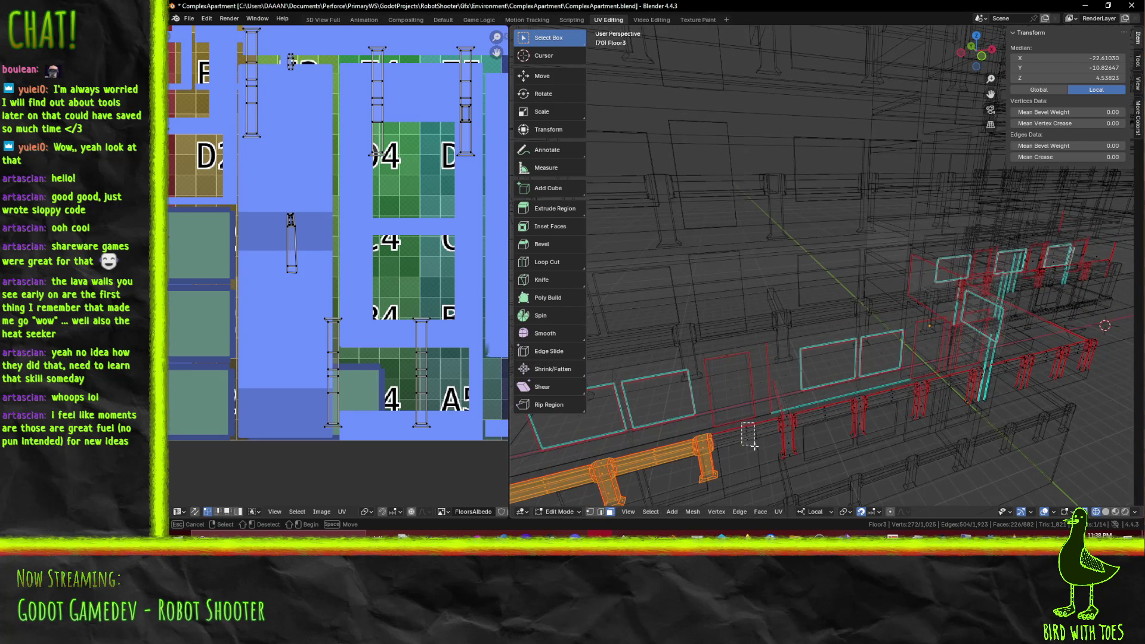
Step: Add more of the rail and the connected railing pieces with L
mouse_move(764, 445)
middle_mouse_down()
mouse_move(857, 411)
mouse_move(826, 358)
middle_mouse_up()
key("b")
mouse_move(845, 406)
middle_mouse_down()
mouse_move(856, 407)
mouse_move(808, 404)
mouse_move(779, 378)
mouse_move(817, 387)
middle_mouse_up()
left_click_drag(871, 409, 872, 409)
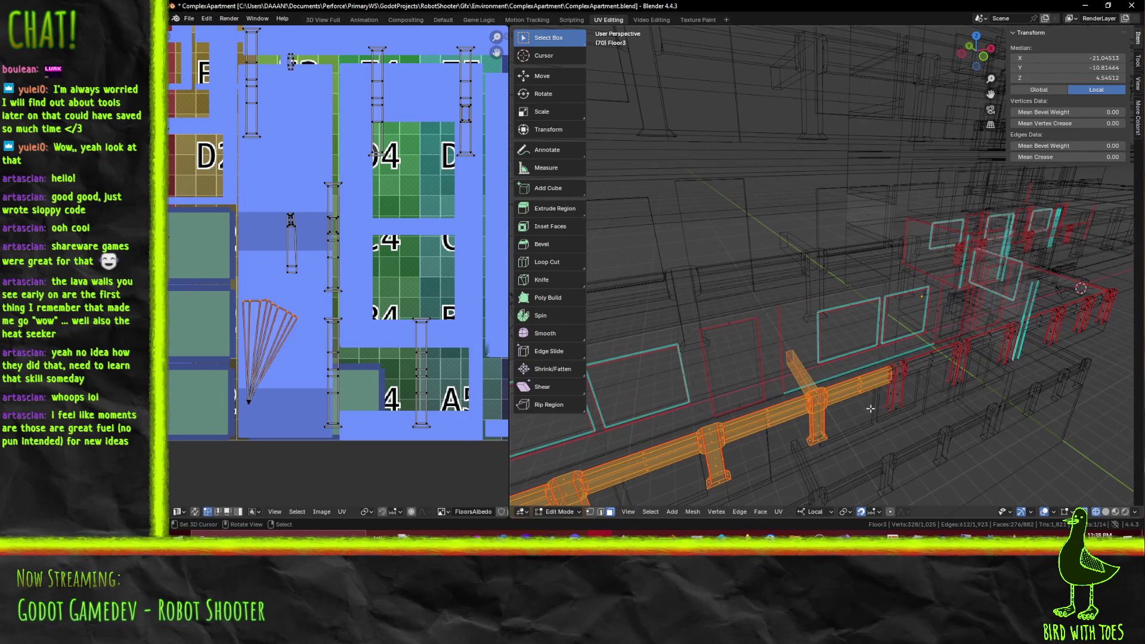
mouse_move(916, 410)
middle_mouse_down()
mouse_move(814, 370)
mouse_move(841, 392)
middle_mouse_up()
key("b")
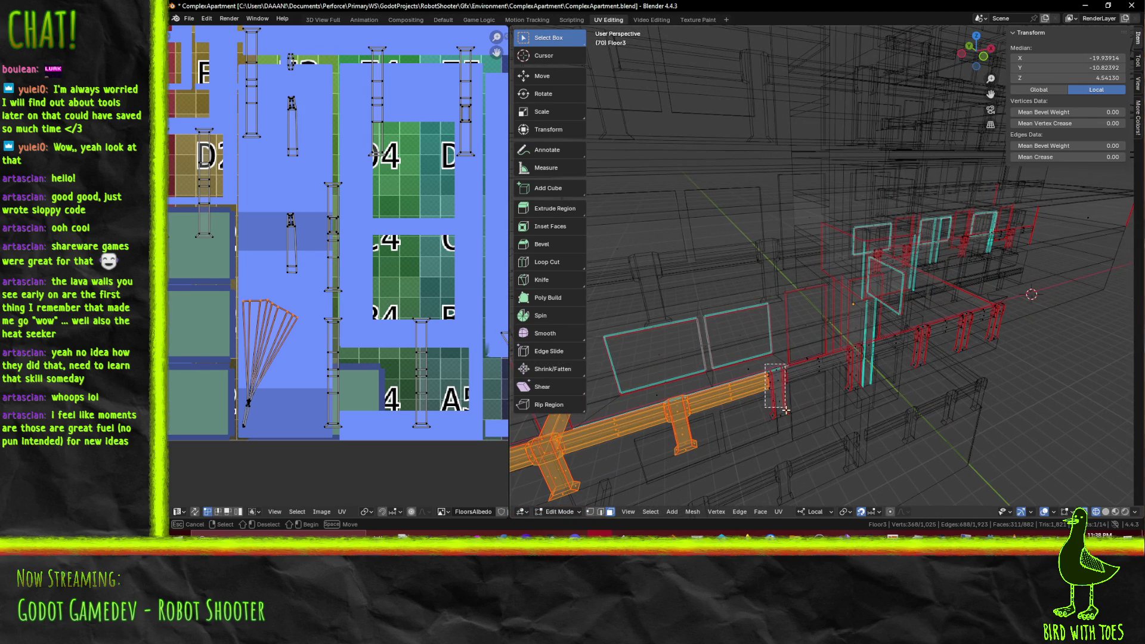
key("l")
mouse_move(785, 376)
middle_mouse_down()
mouse_move(817, 397)
mouse_move(793, 404)
middle_mouse_up()
key("l")
scroll(793, 404, "up", 4)
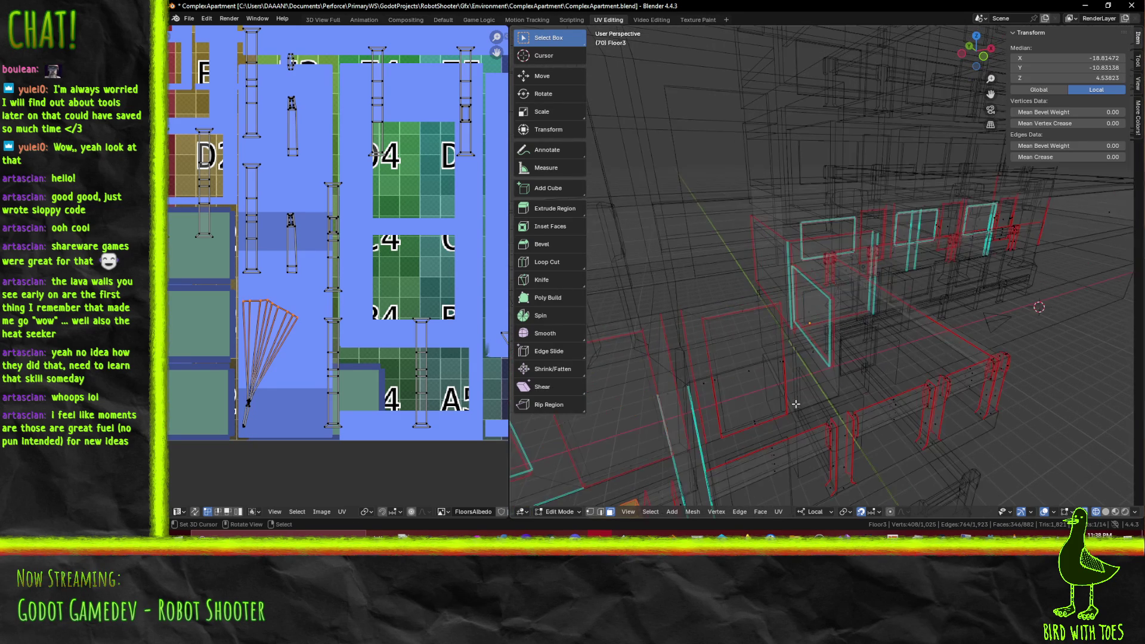
Step: Box-select the next run's vertical posts, dropping a stray edge, and add the red post with its top rail
key("b")
mouse_move(659, 437)
left_mouse_down()
mouse_move(710, 493)
mouse_move(710, 510)
left_mouse_up()
scroll(820, 366, "up", 3)
key("b")
mouse_move(821, 366)
left_mouse_down()
mouse_move(884, 463)
mouse_move(879, 426)
left_mouse_up()
middle_click_drag(879, 425, 754, 405, "shift")
left_click(755, 391, "shift")
left_click(756, 391, "shift")
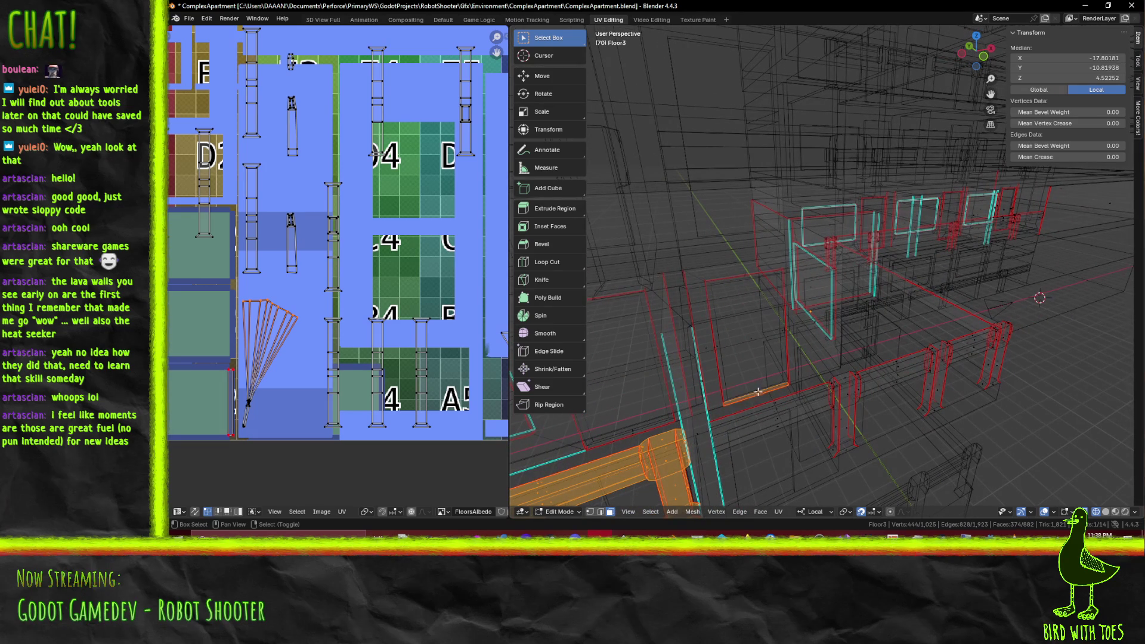
key("b")
left_click_drag(821, 365, 880, 460)
key("b")
left_click_drag(764, 401, 806, 445)
middle_click_drag(806, 444, 822, 358)
key("b")
left_click_drag(822, 358, 866, 392)
key("ctrl+l")
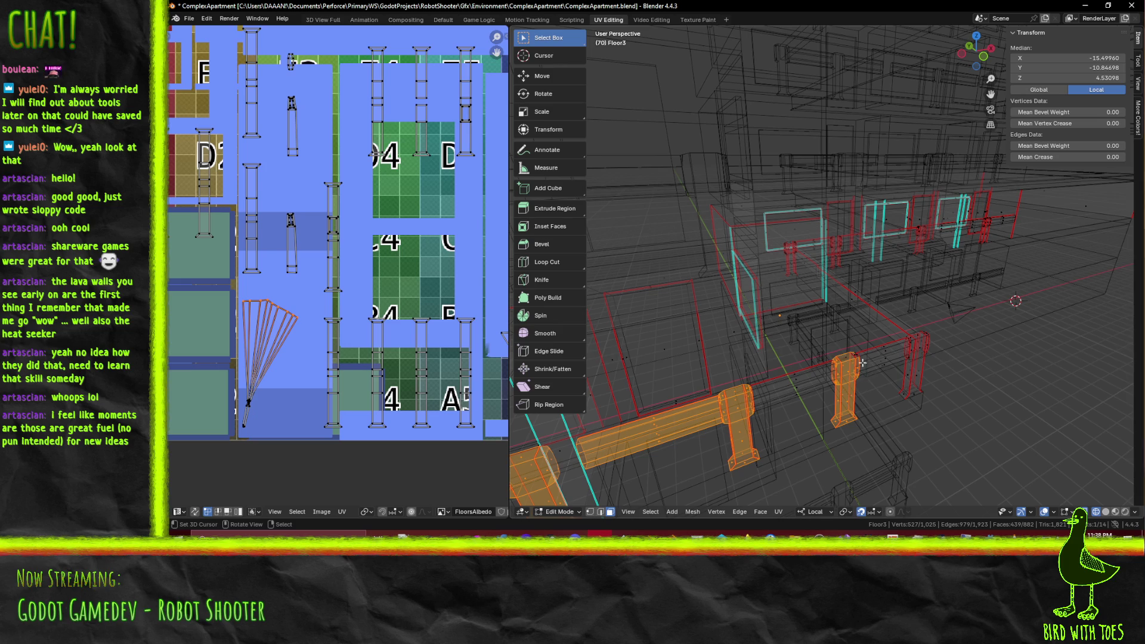
Step: Add the right post and fill the gaps between the selected rails with new faces
key("b")
left_click_drag(880, 317, 950, 414)
key("f")
mouse_move(771, 407)
middle_mouse_down()
mouse_move(864, 401)
mouse_move(744, 352)
mouse_move(683, 380)
mouse_move(727, 373)
mouse_move(710, 382)
middle_mouse_up()
key("e")
scroll(683, 380, "up", 4)
scroll(683, 381, "down", 2)
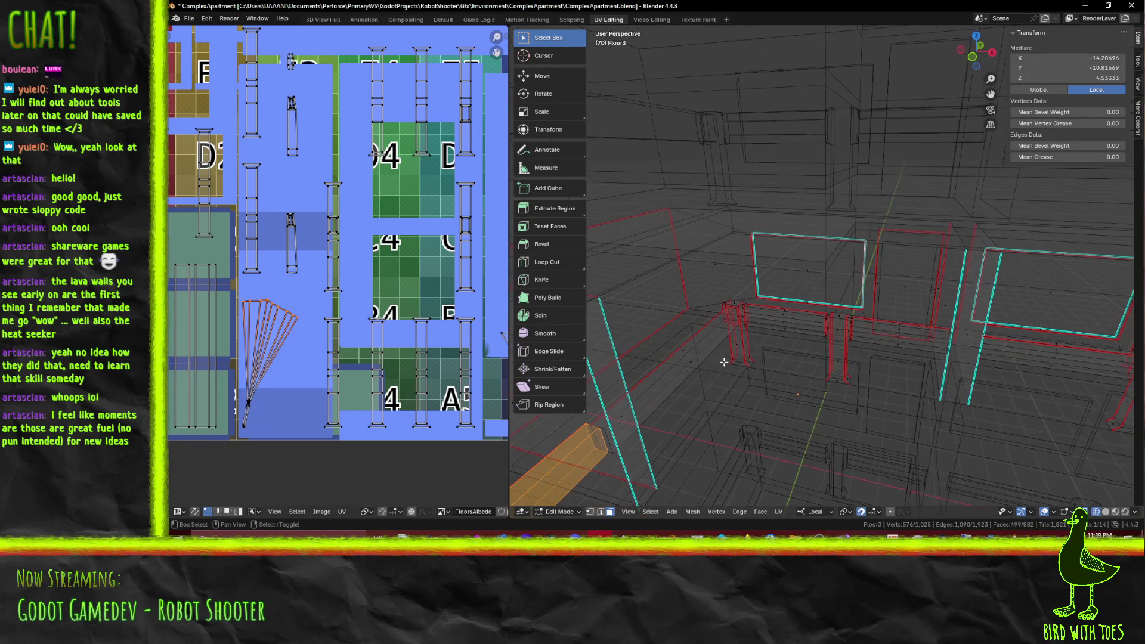
Step: Extend the selection along the long bar, its post and the bench bar past the right post
left_click(692, 387, "alt+shift")
key("l")
mouse_move(742, 345)
middle_mouse_down()
mouse_move(783, 370)
mouse_move(821, 330)
mouse_move(745, 368)
mouse_move(724, 340)
middle_mouse_up()
key("b")
mouse_move(691, 280)
left_mouse_down()
mouse_move(755, 312)
mouse_move(782, 375)
left_mouse_up()
key("b")
middle_click_drag(782, 375, 731, 324)
left_click(794, 356, "alt+shift")
middle_click_drag(794, 356, 774, 359, "shift")
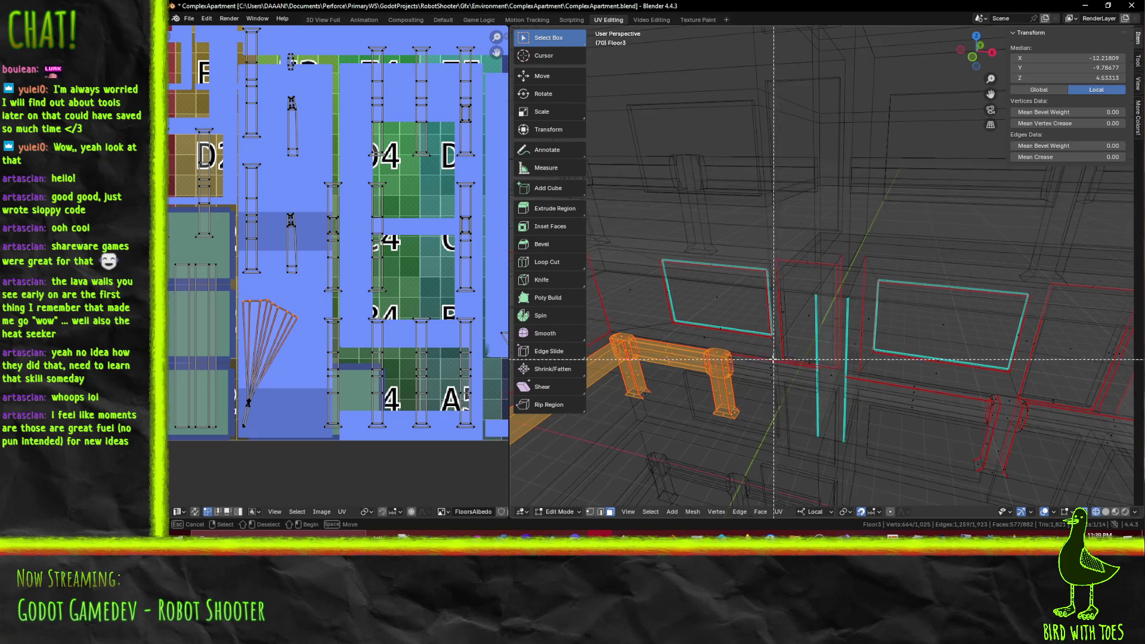
middle_click_drag(785, 403, 842, 410)
left_click(844, 410, "alt+shift")
key("b")
left_click_drag(846, 379, 901, 466)
middle_click_drag(901, 466, 828, 389)
Step: Add the remaining bench bar sections, the right post and the last piece of the bar
key("b")
left_click_drag(829, 388, 775, 417)
middle_click_drag(775, 418, 737, 338)
key("b")
left_click_drag(737, 338, 754, 389)
key("b")
left_click_drag(807, 348, 875, 471)
middle_click_drag(875, 470, 787, 382)
left_click_drag(692, 358, 889, 434)
mouse_move(889, 434)
middle_mouse_down()
mouse_move(690, 400)
mouse_move(823, 417)
middle_mouse_up()
key("F3")
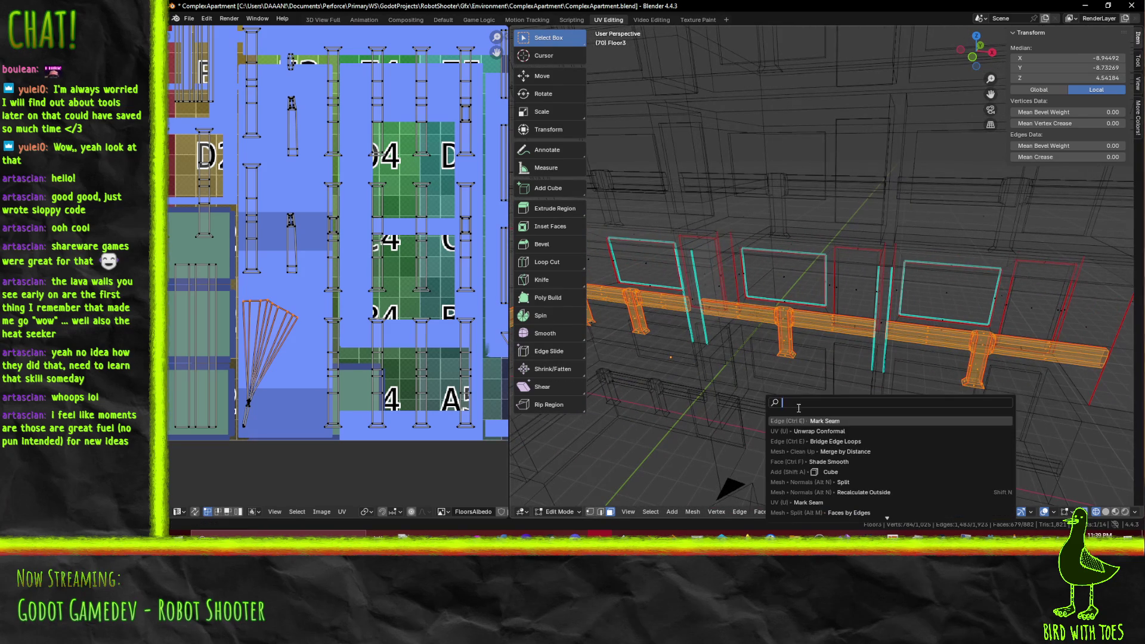
left_click(828, 427)
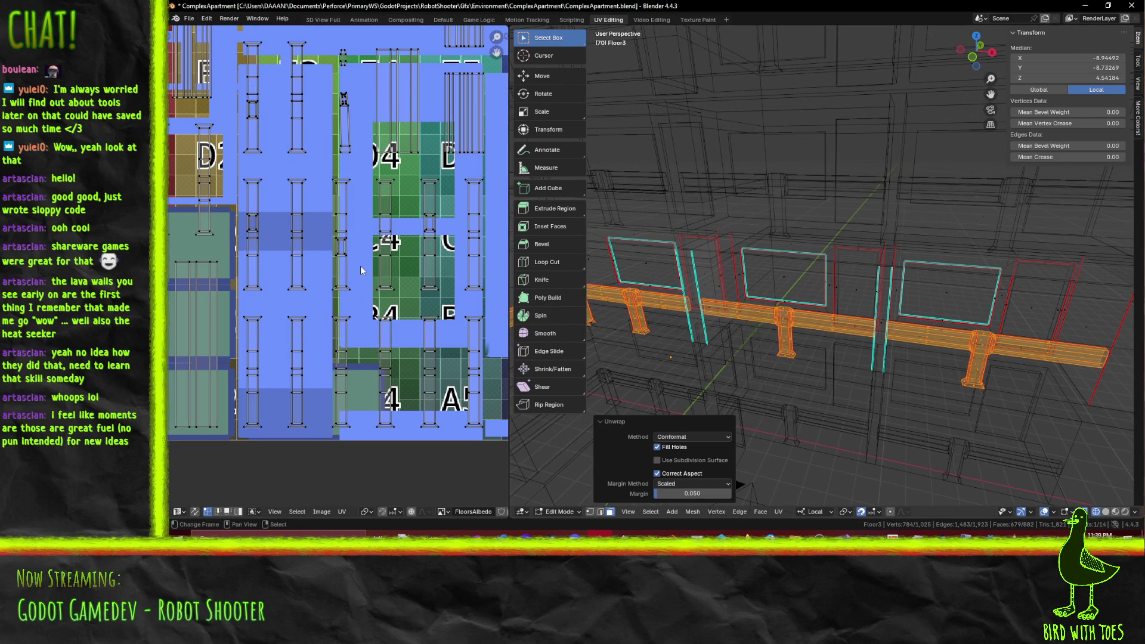
mouse_move(399, 255)
middle_mouse_down()
mouse_move(398, 322)
mouse_move(381, 310)
mouse_move(388, 327)
middle_mouse_up()
mouse_move(357, 241)
middle_mouse_down()
mouse_move(278, 177)
mouse_move(439, 329)
mouse_move(415, 325)
mouse_move(472, 210)
mouse_move(386, 110)
middle_mouse_up()
scroll(278, 176, "up", 2)
scroll(323, 249, "up", 4)
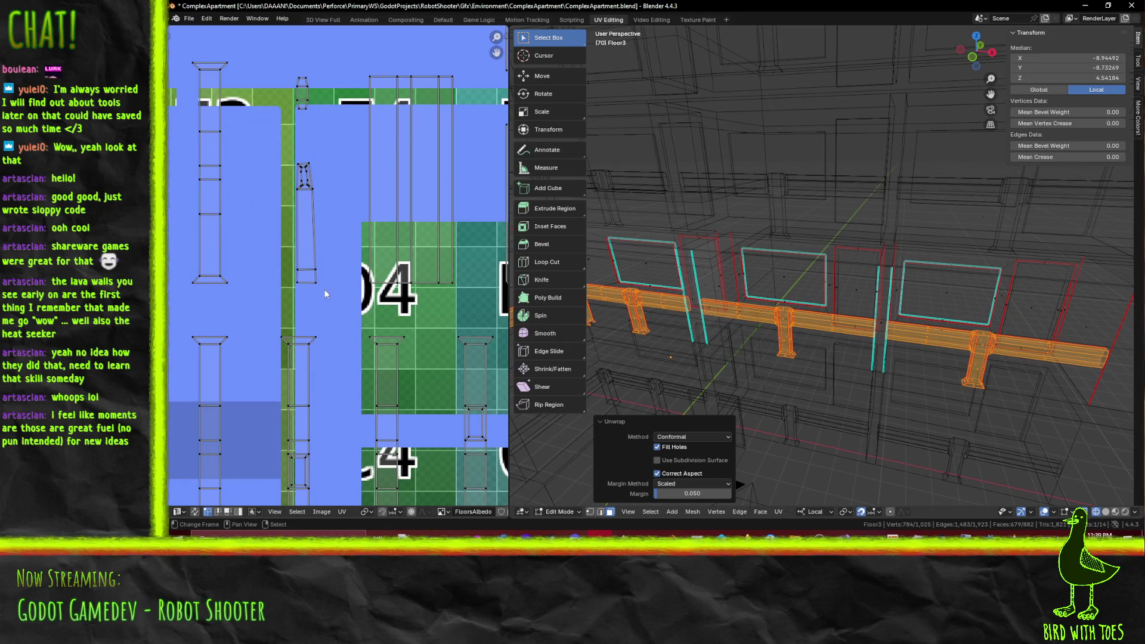
scroll(325, 290, "down", 4)
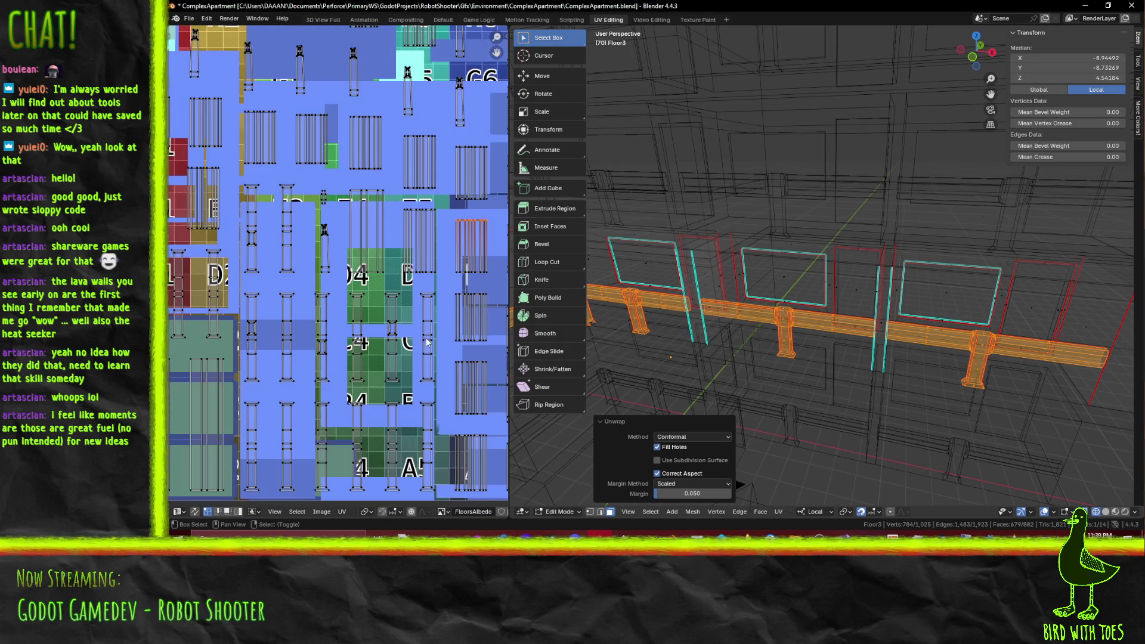
mouse_move(374, 325)
middle_mouse_down()
mouse_move(364, 352)
mouse_move(205, 262)
mouse_move(187, 266)
middle_mouse_up()
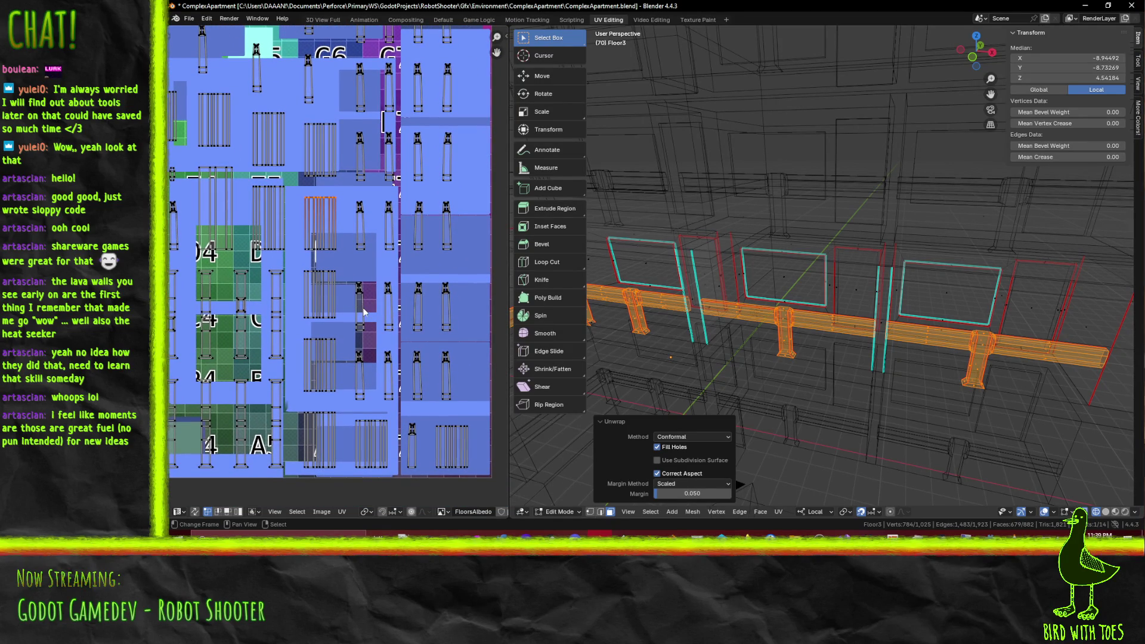
scroll(409, 313, "up", 3)
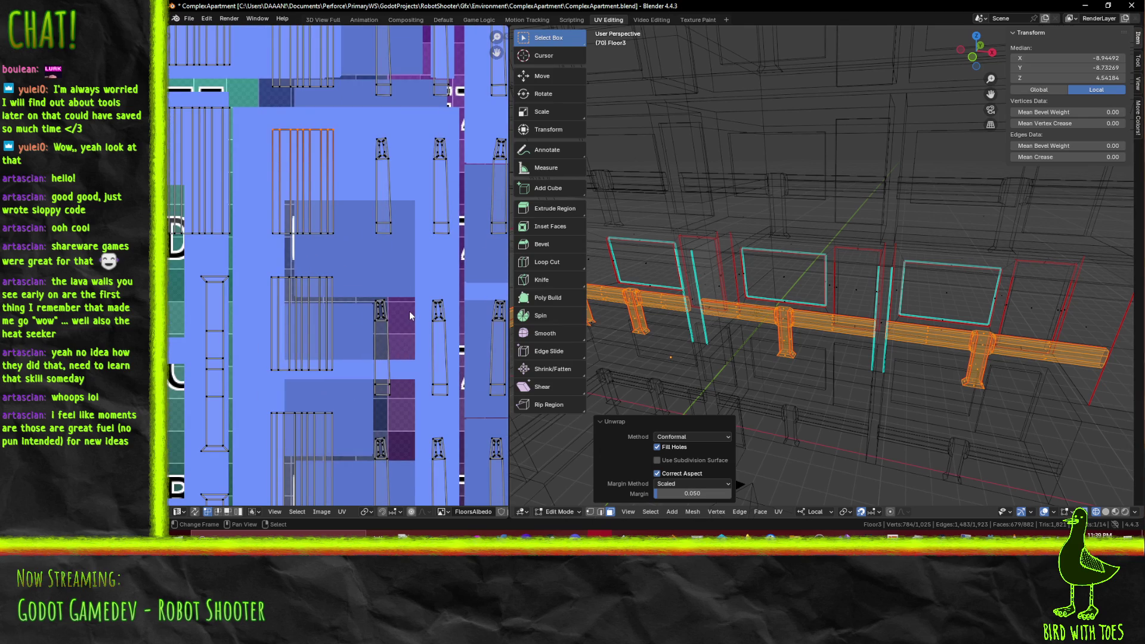
scroll(409, 310, "up", 3)
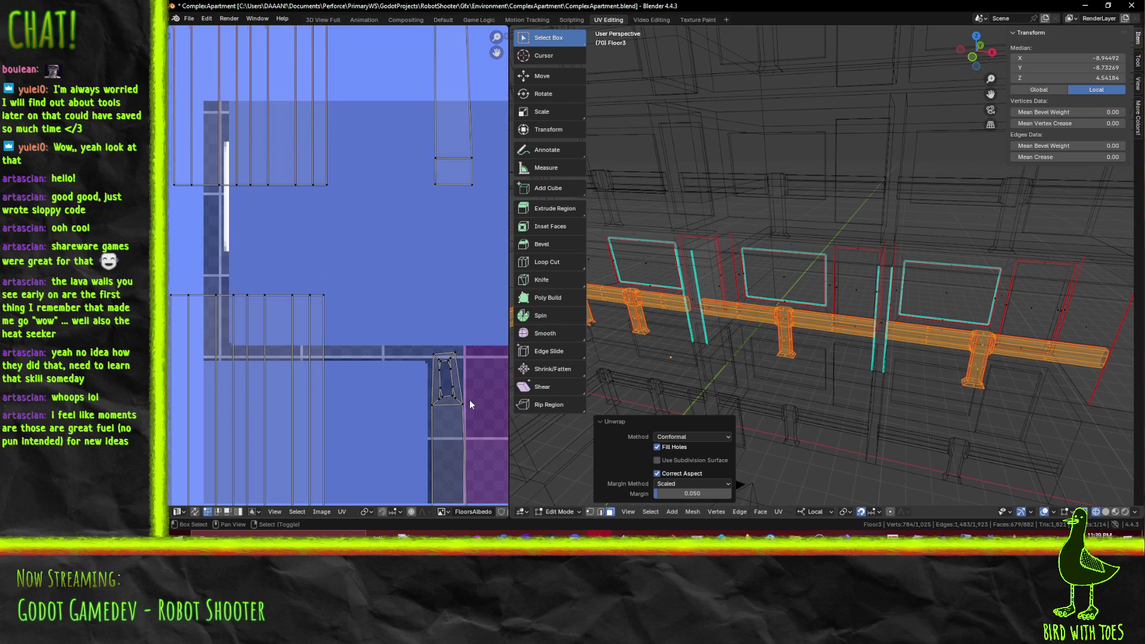
scroll(366, 340, "down", 2)
scroll(385, 340, "down", 2)
scroll(386, 341, "down", 2)
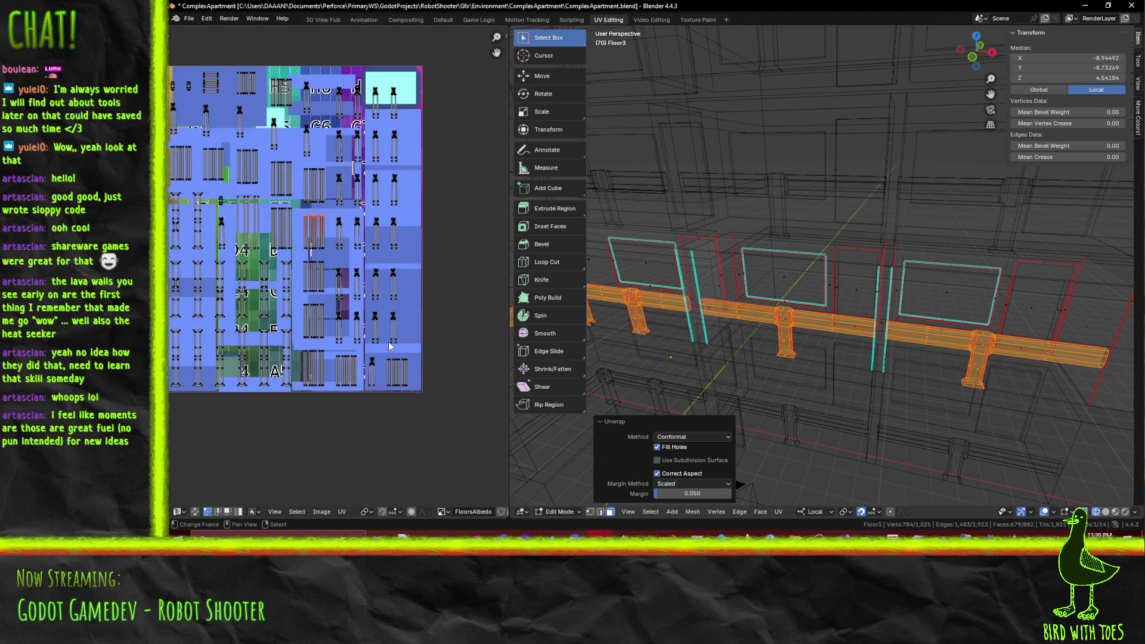
scroll(424, 370, "down", 2)
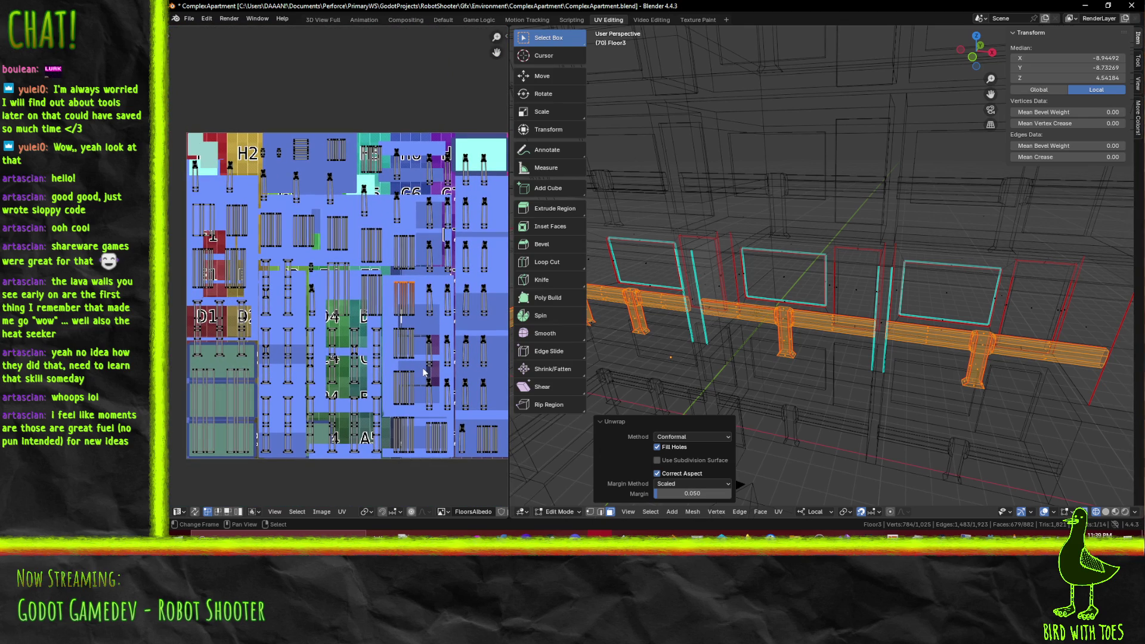
mouse_move(823, 334)
middle_mouse_down()
mouse_move(870, 345)
mouse_move(823, 330)
middle_mouse_up()
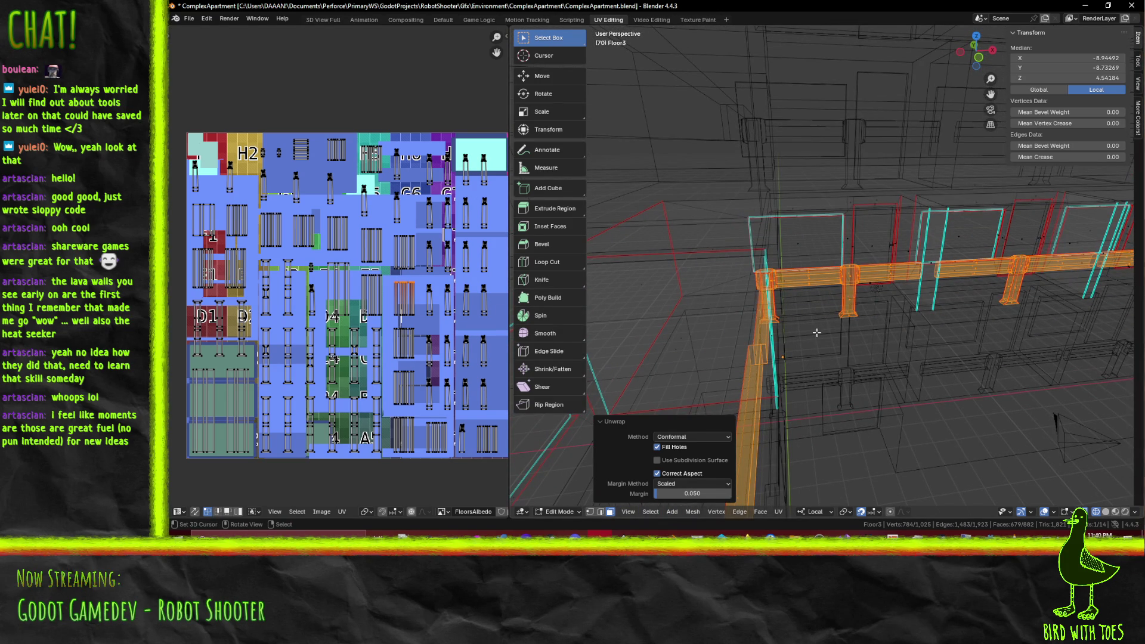
scroll(337, 327, "down", 3)
scroll(337, 327, "up", 3)
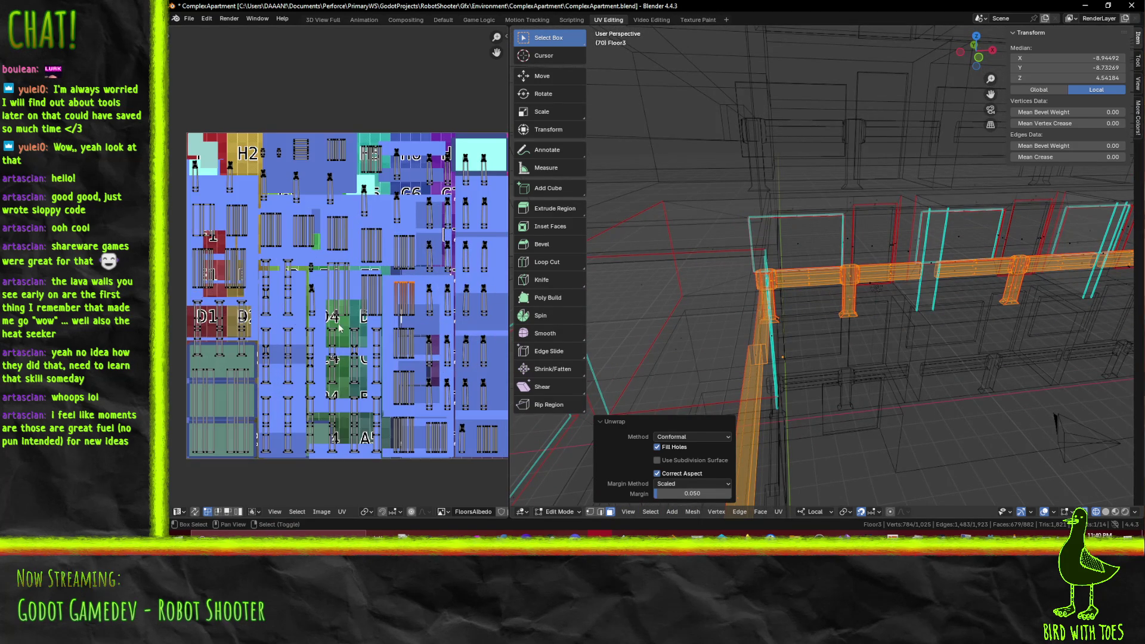
middle_click_drag(337, 328, 309, 330)
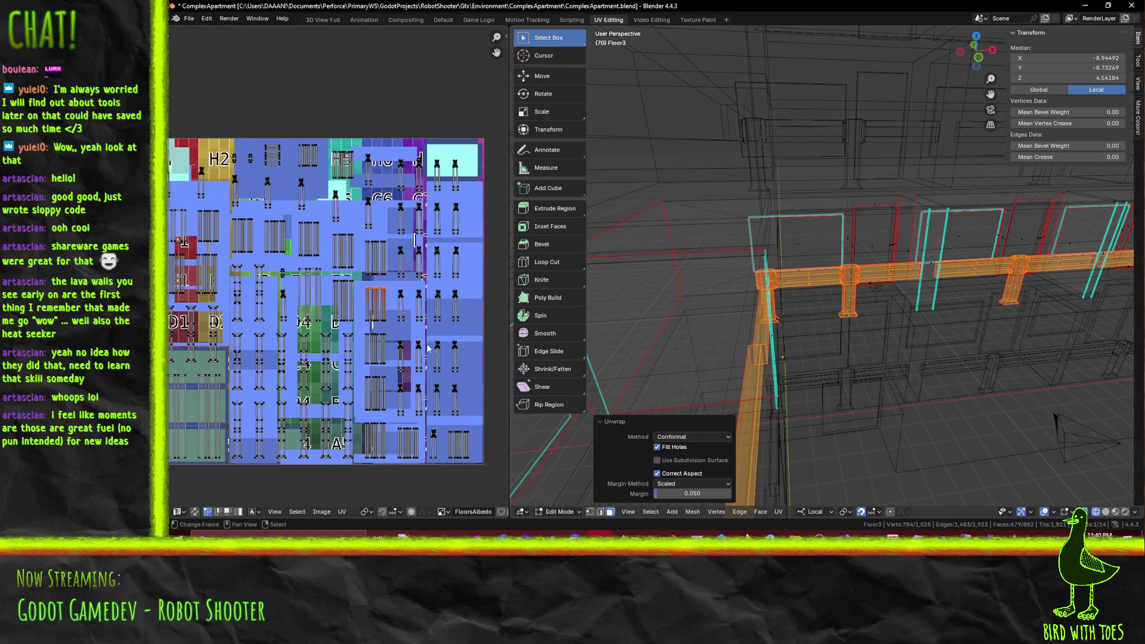
middle_click_drag(823, 340, 857, 369)
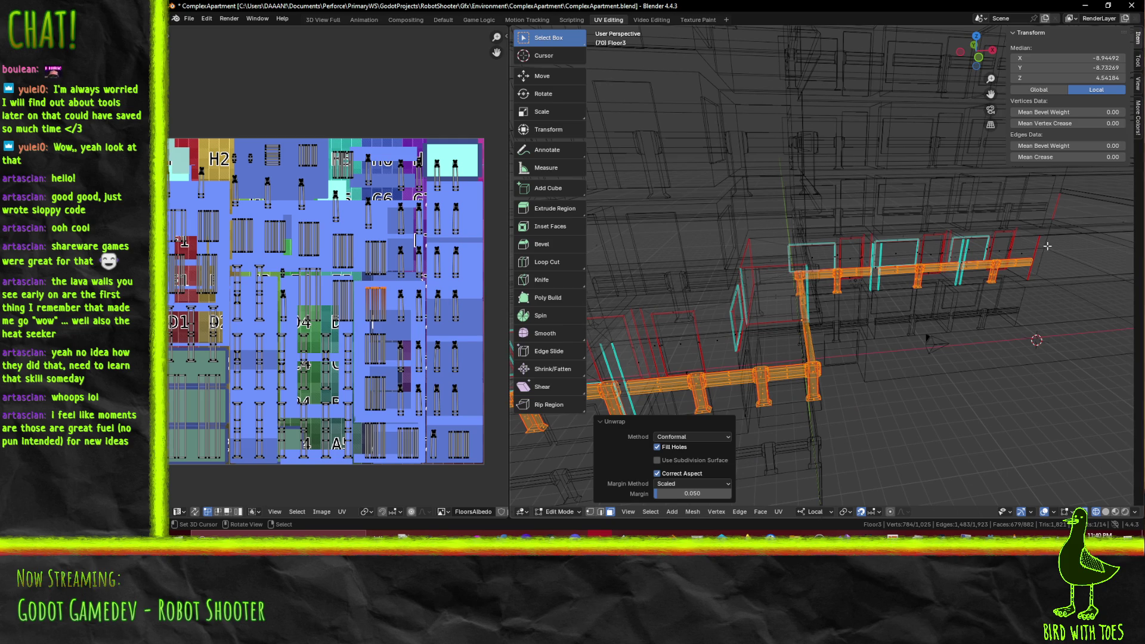
middle_click_drag(331, 417, 383, 425)
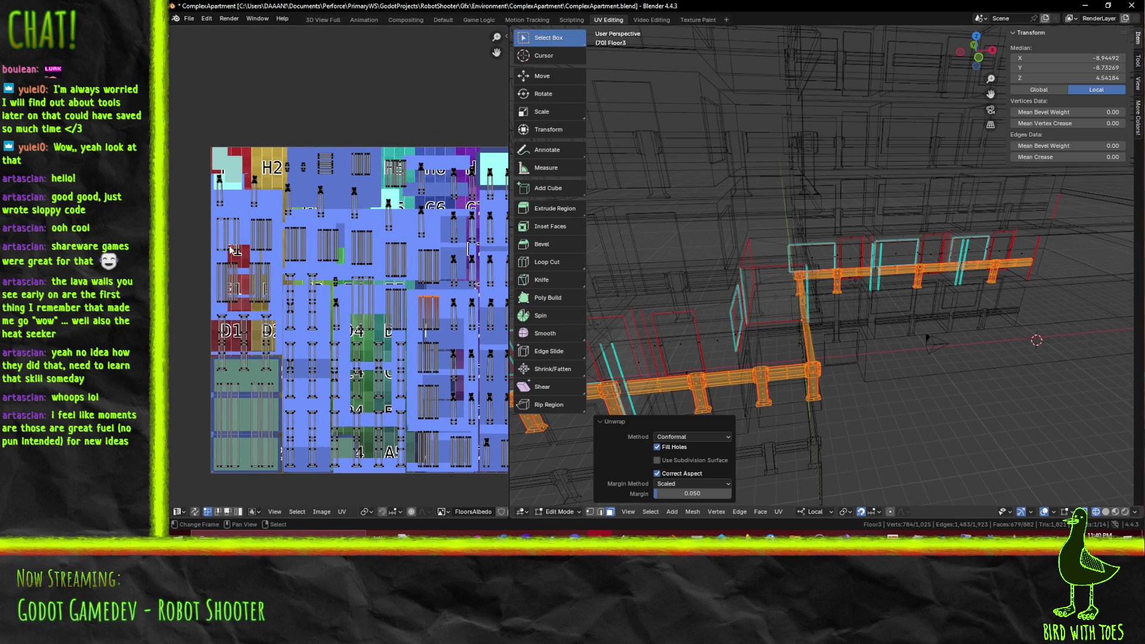
middle_click_drag(403, 352, 367, 346)
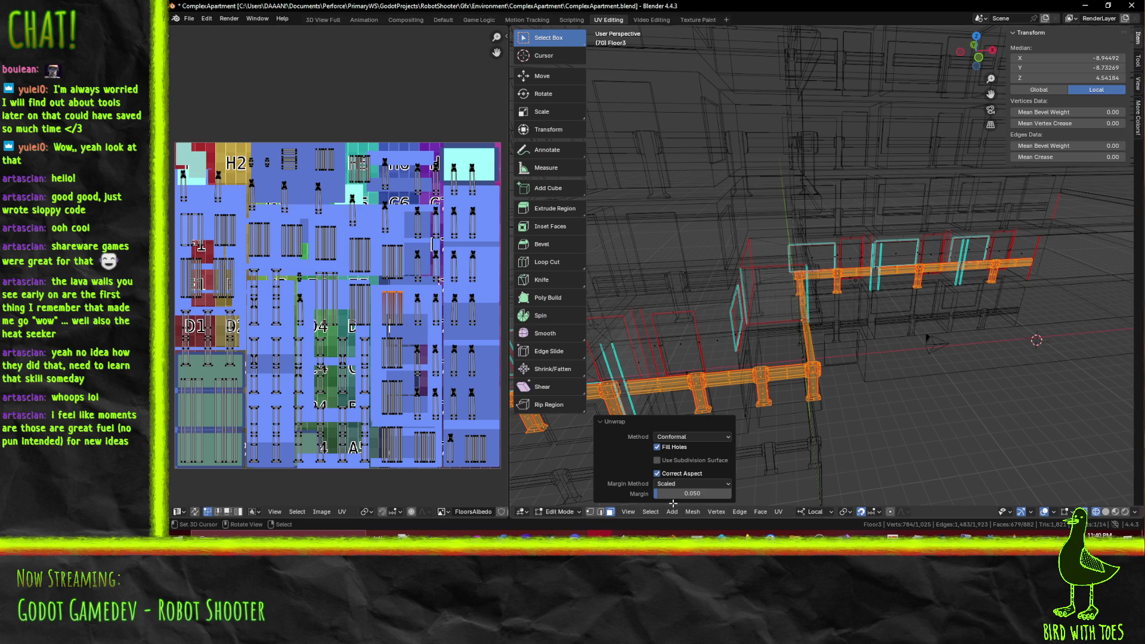
Step: Re-unwrap with a 0.010 margin, then select all railing UV islands and pin them
double_click(696, 494)
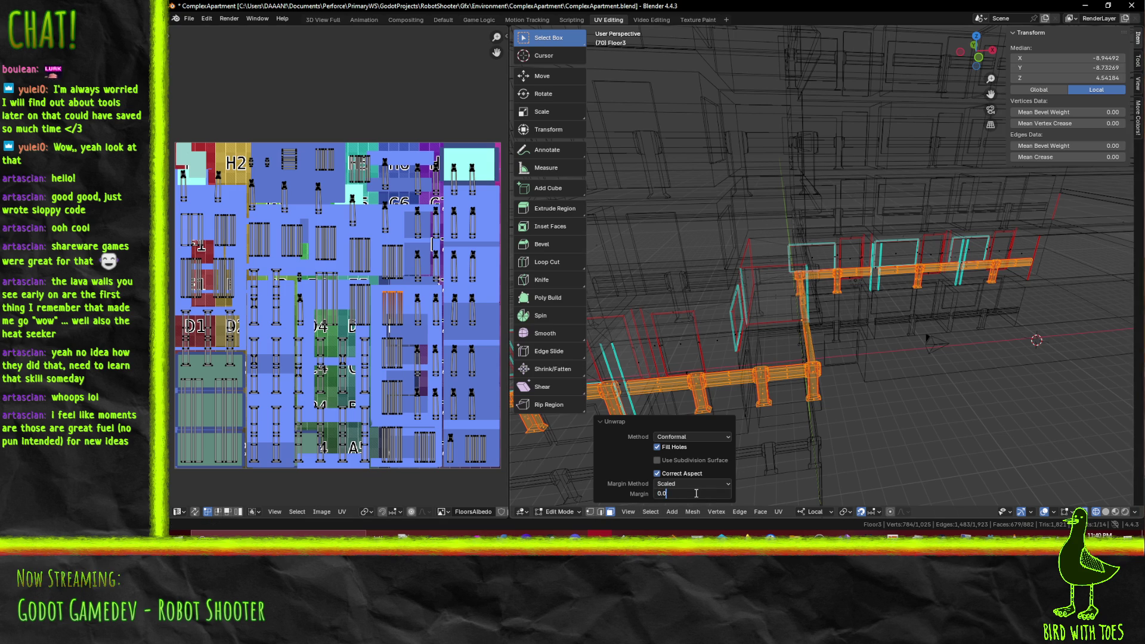
type("1")
key("Return")
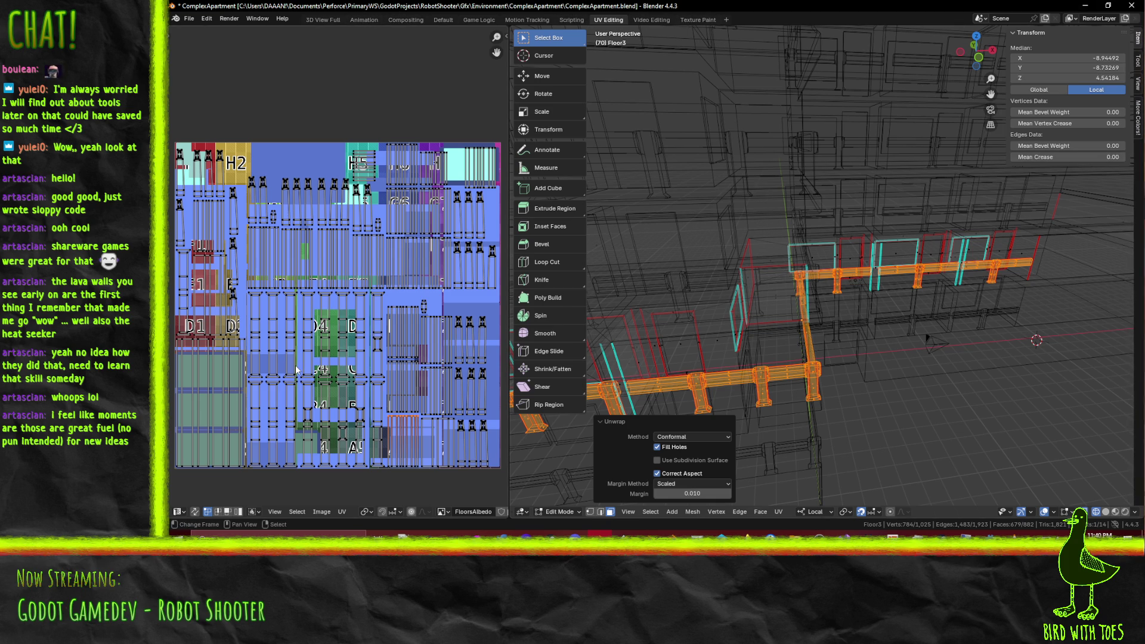
key("a")
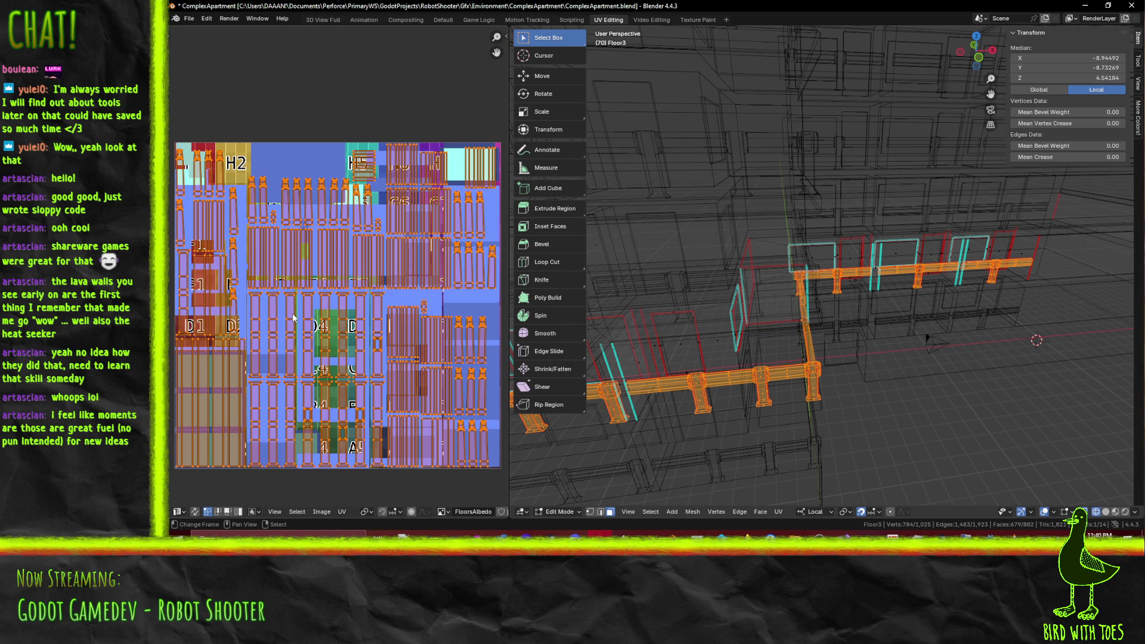
key("p")
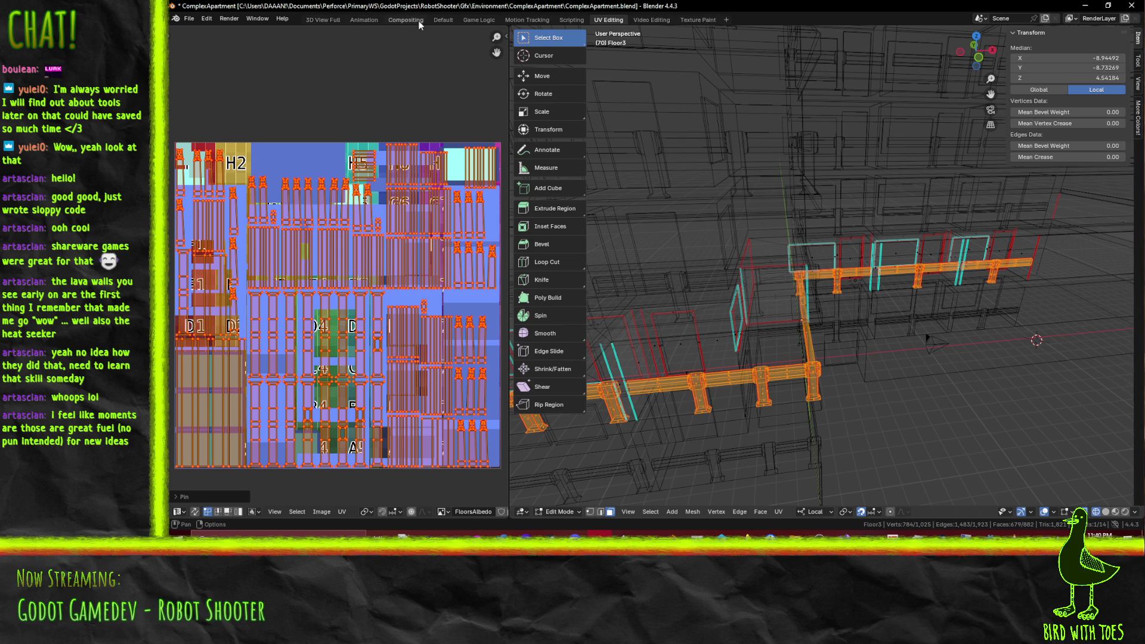
Step: In the Layout workspace, add a material slot to Floor3 with a new material named RailingsMat
left_click(437, 22)
scroll(501, 245, "down", 5)
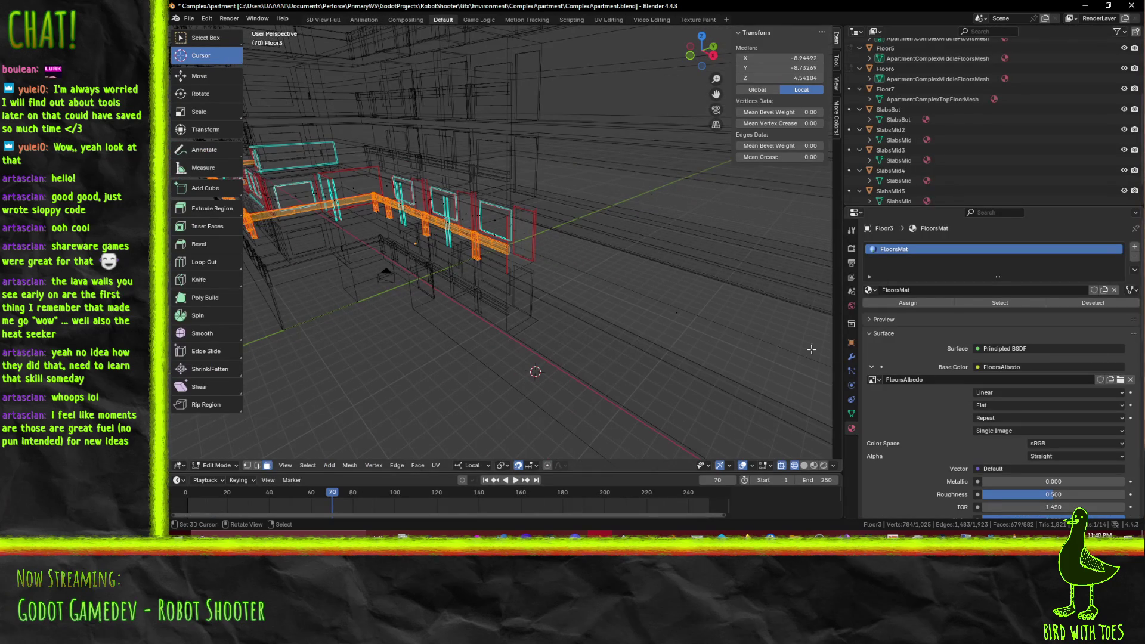
middle_click_drag(656, 268, 507, 271)
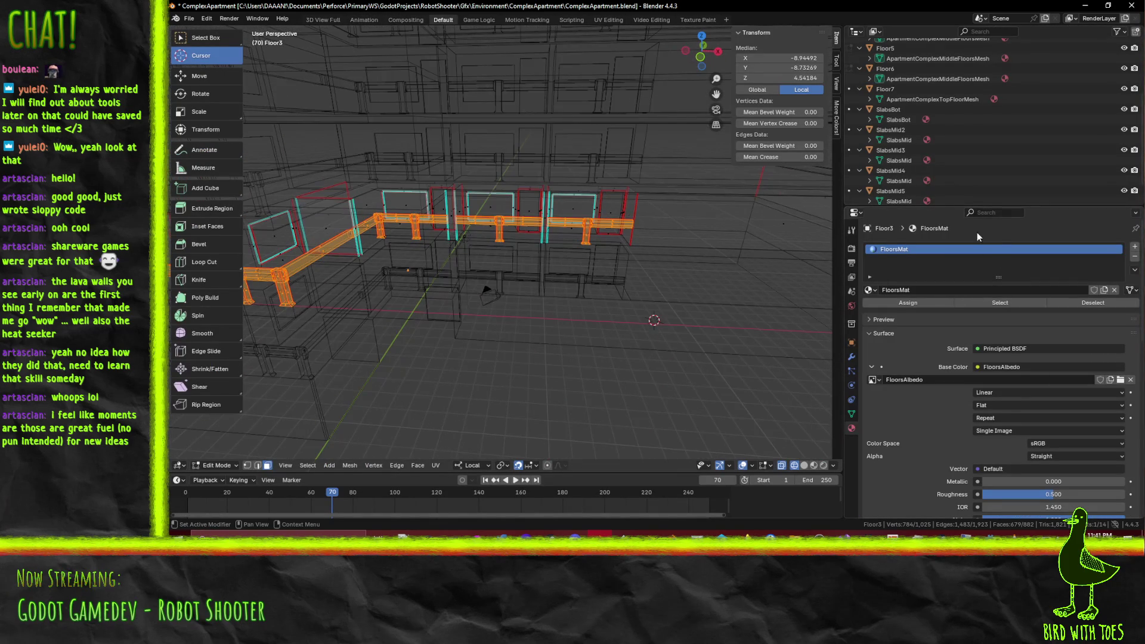
left_click(1135, 246)
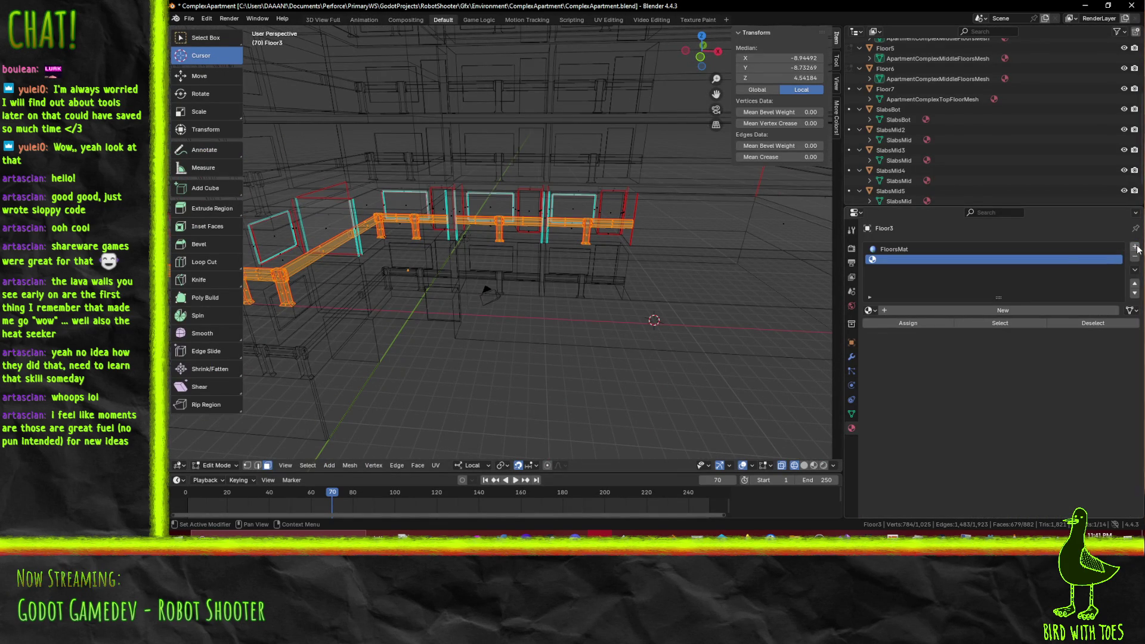
left_click(985, 311)
left_click(913, 311)
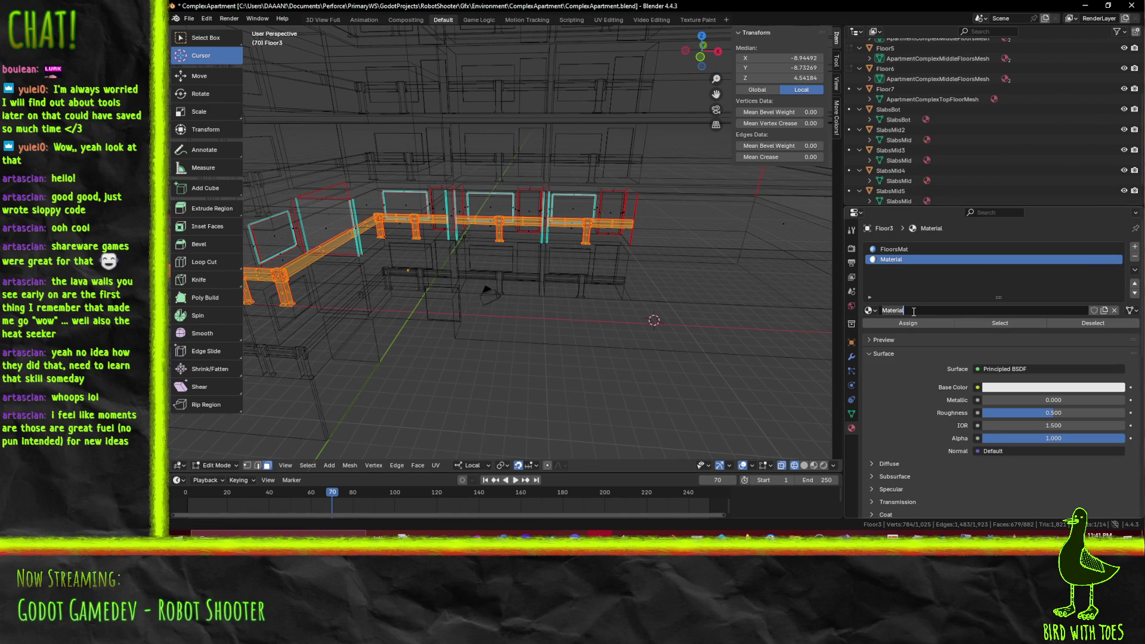
type("Rail")
key("Return")
Step: Feed RailingsMat's Base Color from a new 1024 px Color Grid image named RailingsAlbedo
left_click(991, 390)
left_click(1015, 386)
left_click(976, 387)
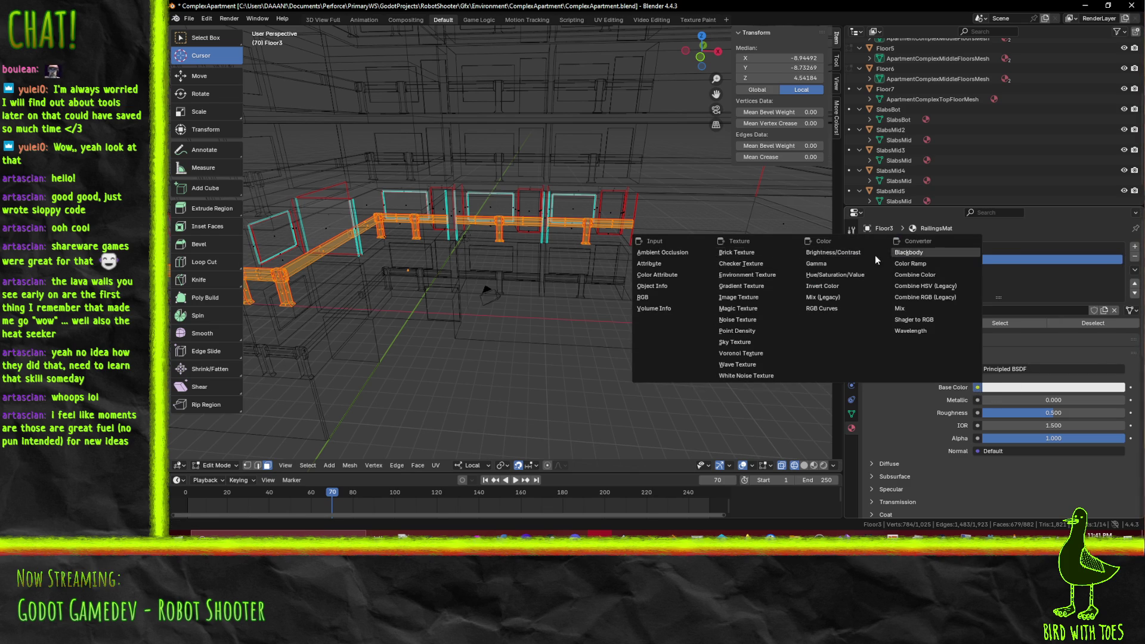
left_click(738, 297)
left_click(939, 400)
type("RailingsAlbedo")
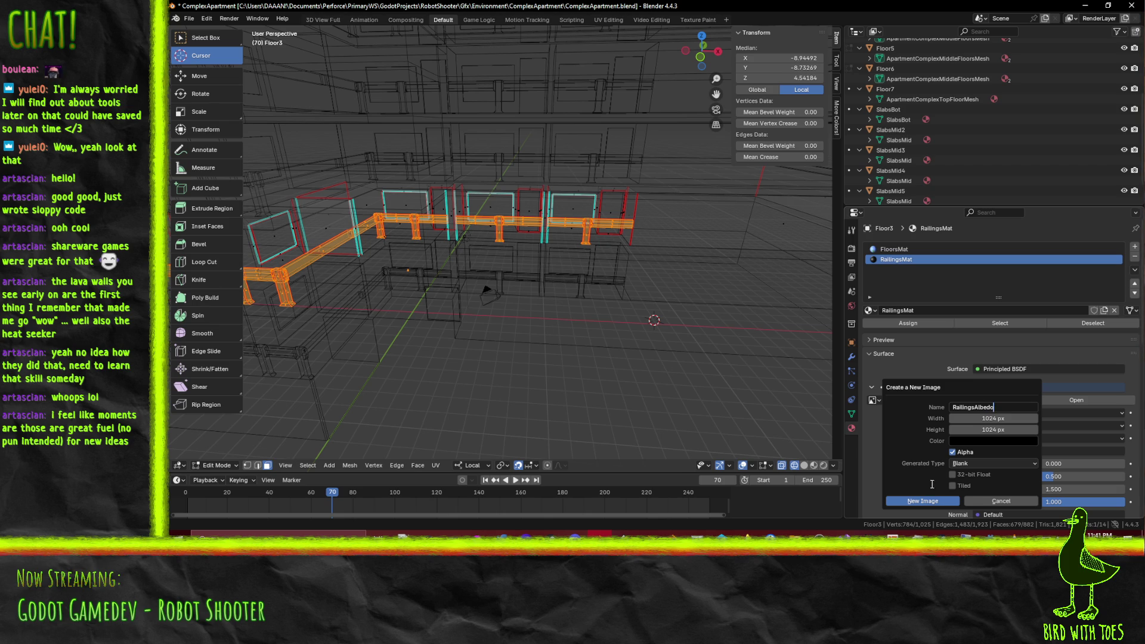
key("Return")
left_click(983, 464)
left_click(984, 486)
left_click(935, 502)
mouse_move(537, 311)
middle_mouse_down()
mouse_move(471, 310)
mouse_move(638, 310)
mouse_move(609, 358)
middle_mouse_up()
scroll(650, 316, "up", 2)
scroll(1013, 462, "down", 2)
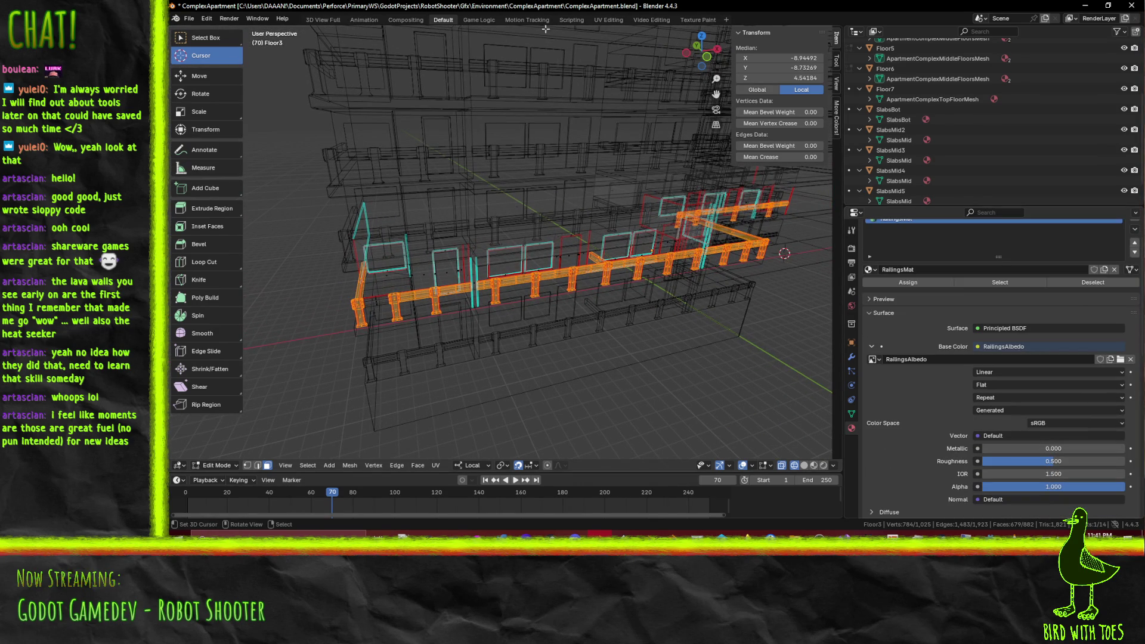
Step: Inspect the facade in the texture painting layout, then return to the modelling layout in Edit Mode
left_click(688, 20)
scroll(758, 250, "up", 8)
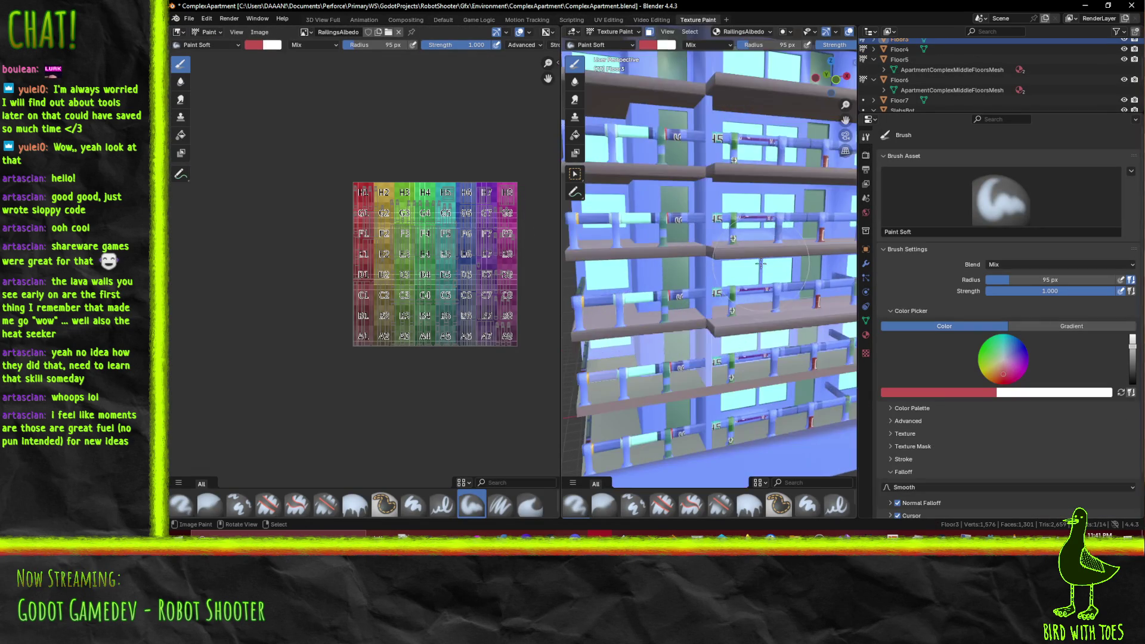
middle_click_drag(705, 252, 735, 255)
scroll(323, 262, "up", 4)
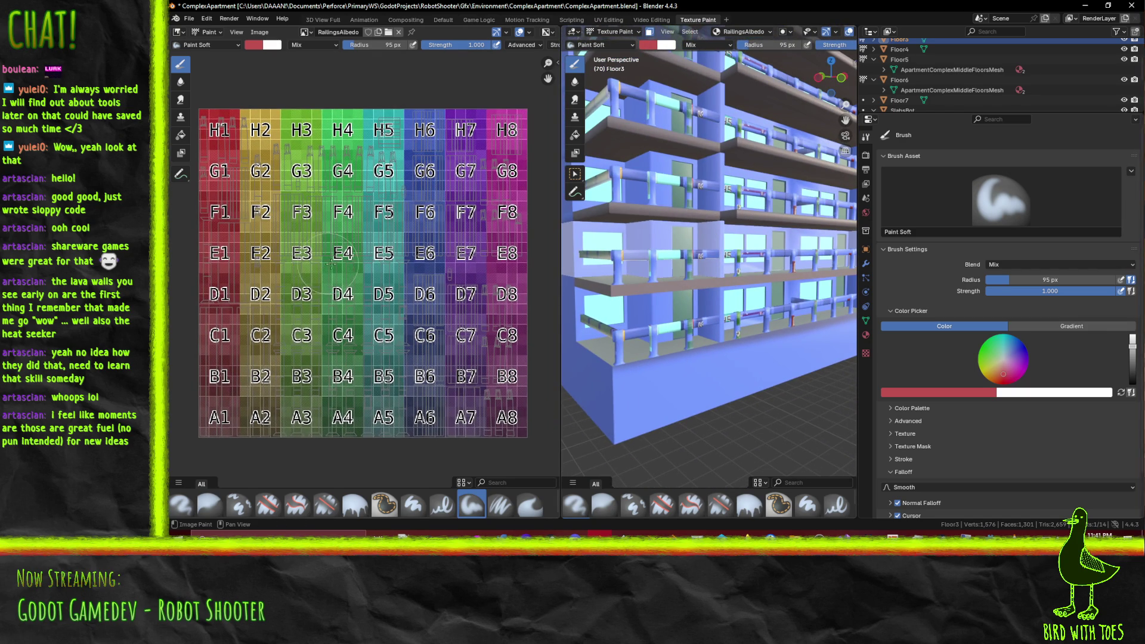
key("Tab")
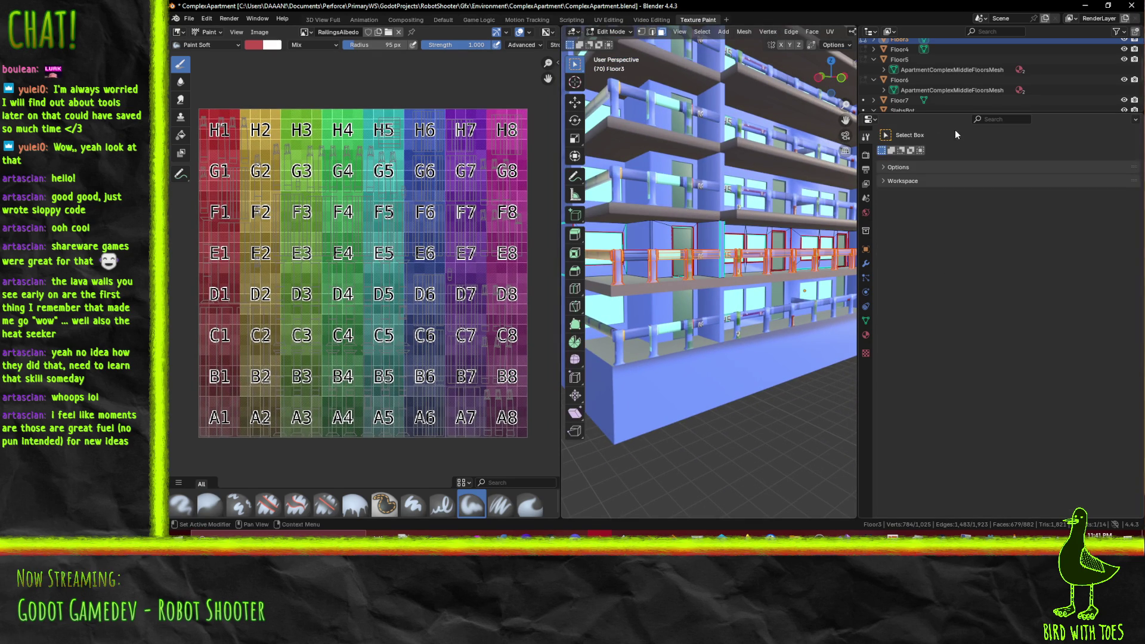
left_click(443, 20)
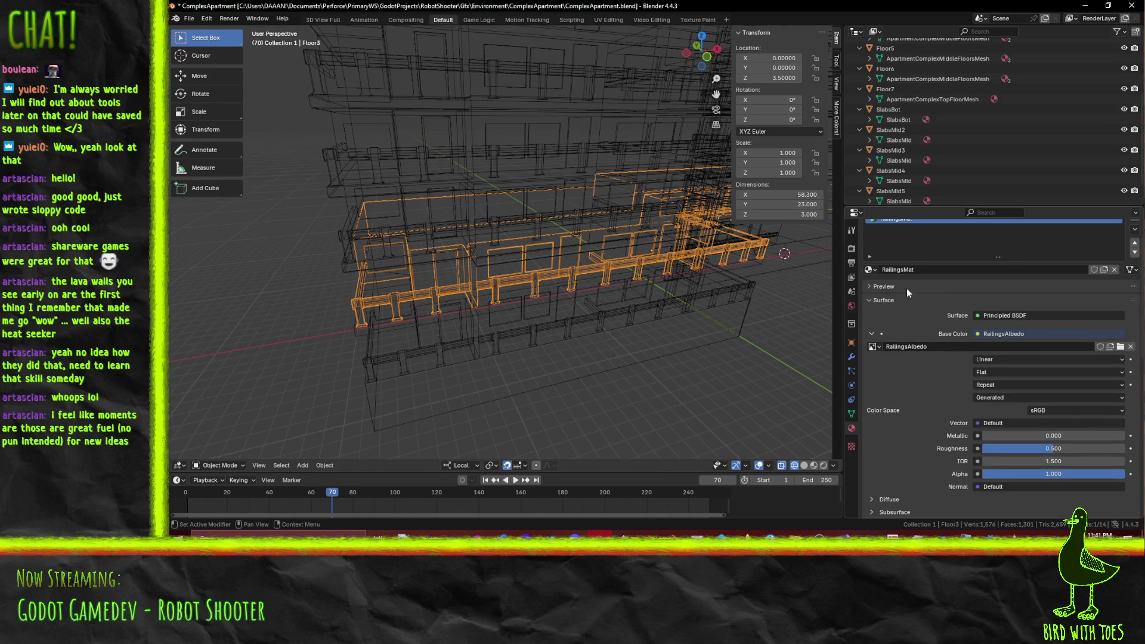
scroll(942, 252, "up", 3)
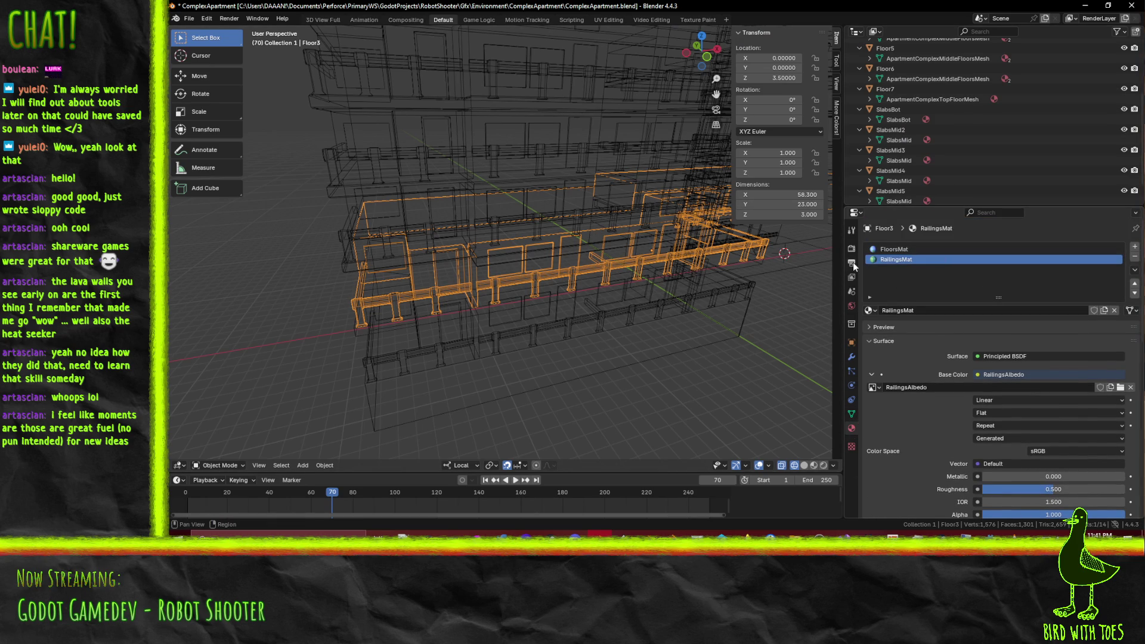
Step: Confirm Floor3's material slots hold FloorsMat and RailingsMat using RailingsAlbedo, then enter Edit Mode
left_click(850, 416)
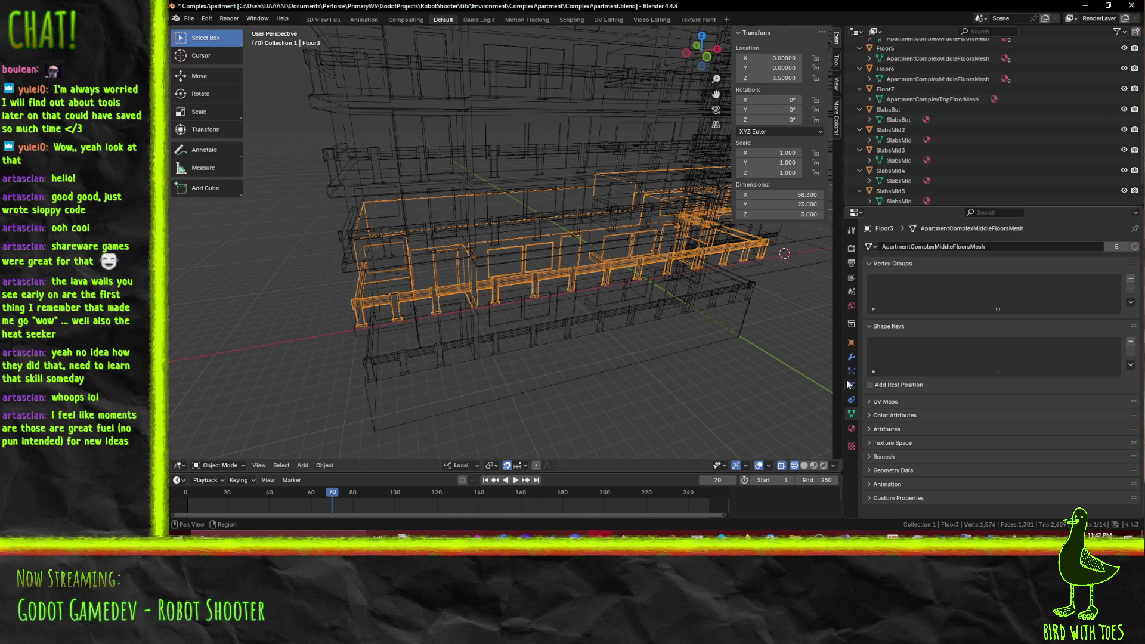
left_click(853, 230)
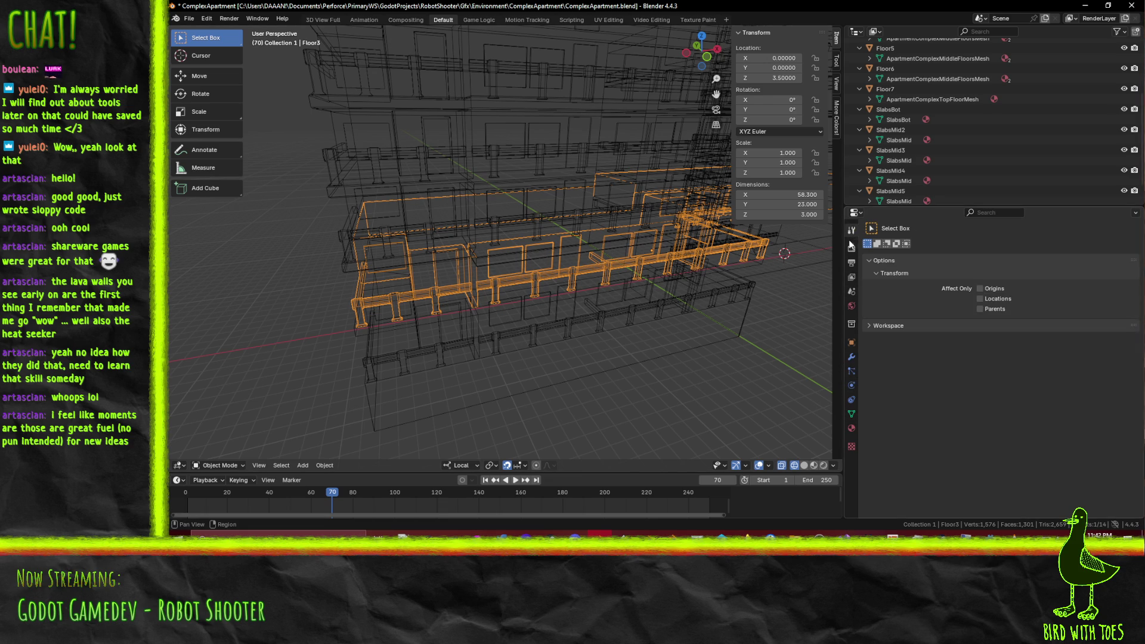
left_click(851, 248)
left_click(851, 263)
left_click(851, 293)
left_click(851, 306)
left_click(851, 324)
left_click(851, 342)
left_click(851, 356)
left_click(851, 370)
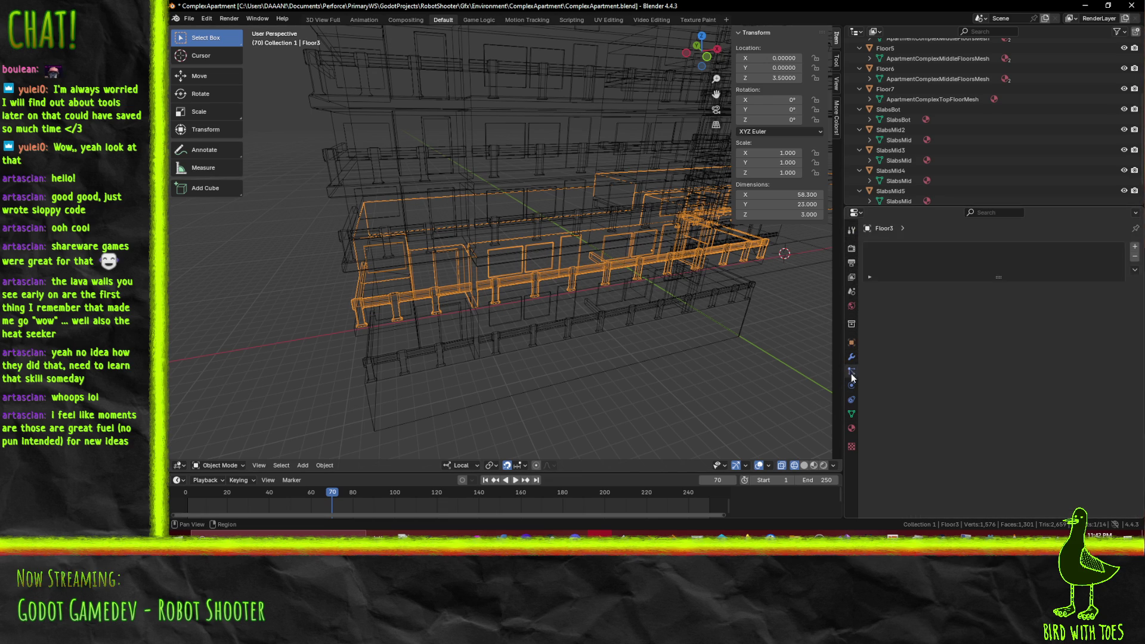
left_click(851, 386)
left_click(851, 399)
left_click(851, 414)
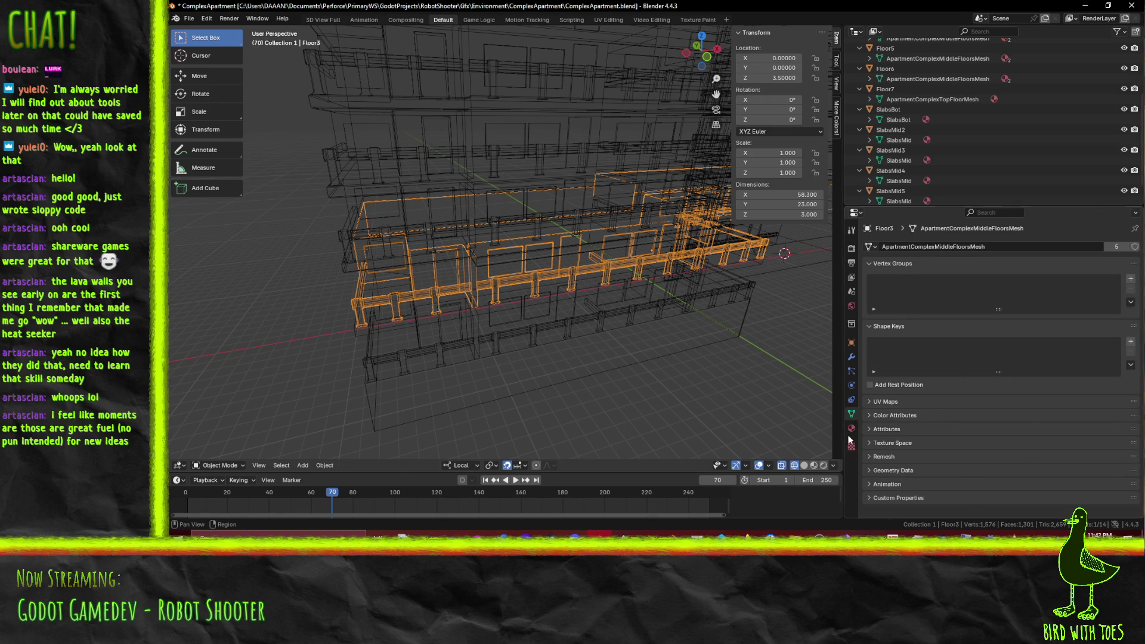
key("ctrl+Tab")
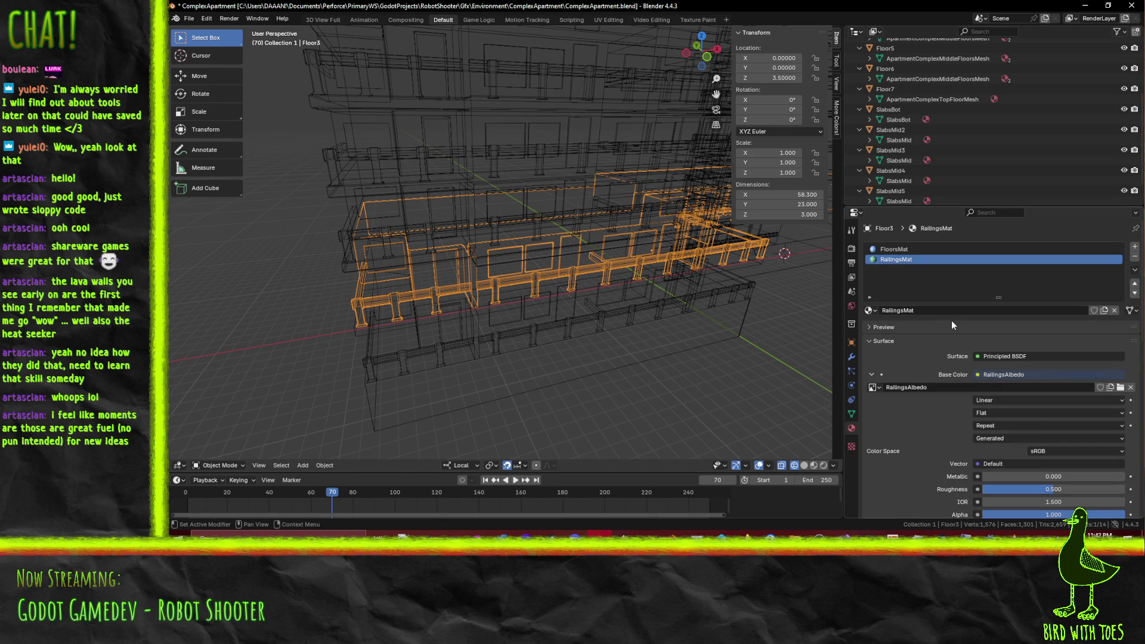
key("Tab")
Step: Orbit to face the railing and switch to the UV Editing workspace
middle_click_drag(643, 318, 491, 286)
scroll(491, 286, "up", 5)
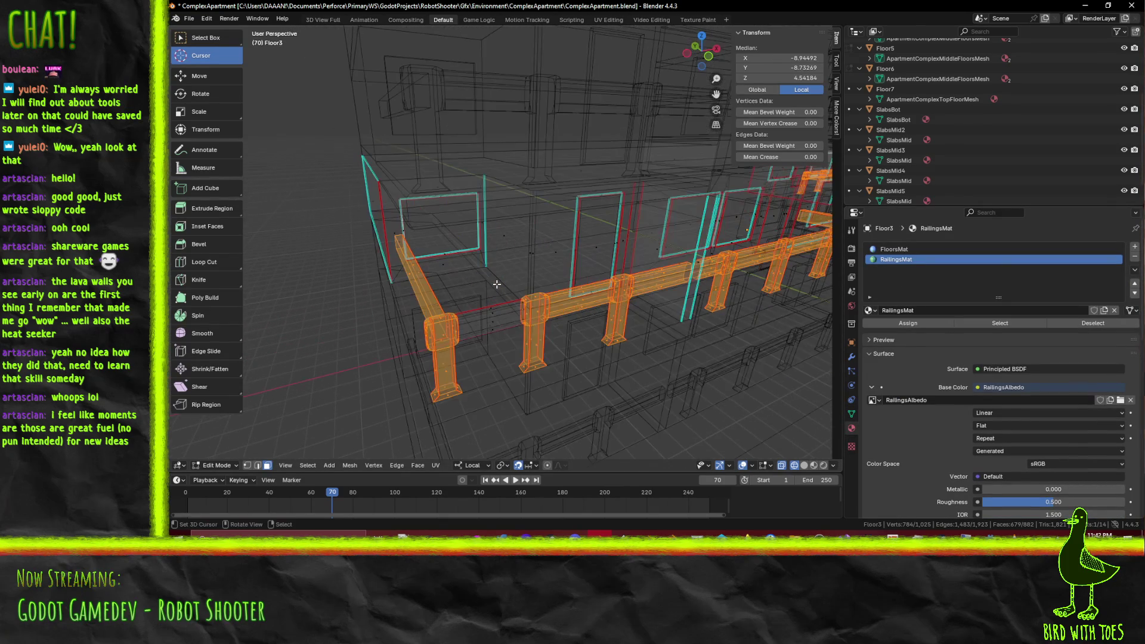
middle_click_drag(584, 323, 537, 334)
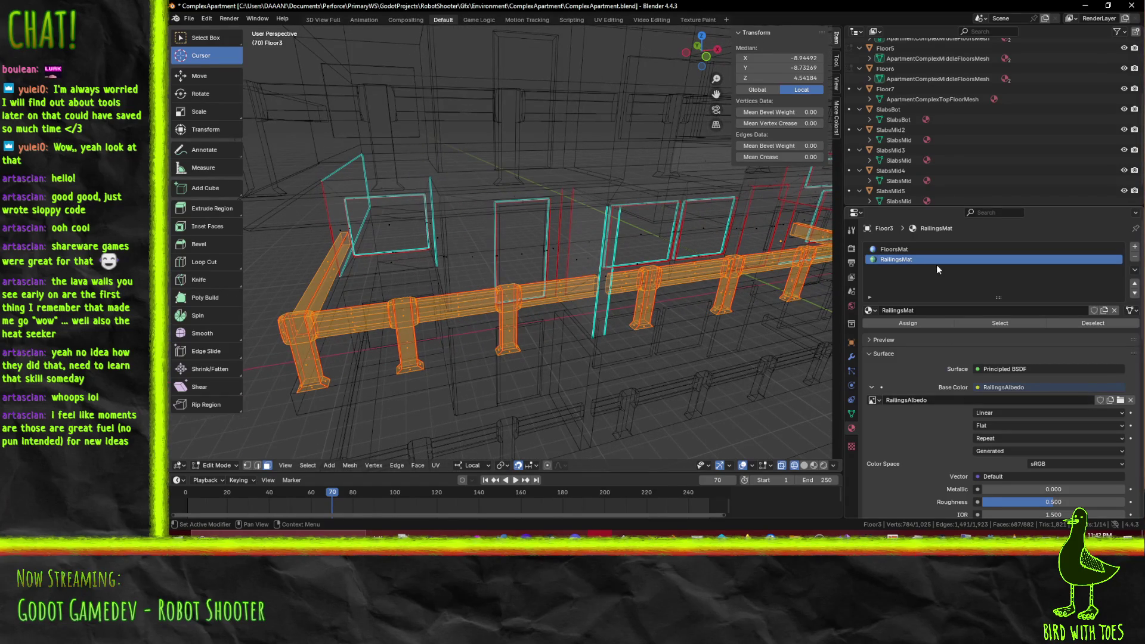
mouse_move(573, 284)
middle_mouse_down()
mouse_move(504, 278)
mouse_move(576, 279)
middle_mouse_up()
left_click(605, 19)
Step: Unpin the railing UVs, re-unwrap them with Conformal, pin them and clear the selection
key("F3")
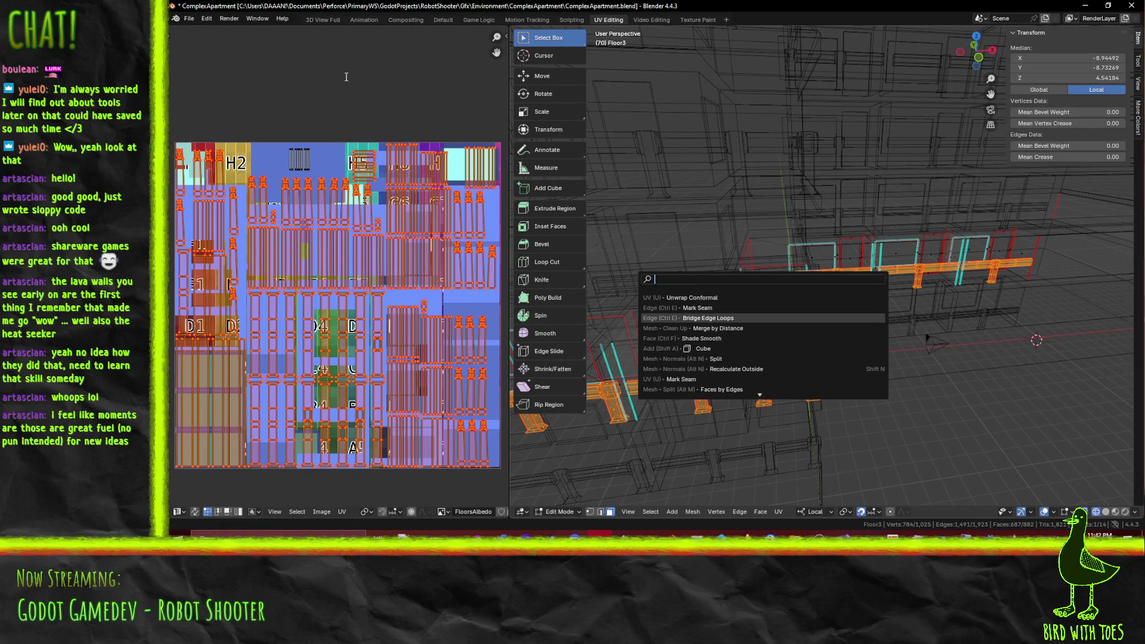
key("Escape")
key("F3")
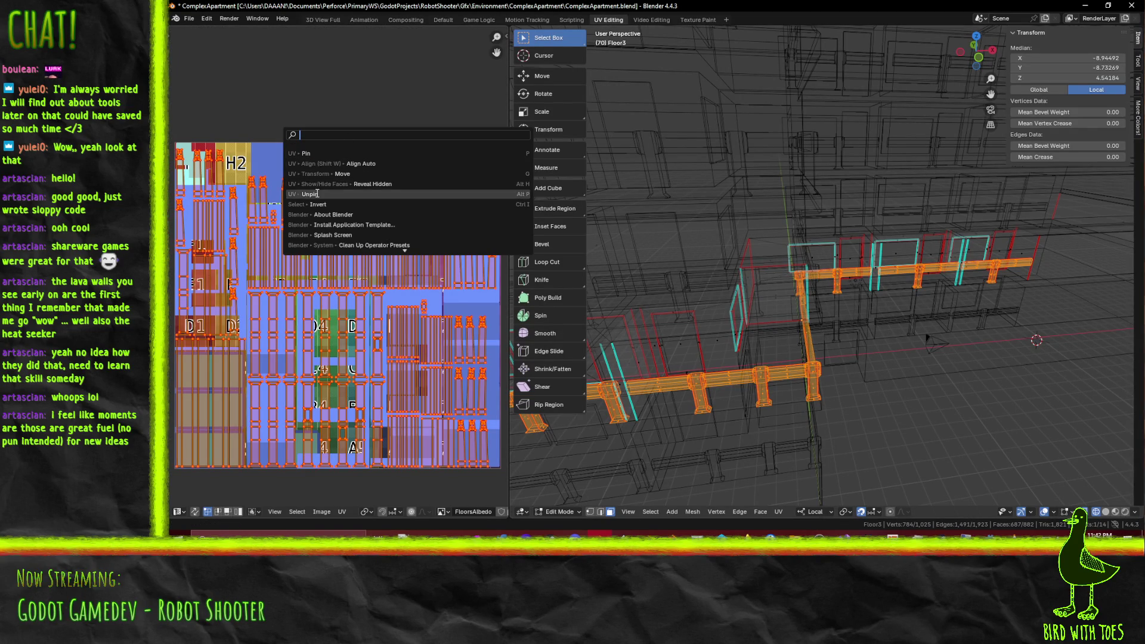
left_click(306, 153)
key("F3")
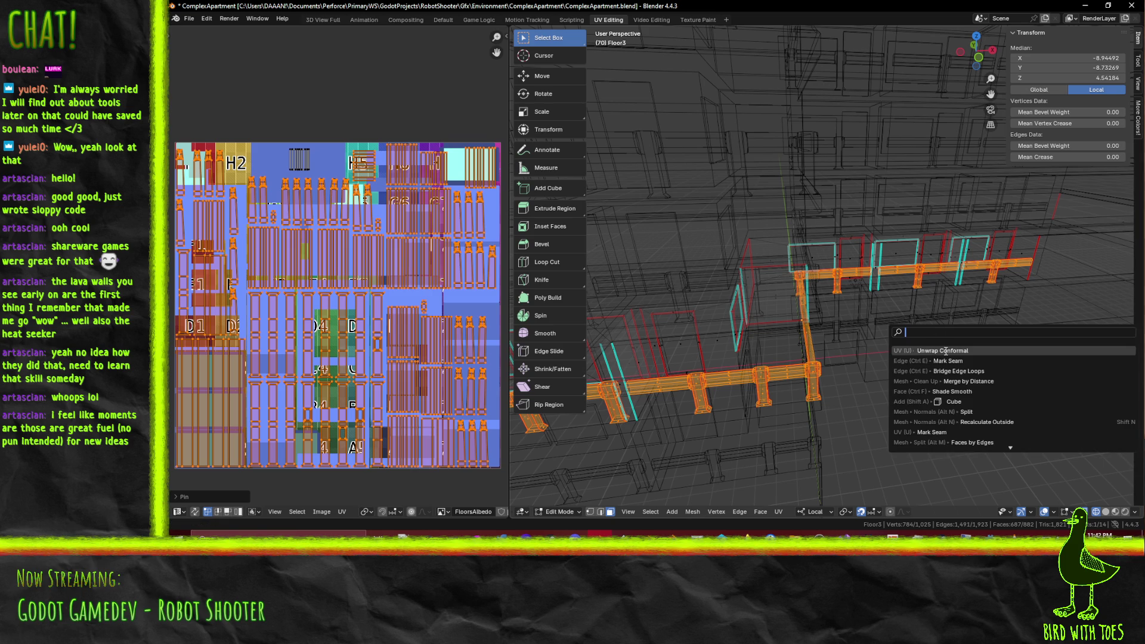
left_click(946, 352)
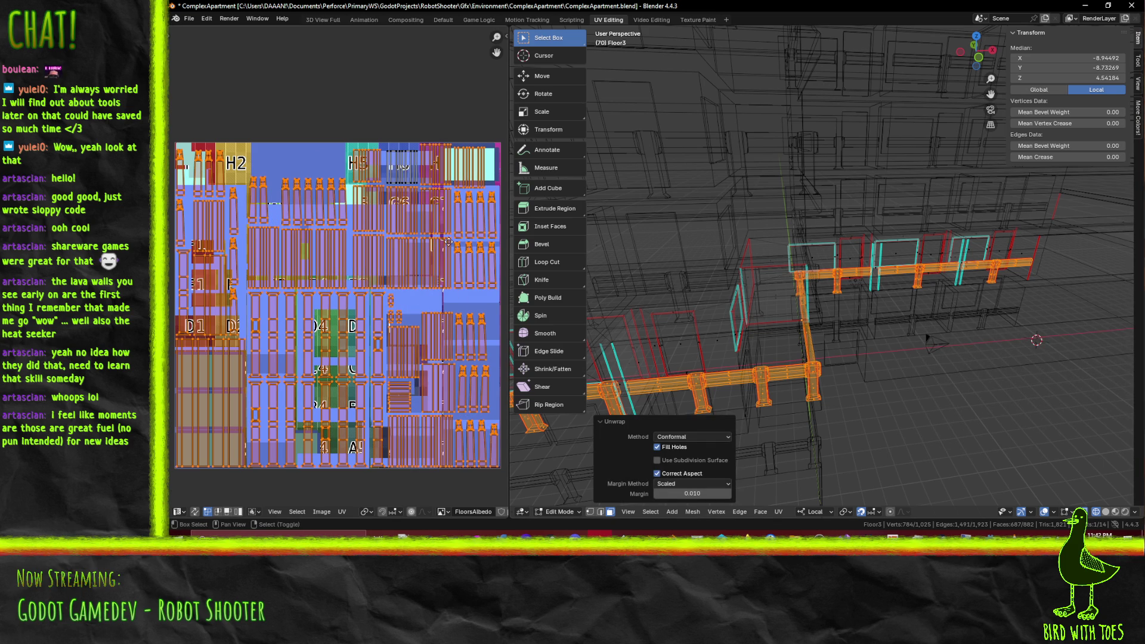
key("Home")
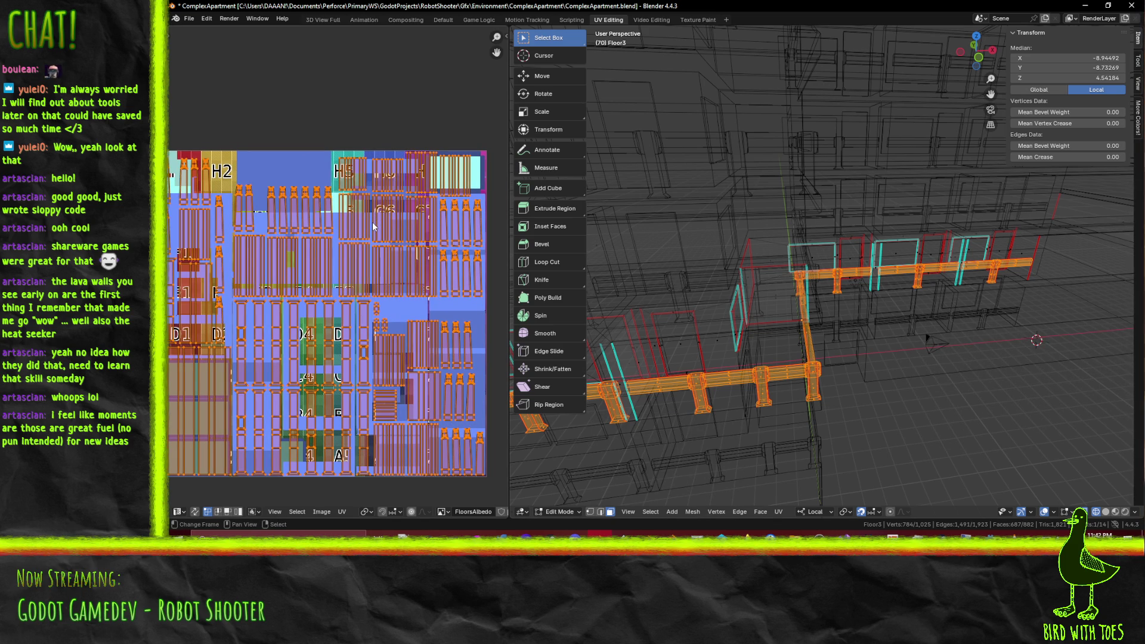
key("alt+a")
middle_click_drag(746, 304, 818, 303)
scroll(818, 304, "up", 8)
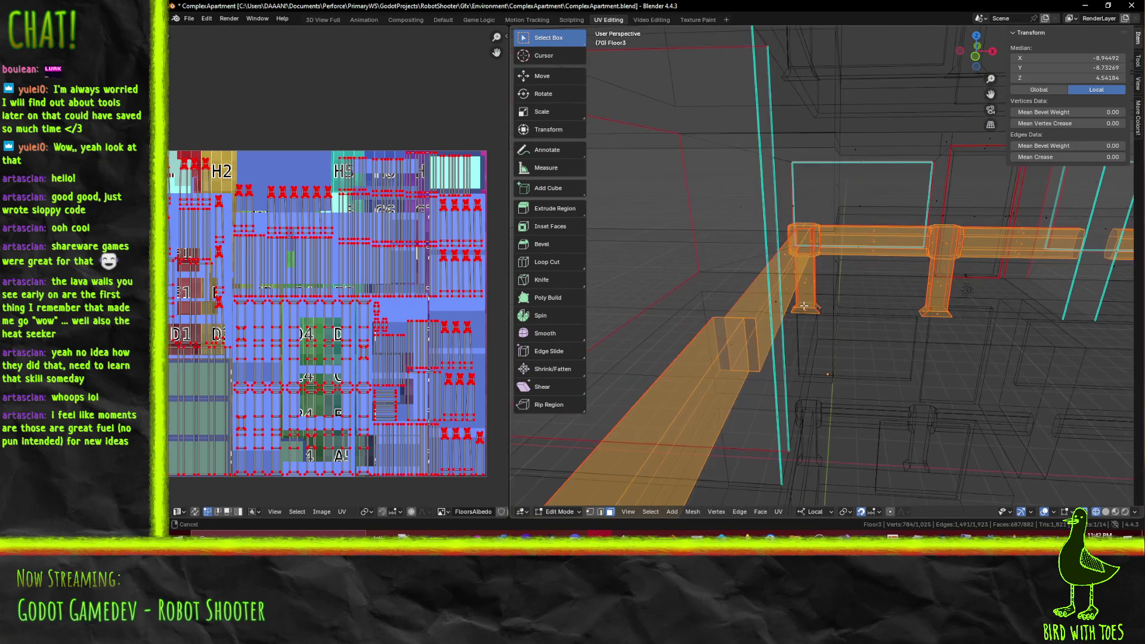
Step: Delete the stray face on the railing
left_click(732, 341)
key("x")
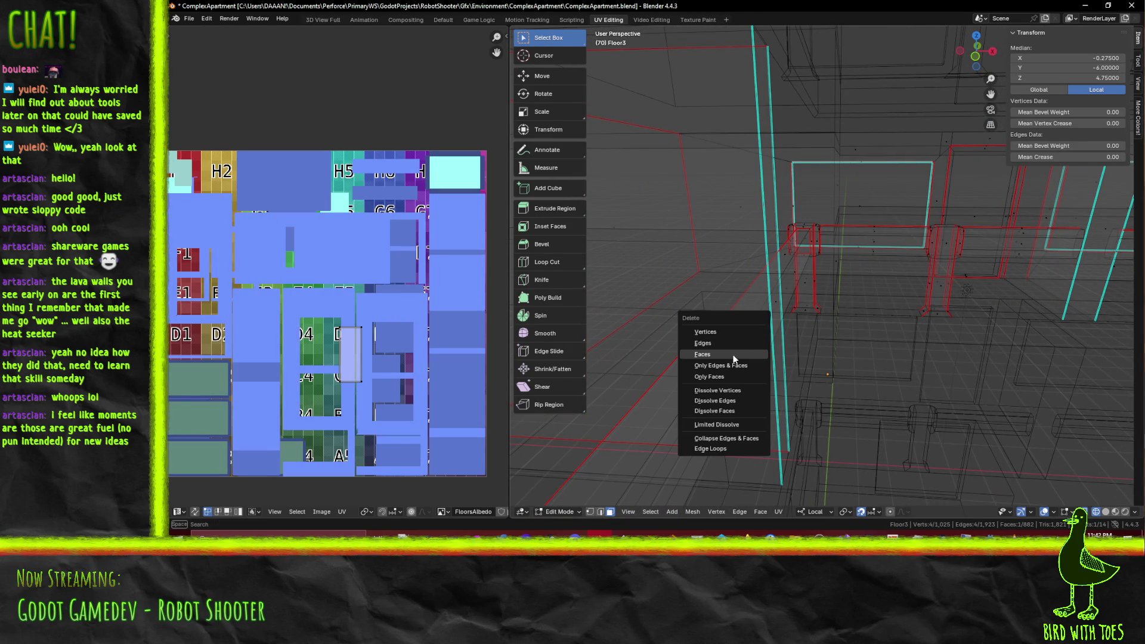
left_click(743, 361)
scroll(817, 356, "down", 8)
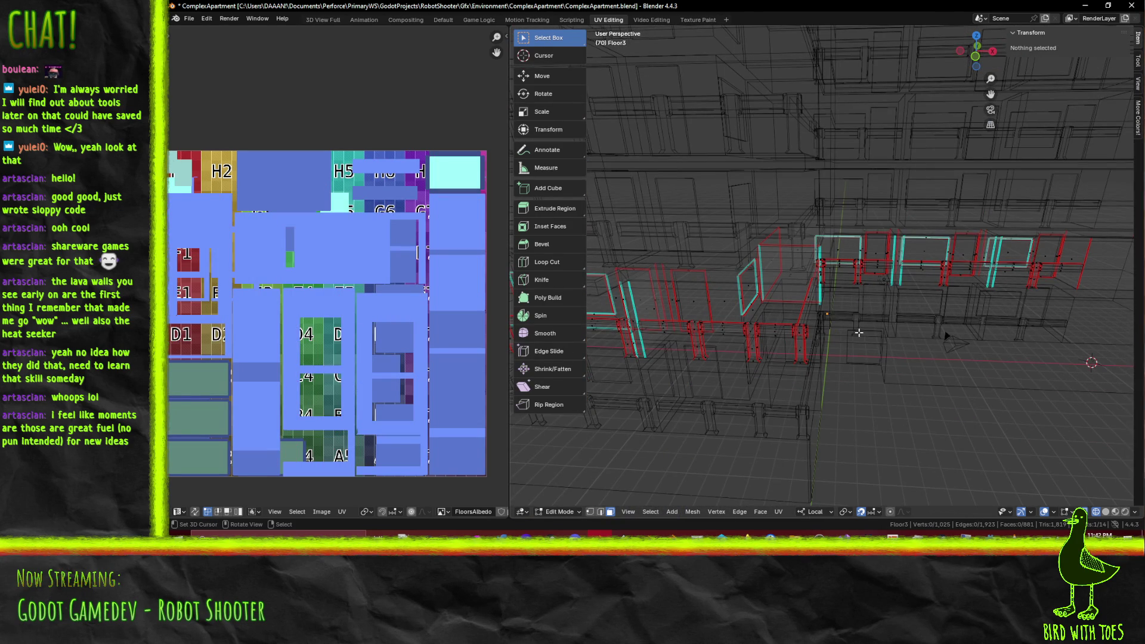
Step: In the Default workspace, select all RailingsMat faces and switch to Material Preview shading
left_click(443, 20)
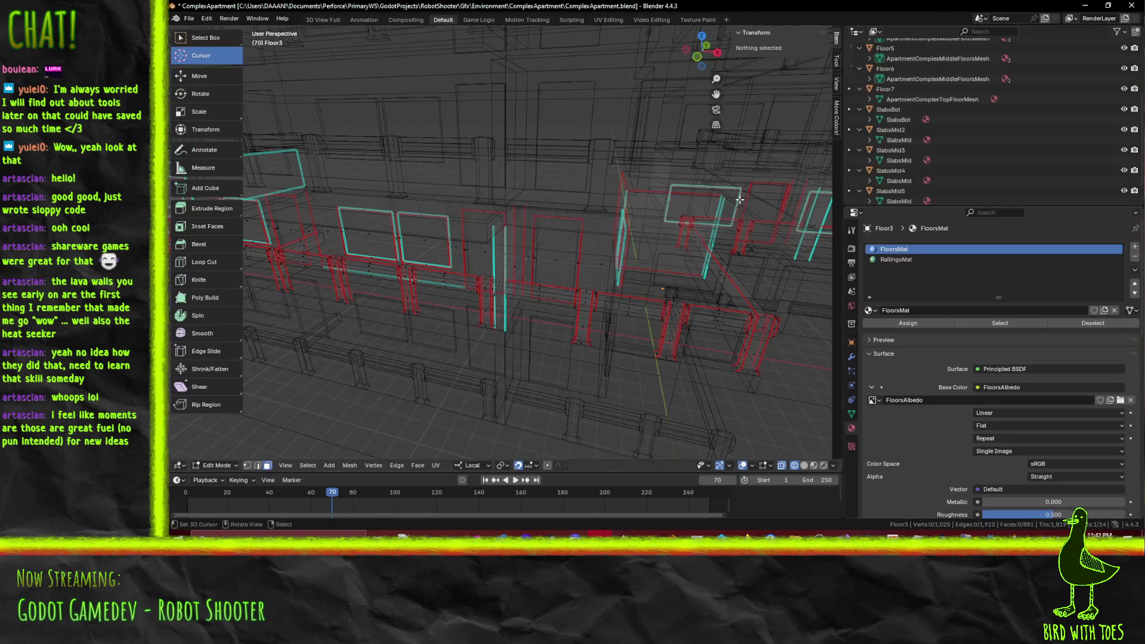
left_click(897, 259)
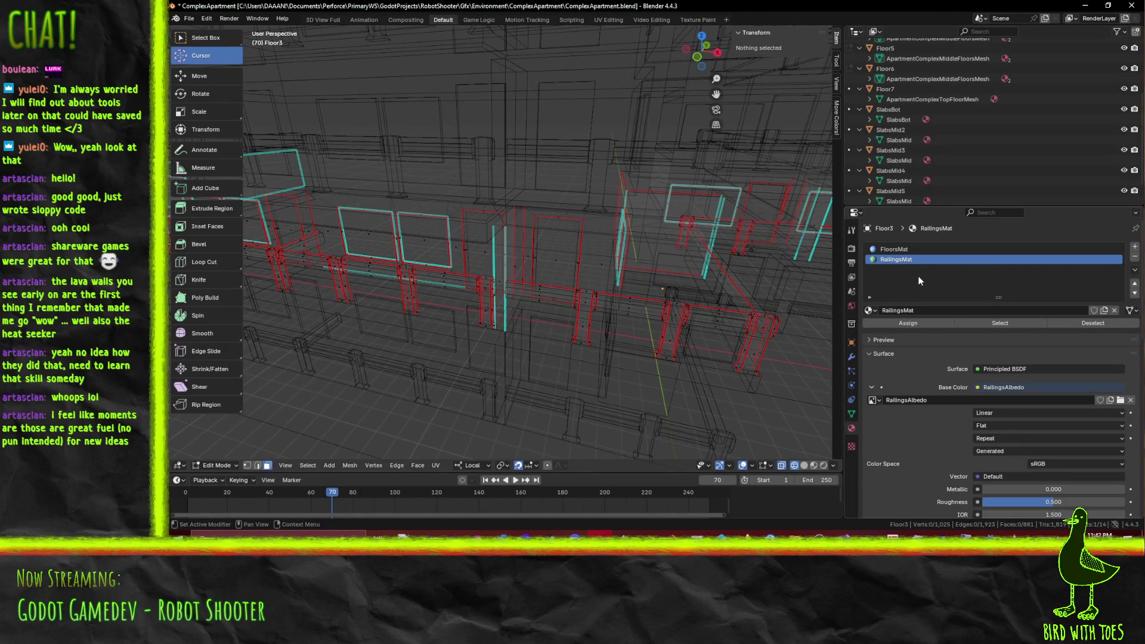
left_click(992, 324)
scroll(619, 303, "up", 2)
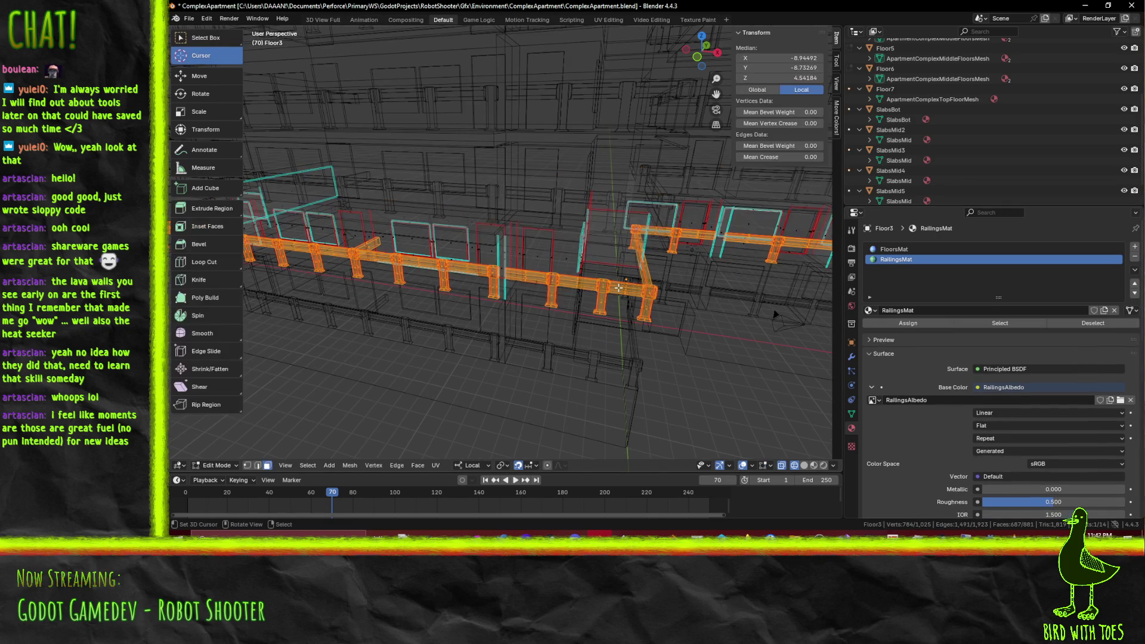
key("z")
left_click(665, 329)
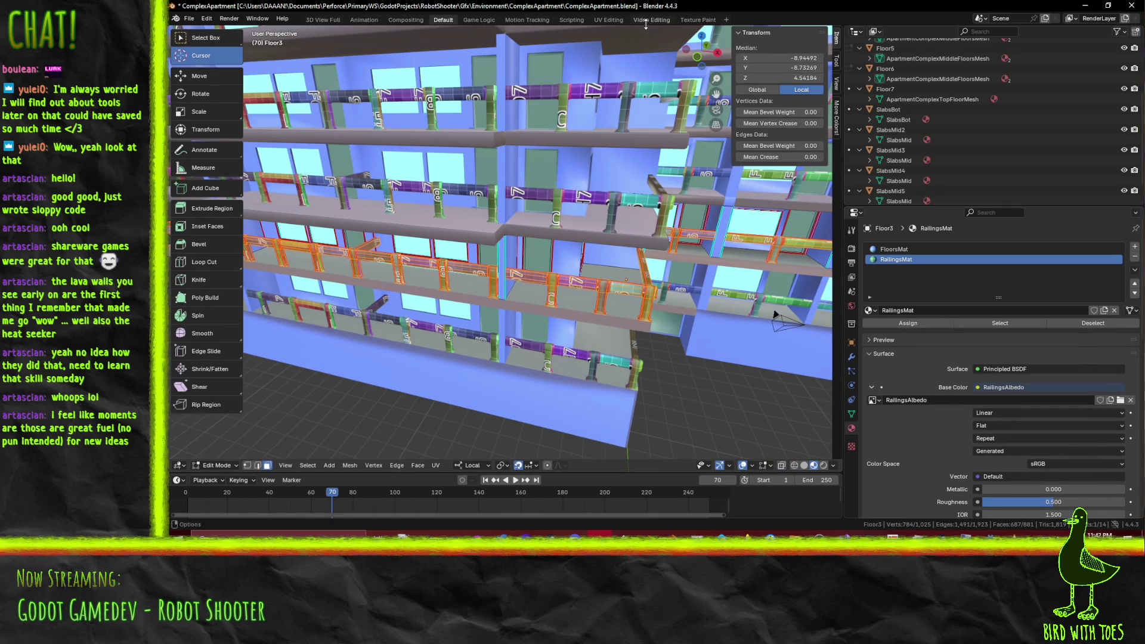
Step: In UV Editing, unpin, re-unwrap the railings conformally, pin the UVs and save the file
left_click(614, 22)
key("F3")
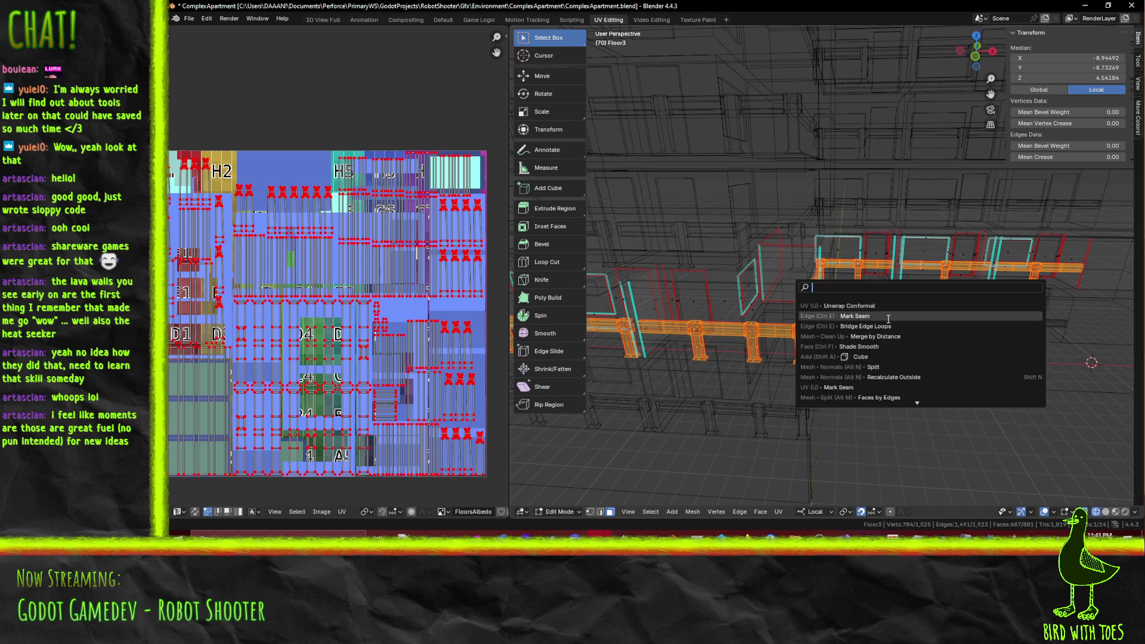
left_click(851, 306)
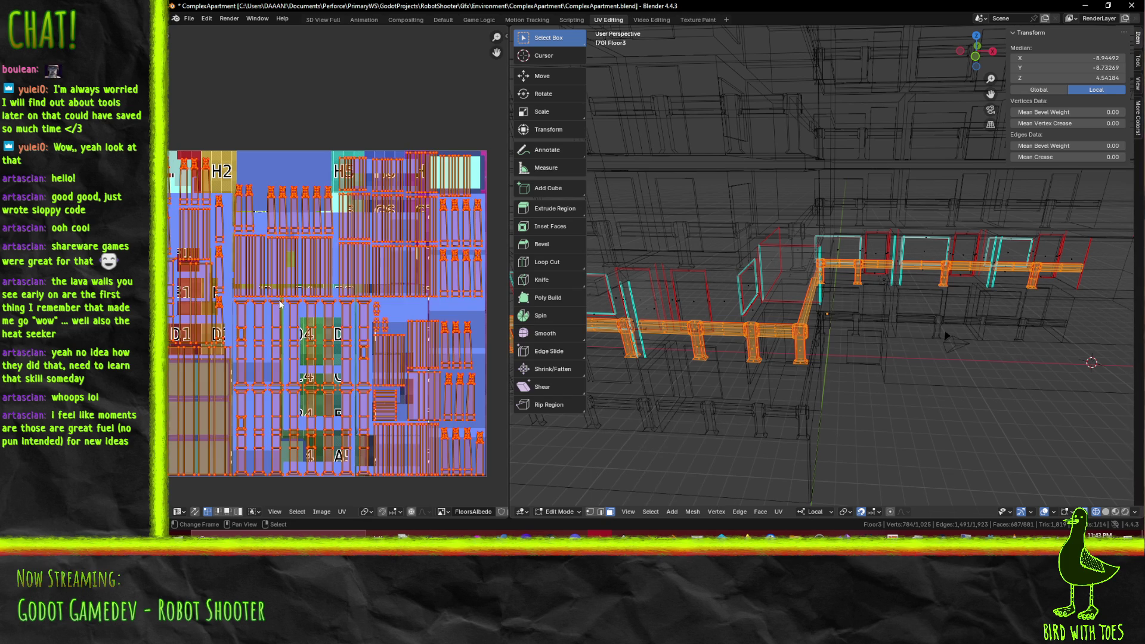
key("alt+p")
key("F3")
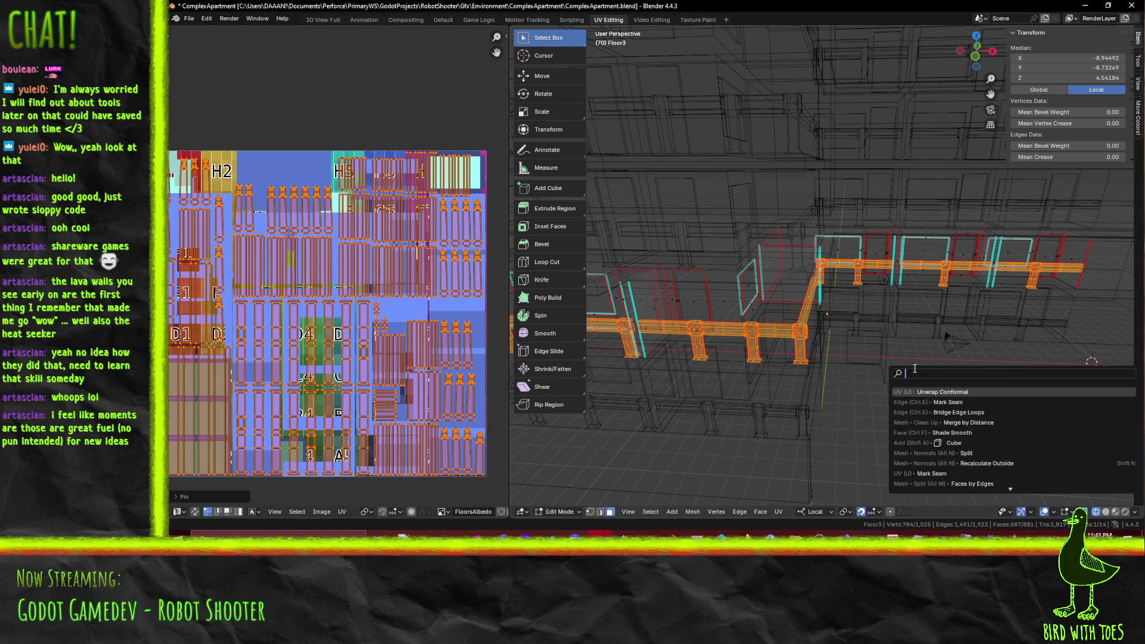
left_click(931, 391)
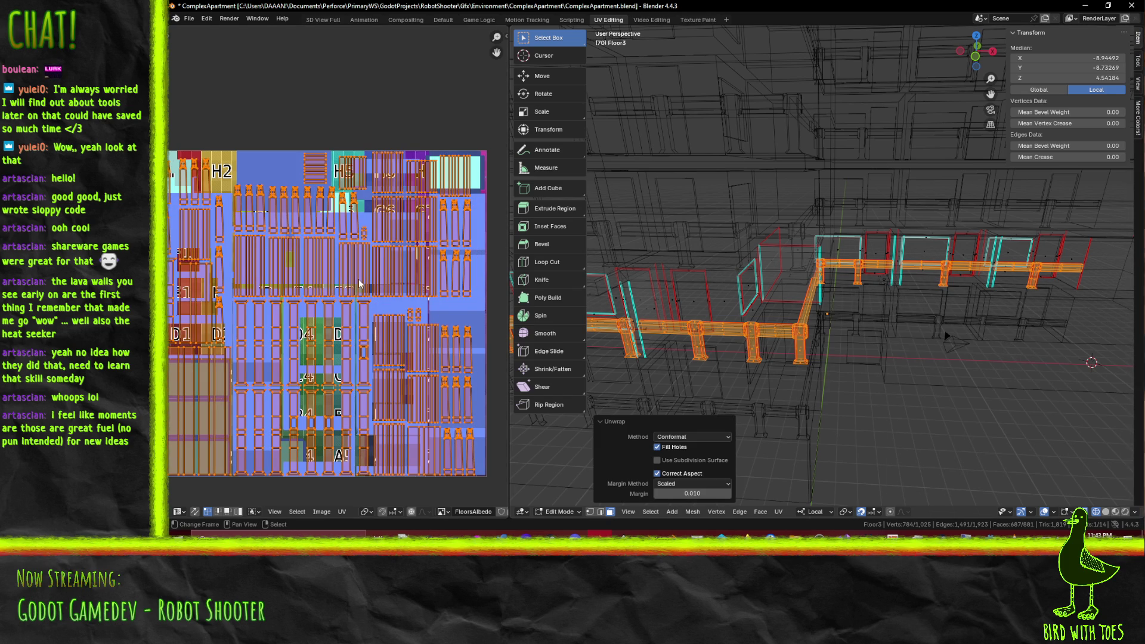
key("p")
key("ctrl+s")
Step: Show RailingsAlbedo behind the UVs, preview the textured railings, and check them in Godot
middle_click_drag(372, 274, 433, 253)
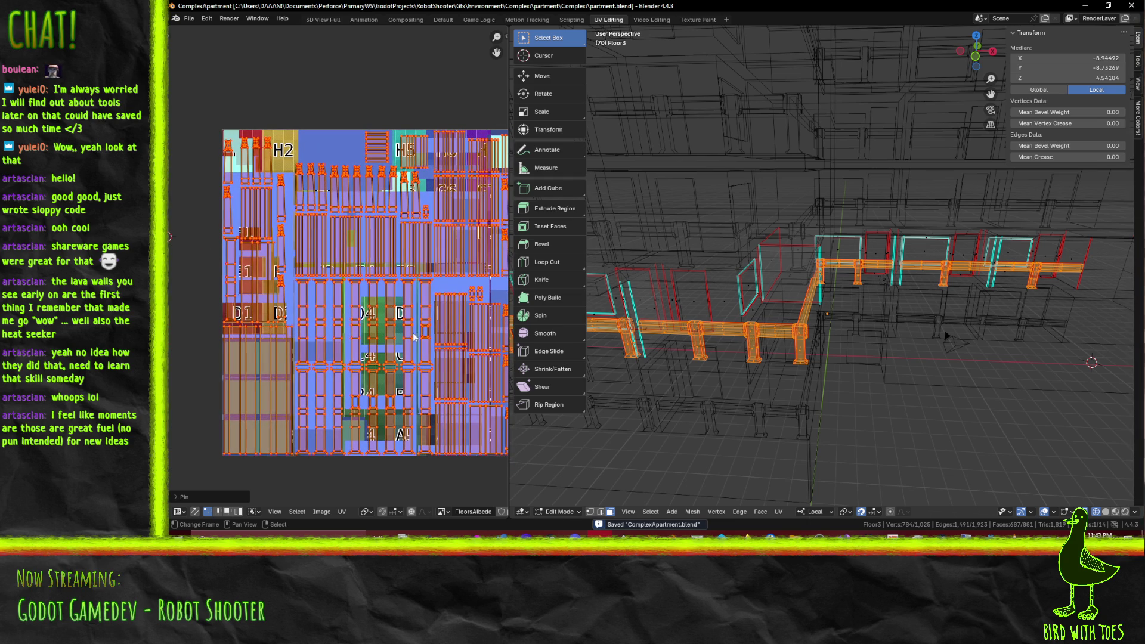
left_click(447, 513)
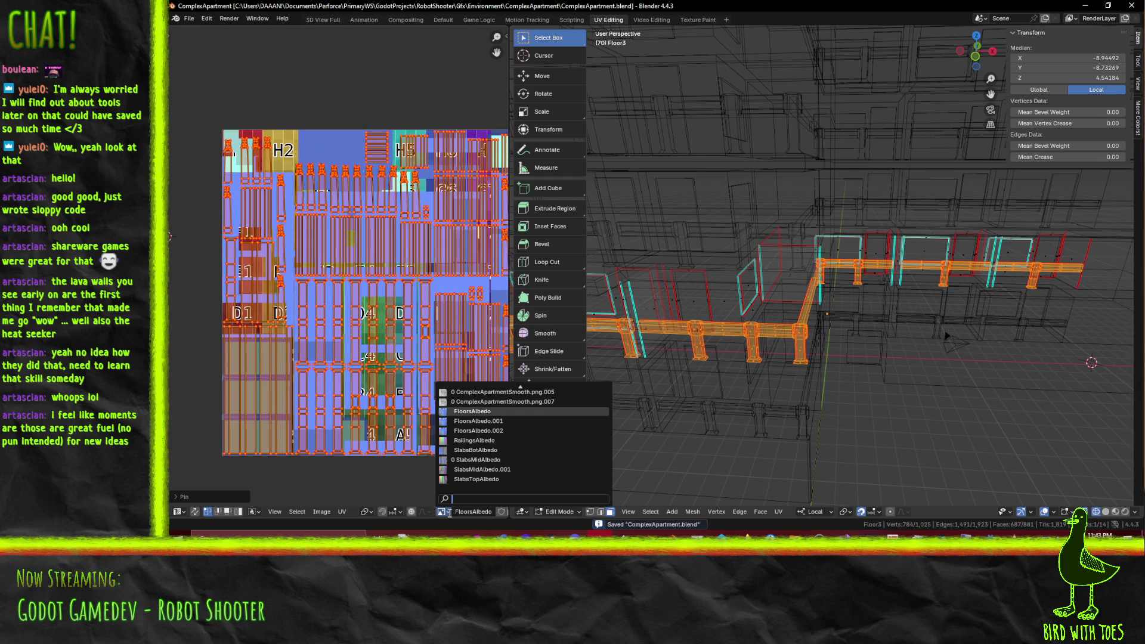
left_click(474, 440)
middle_click_drag(331, 317, 274, 313)
middle_click_drag(733, 370, 806, 389)
key("z")
left_click(769, 417)
scroll(814, 387, "up", 5)
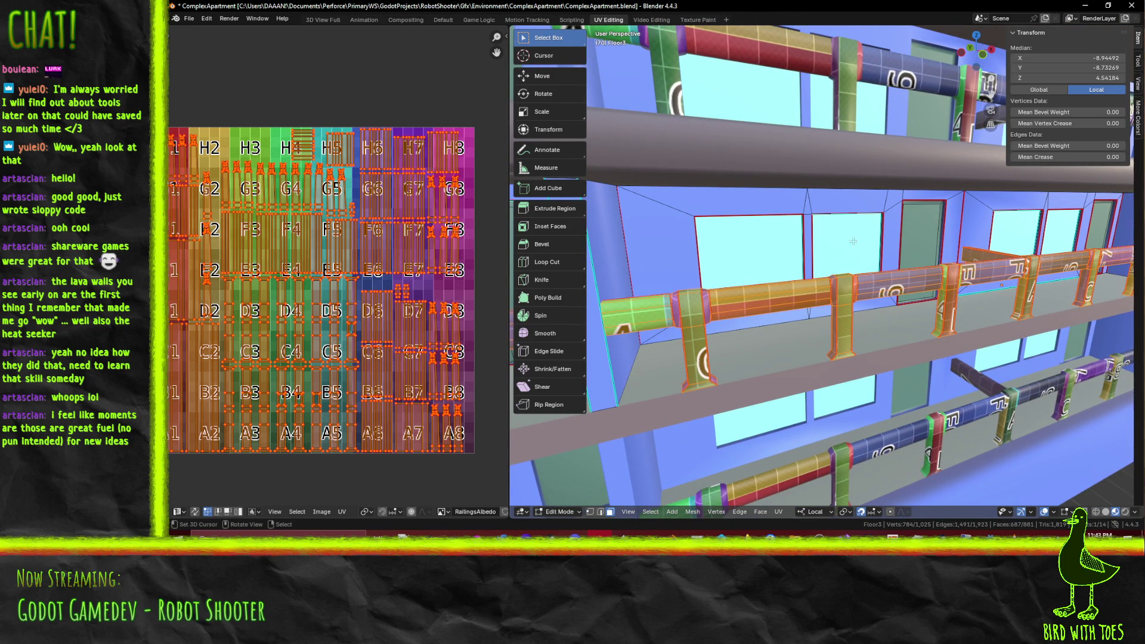
key("alt+Tab")
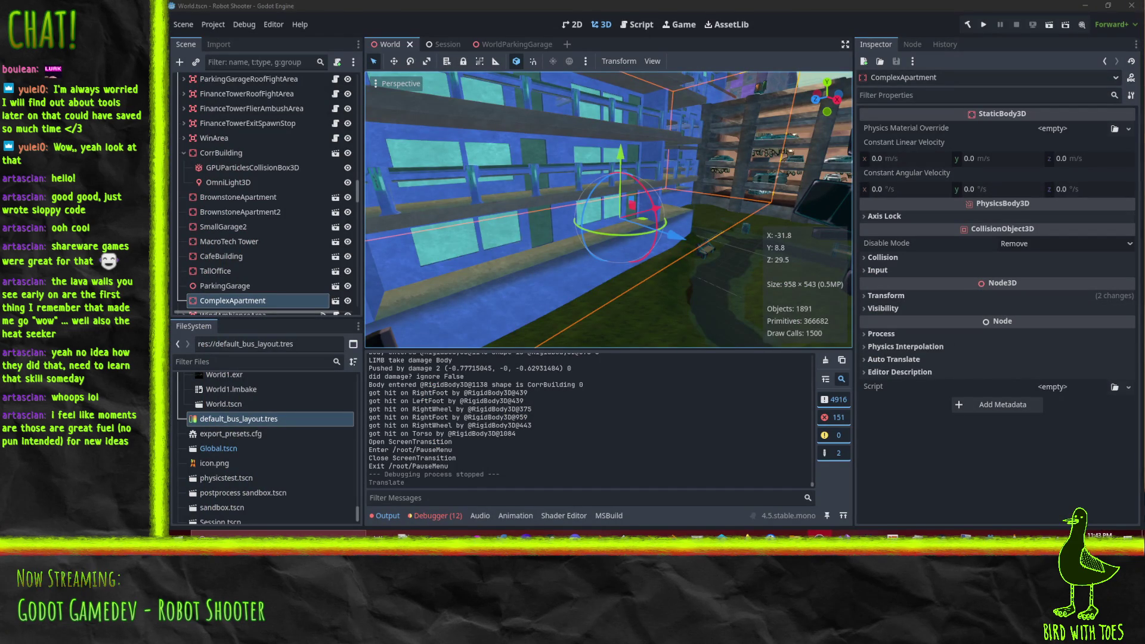
key("alt+Tab")
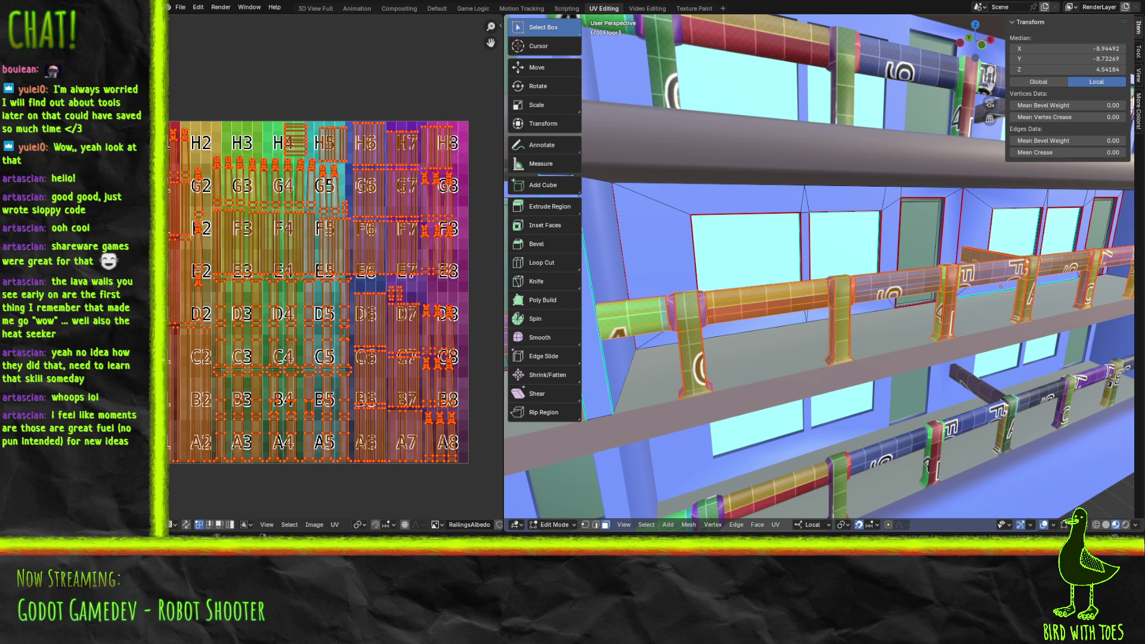
Step: Enter the Texture Paint workspace and paint two red test strokes on the railing, undoing both
left_click(1139, 54)
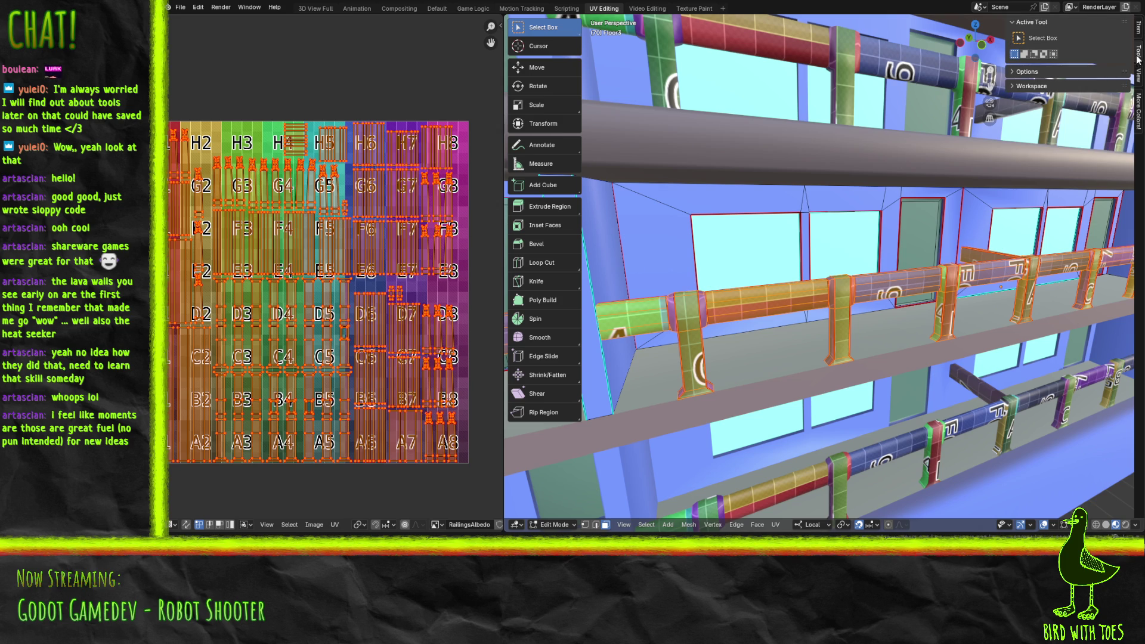
left_click(691, 10)
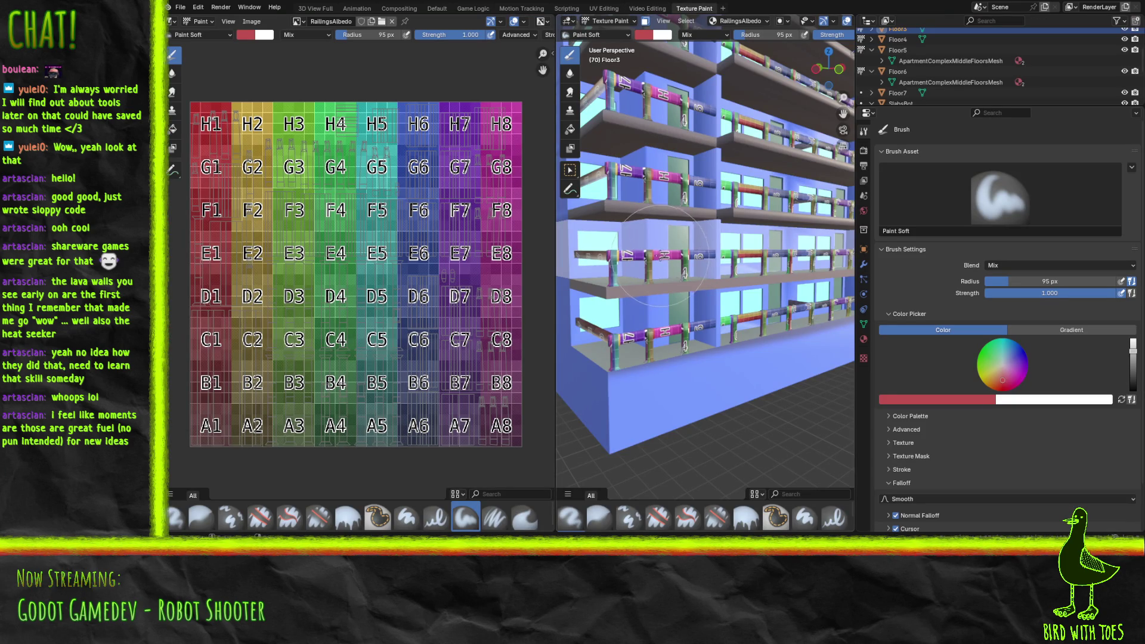
left_click(662, 253)
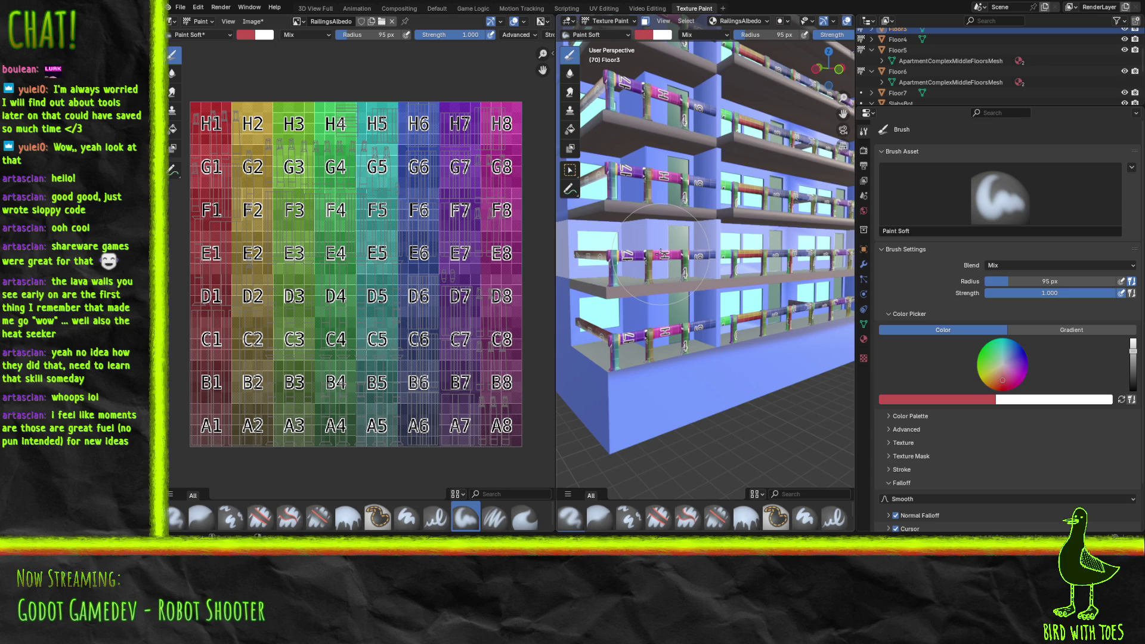
mouse_move(662, 253)
left_mouse_down()
mouse_move(633, 260)
mouse_move(686, 253)
mouse_move(621, 262)
mouse_move(681, 265)
left_mouse_up()
key("ctrl+z")
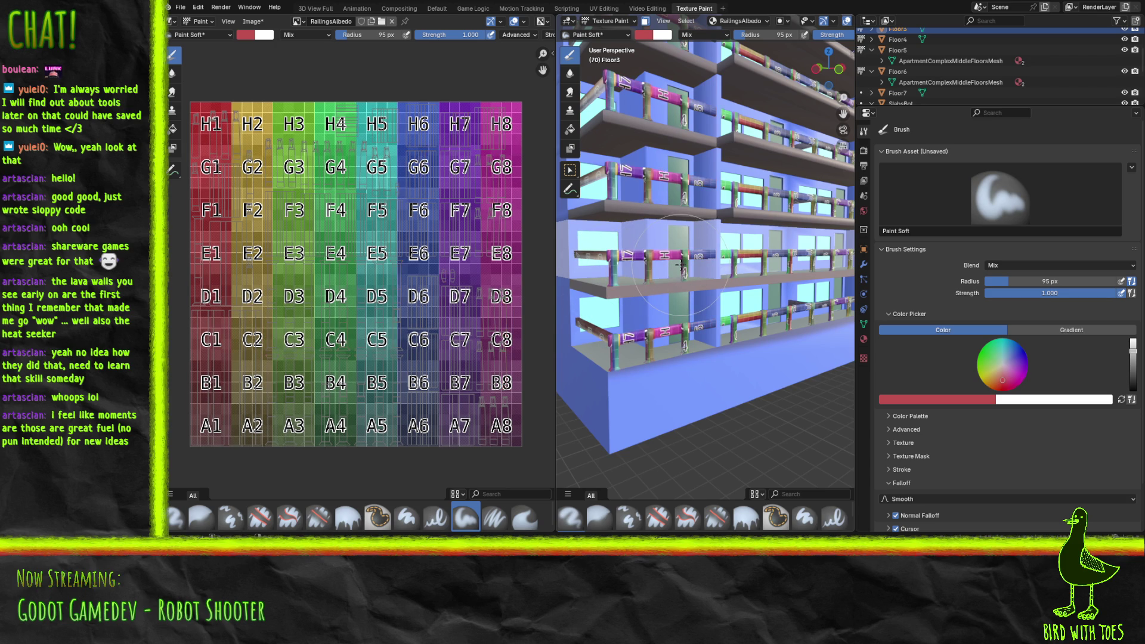
mouse_move(665, 259)
left_mouse_down()
mouse_move(683, 258)
mouse_move(620, 257)
mouse_move(643, 247)
mouse_move(632, 259)
mouse_move(641, 268)
mouse_move(616, 265)
mouse_move(695, 258)
left_mouse_up()
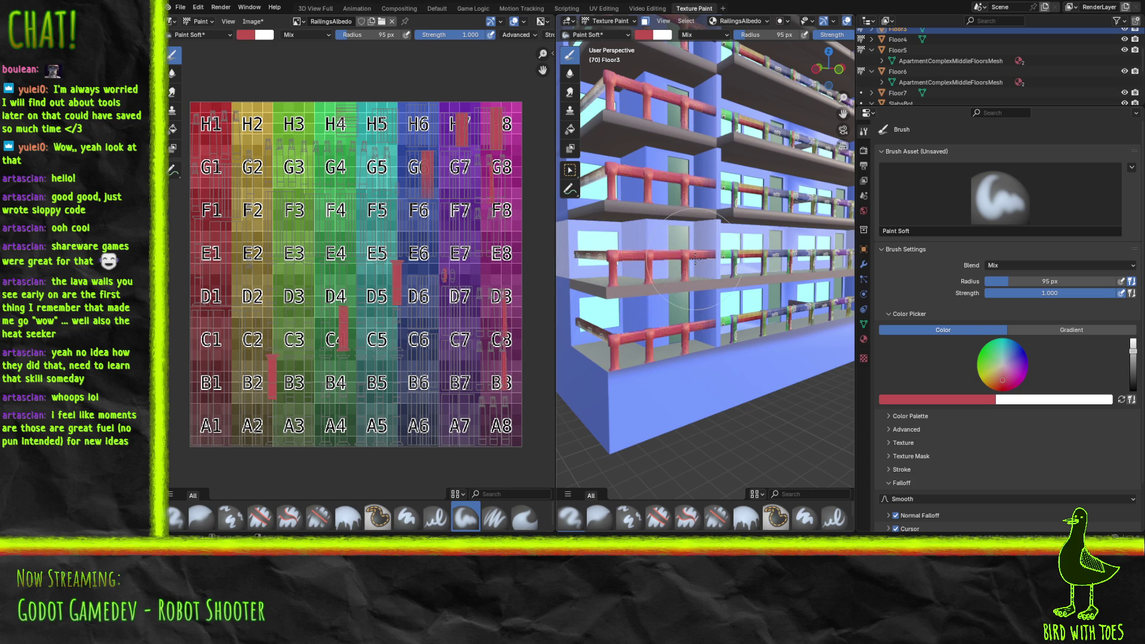
key("ctrl+z")
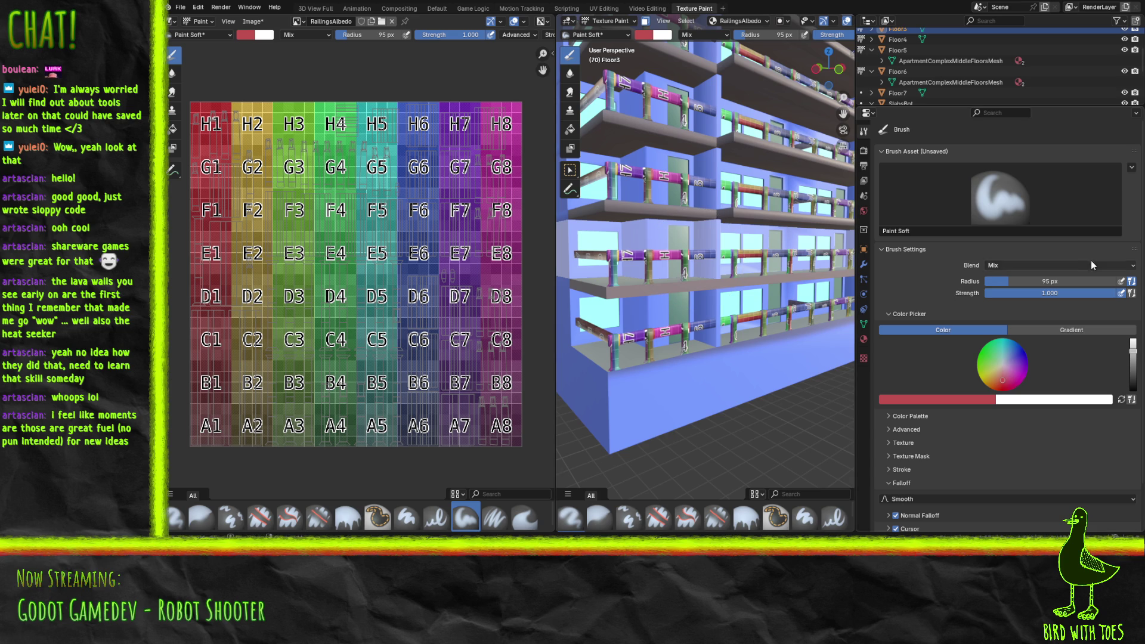
left_click(900, 429)
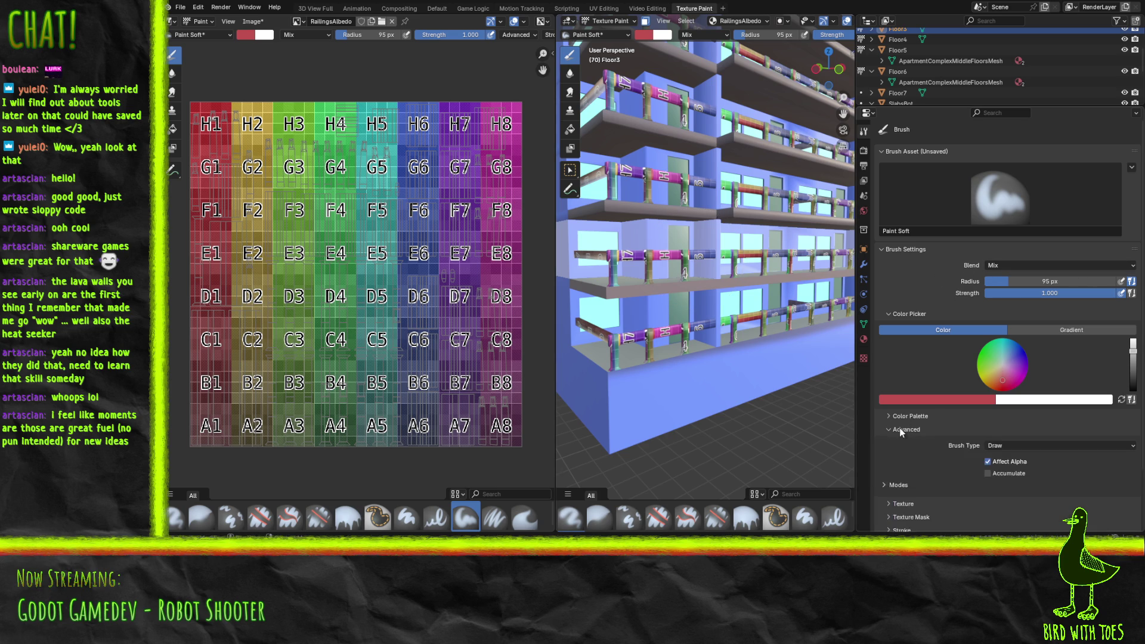
left_click(1068, 446)
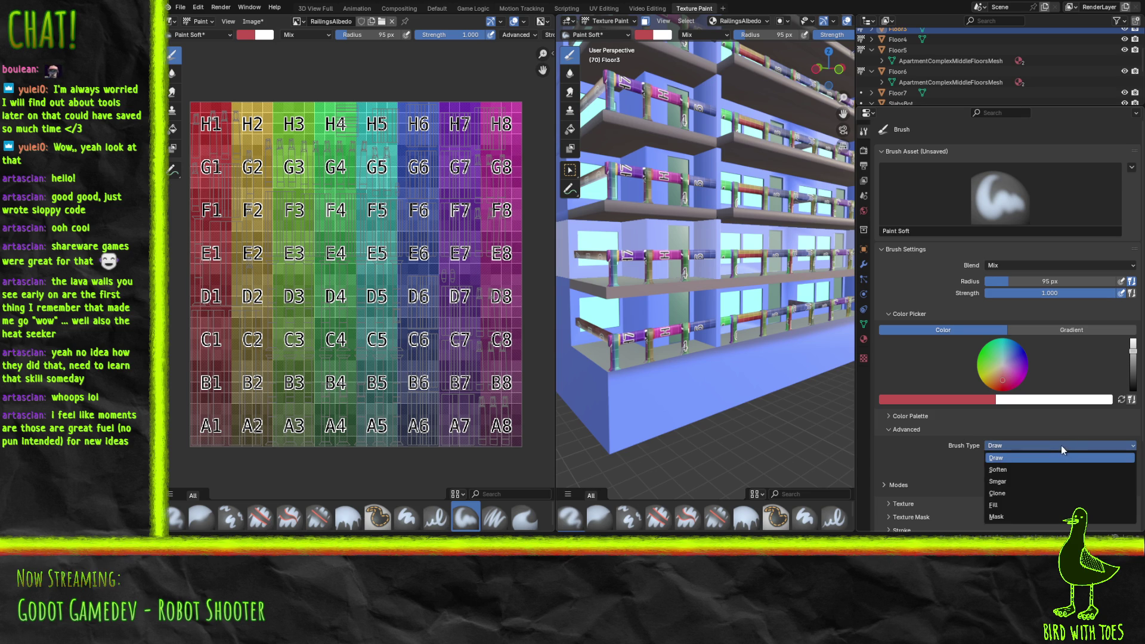
left_click(1060, 446)
left_click(911, 430)
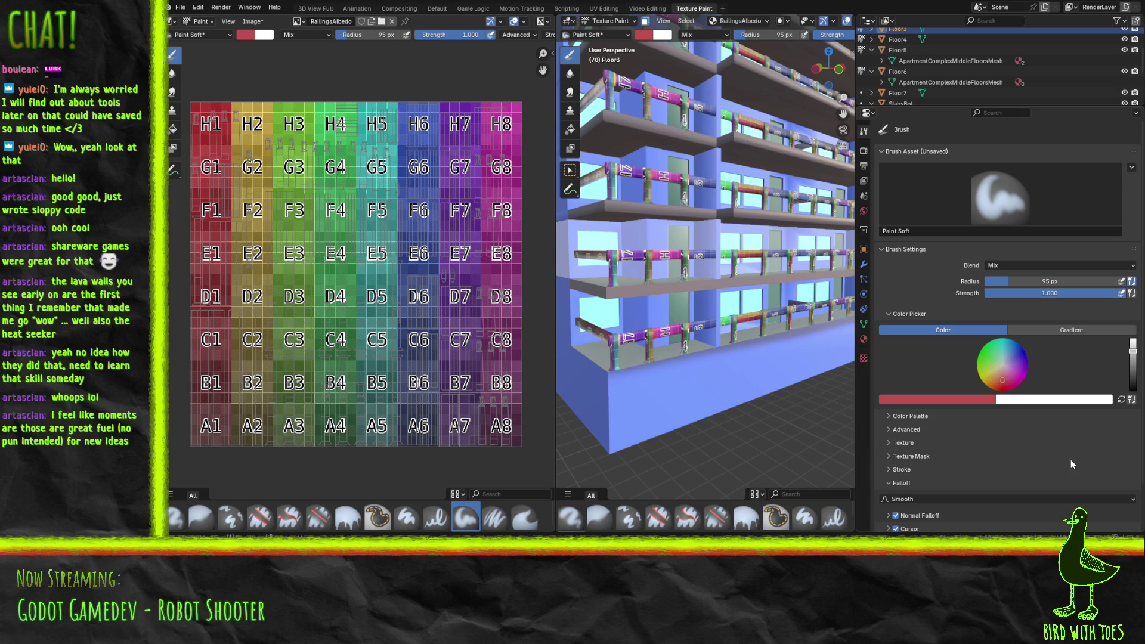
left_click(1124, 485)
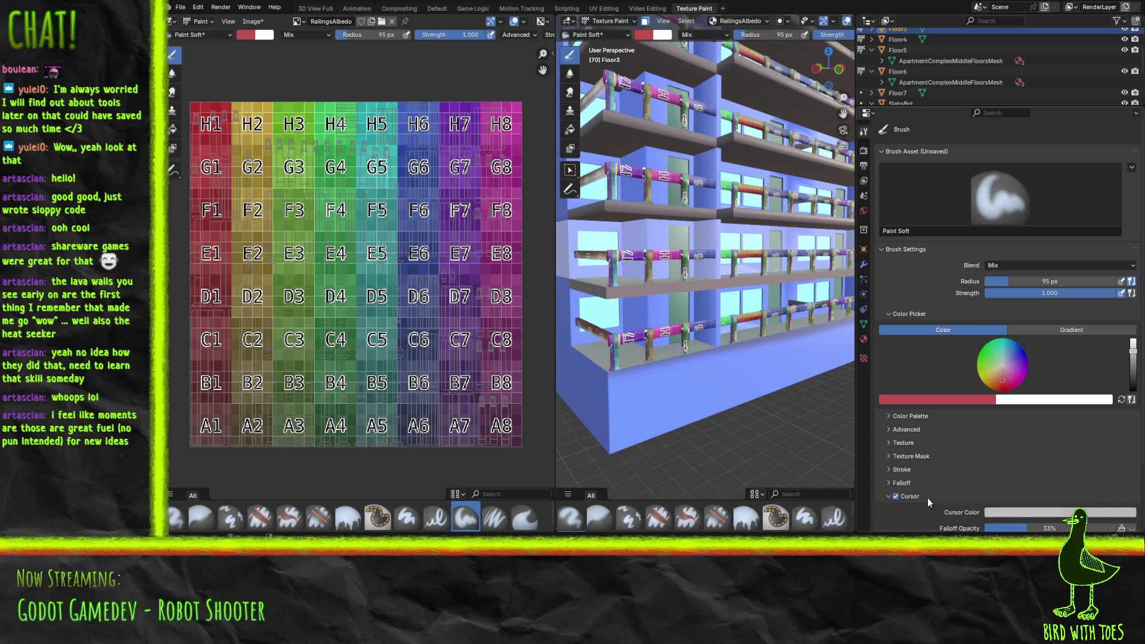
left_click(911, 484)
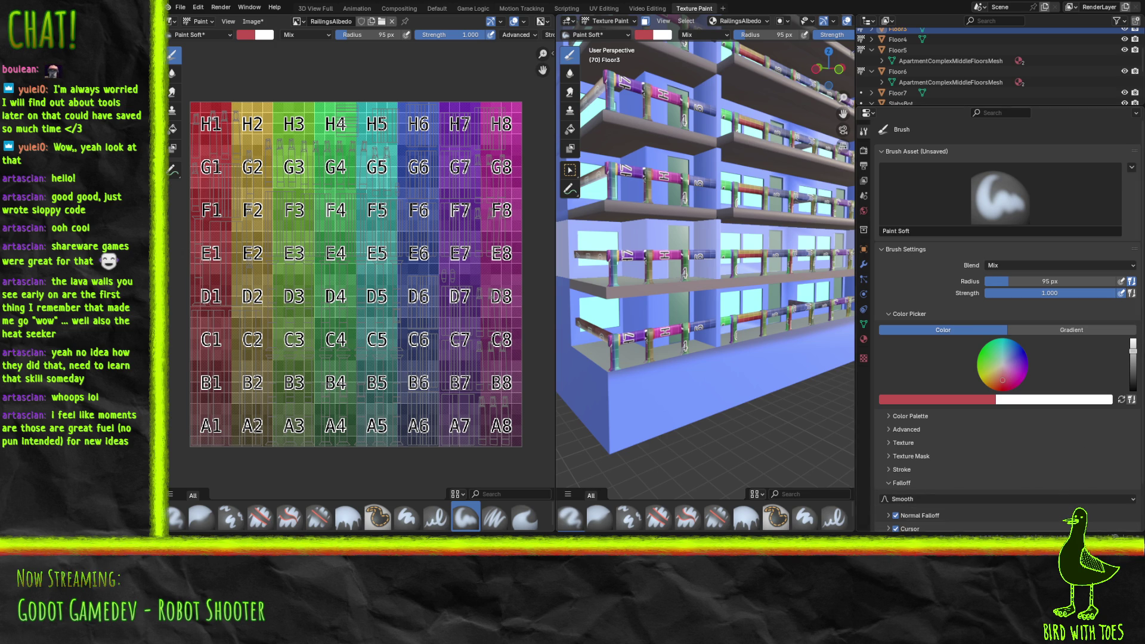
scroll(998, 449, "down", 1)
scroll(994, 448, "down", 2)
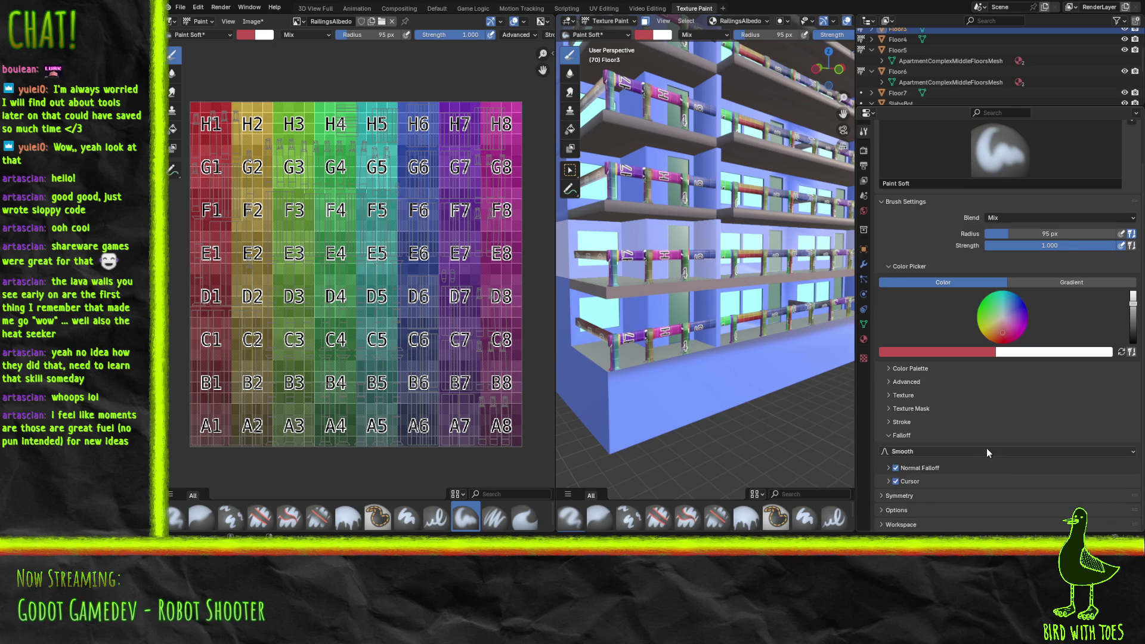
left_click(917, 512)
scroll(918, 500, "down", 3)
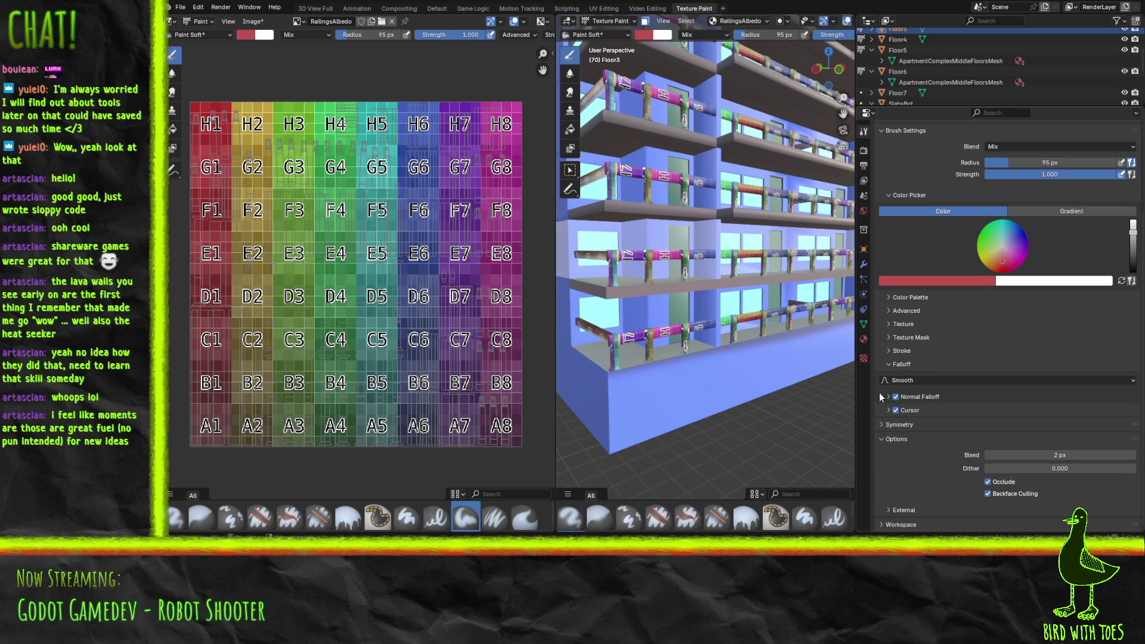
left_click(917, 525)
scroll(918, 506, "down", 3)
scroll(904, 438, "down", 2)
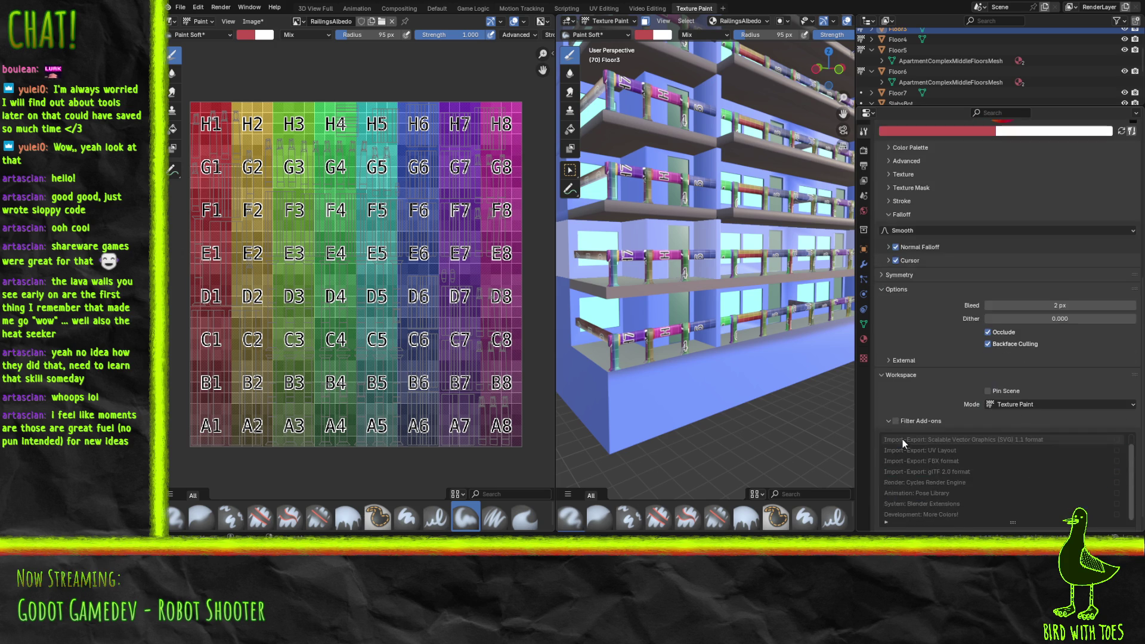
scroll(904, 417, "up", 3)
scroll(907, 467, "up", 2)
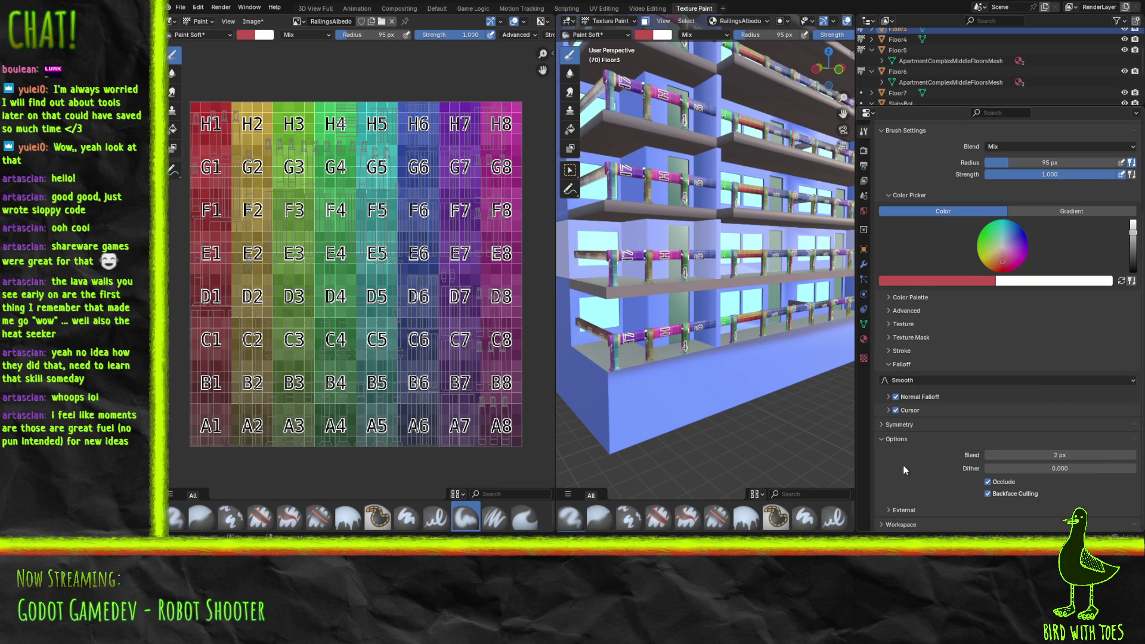
left_click(899, 425)
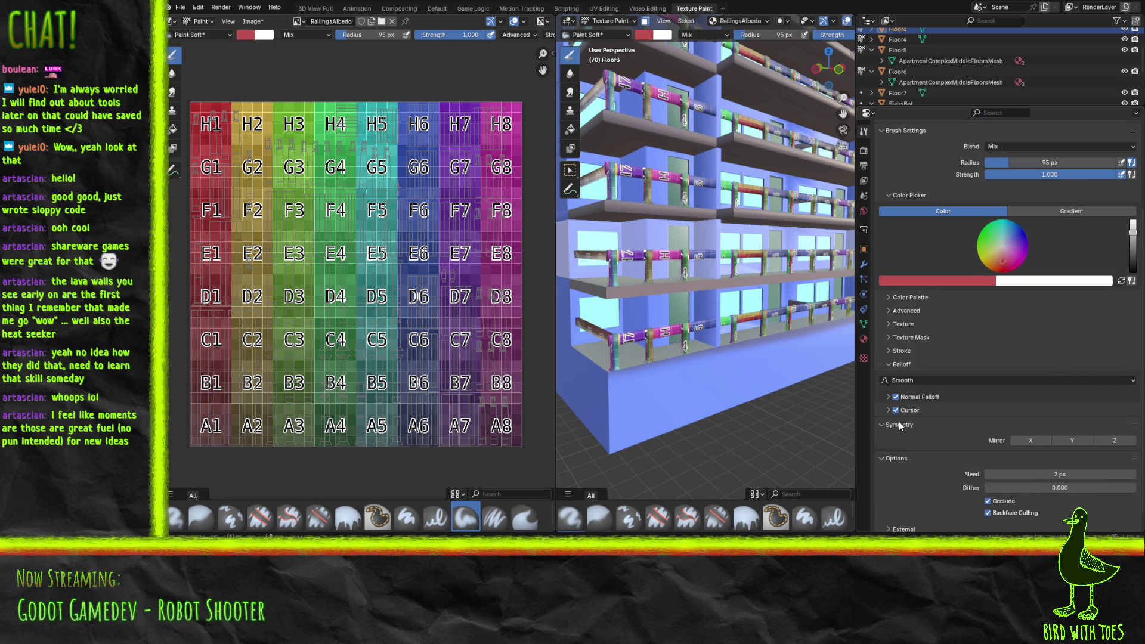
left_click(900, 425)
left_click(886, 410)
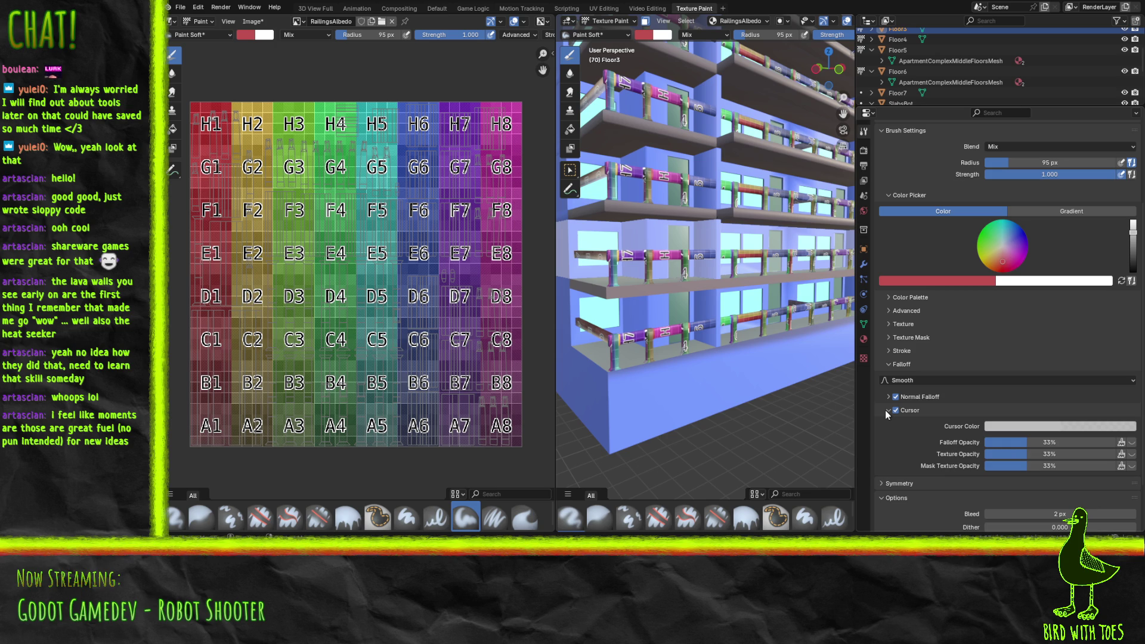
left_click(885, 410)
left_click(886, 396)
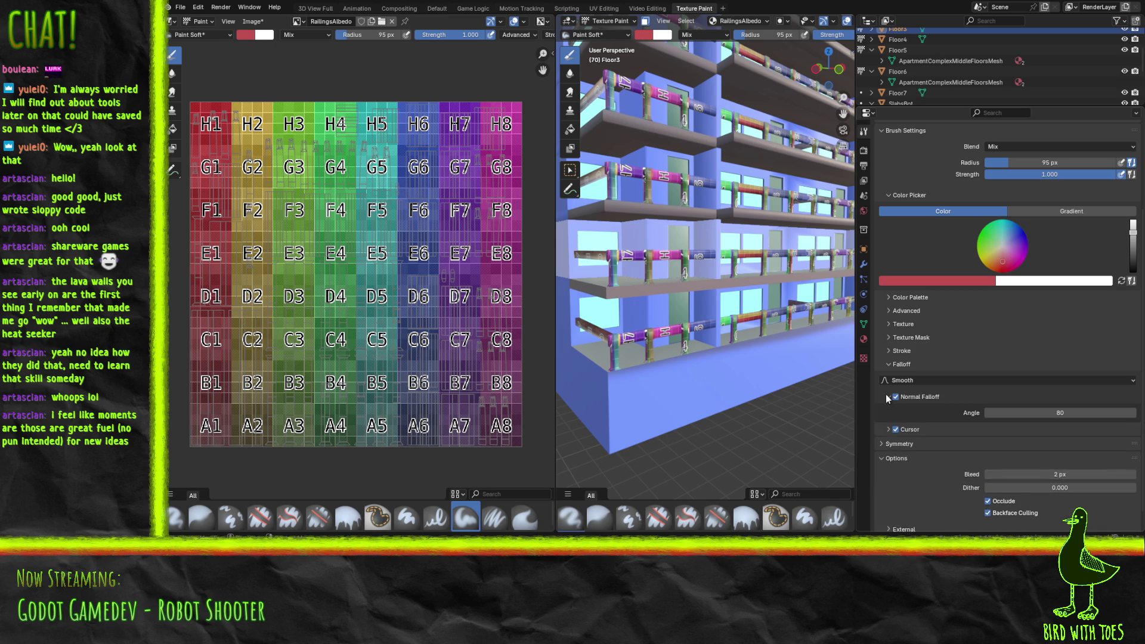
left_click(885, 396)
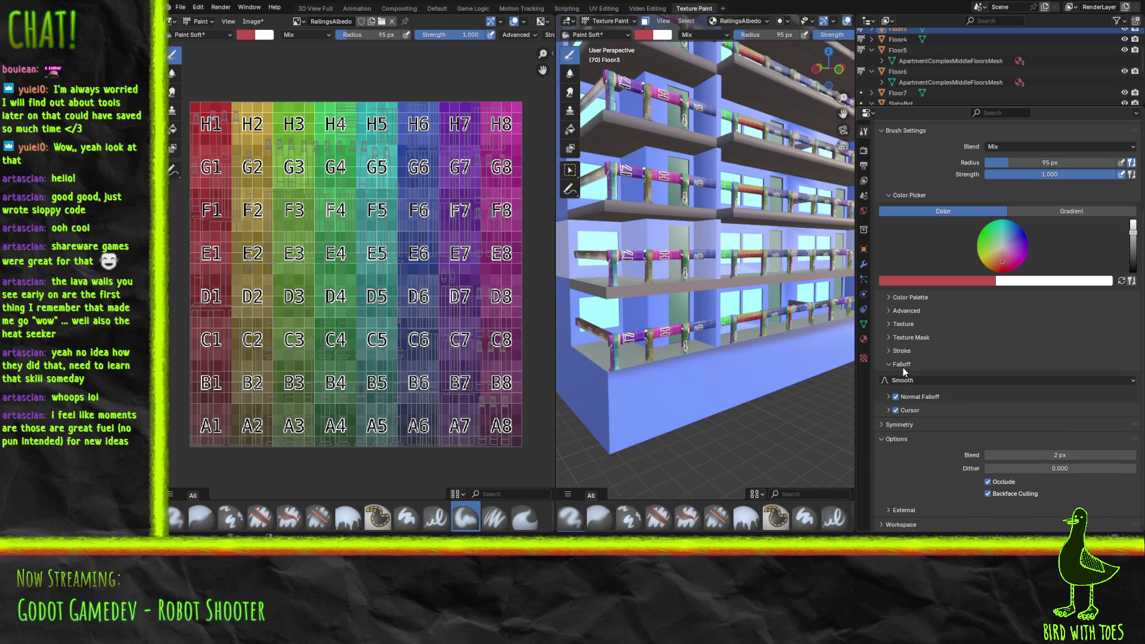
left_click(911, 298)
scroll(929, 298, "up", 5)
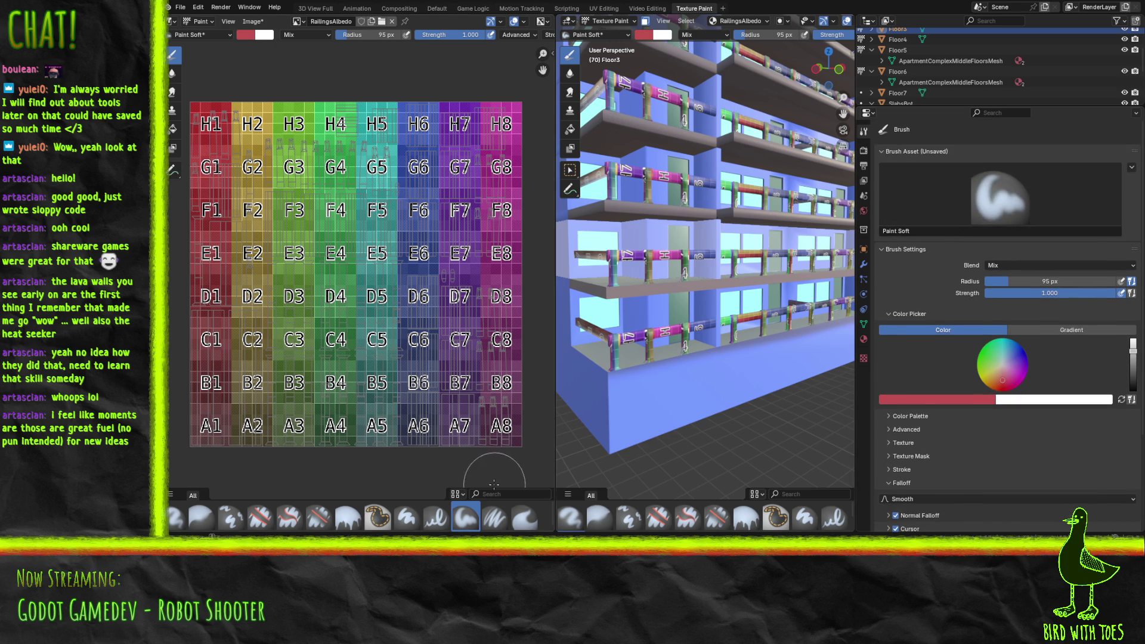
left_click(495, 519)
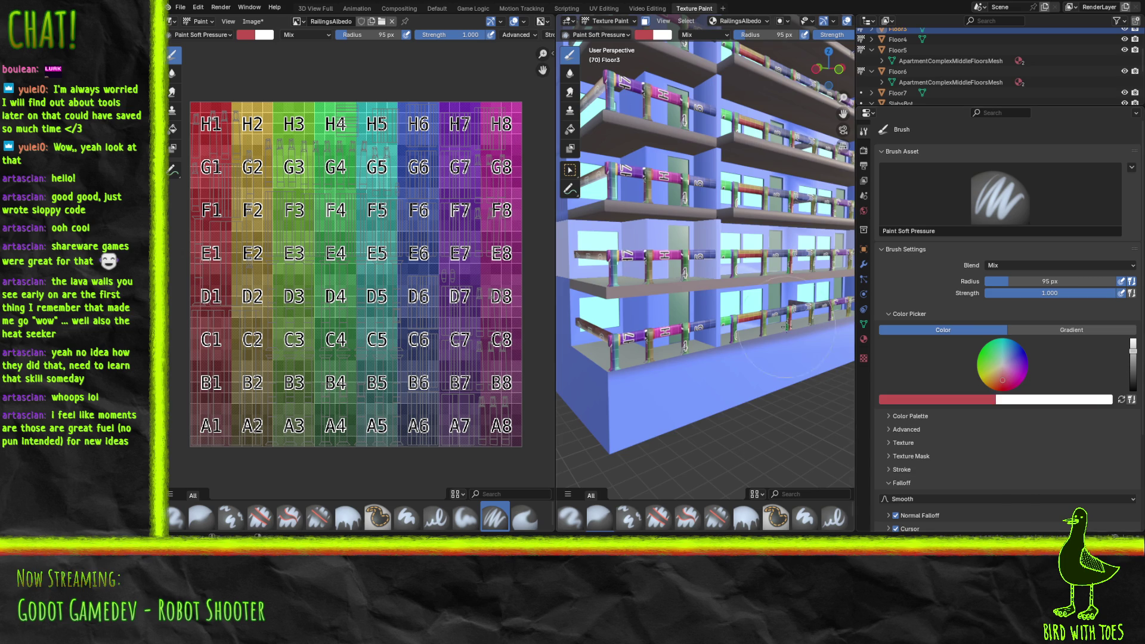
Step: Frame the railings from below and paint a first stroke over the ZH-lettered pipe
scroll(598, 277, "up", 10)
scroll(597, 277, "down", 10)
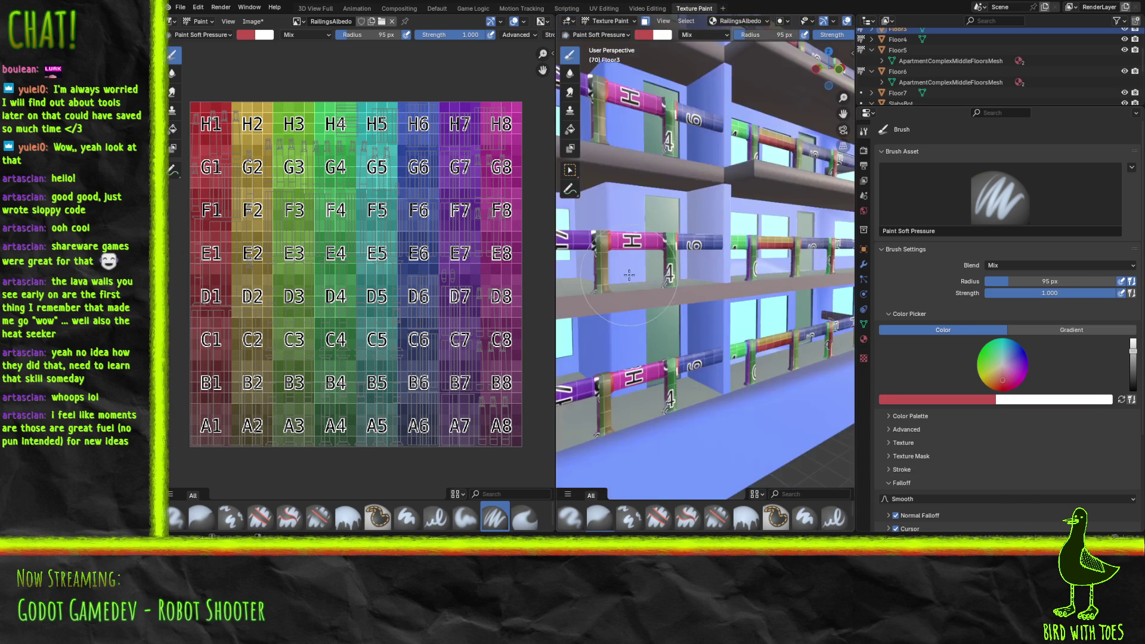
middle_click_drag(624, 334, 633, 289)
scroll(632, 288, "up", 4)
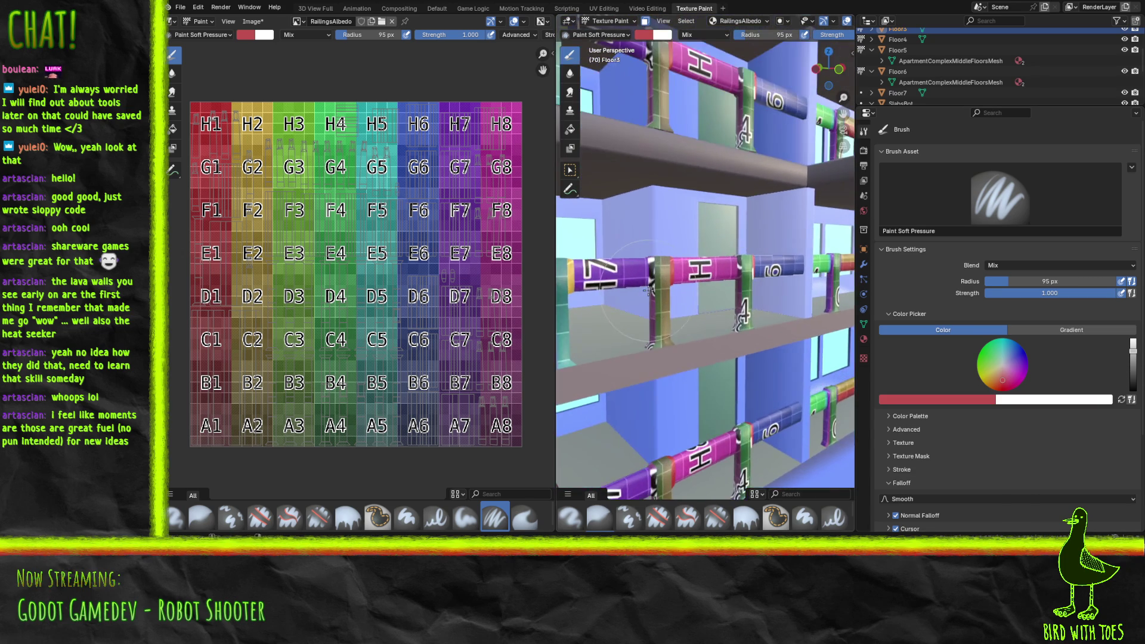
scroll(695, 293, "up", 4)
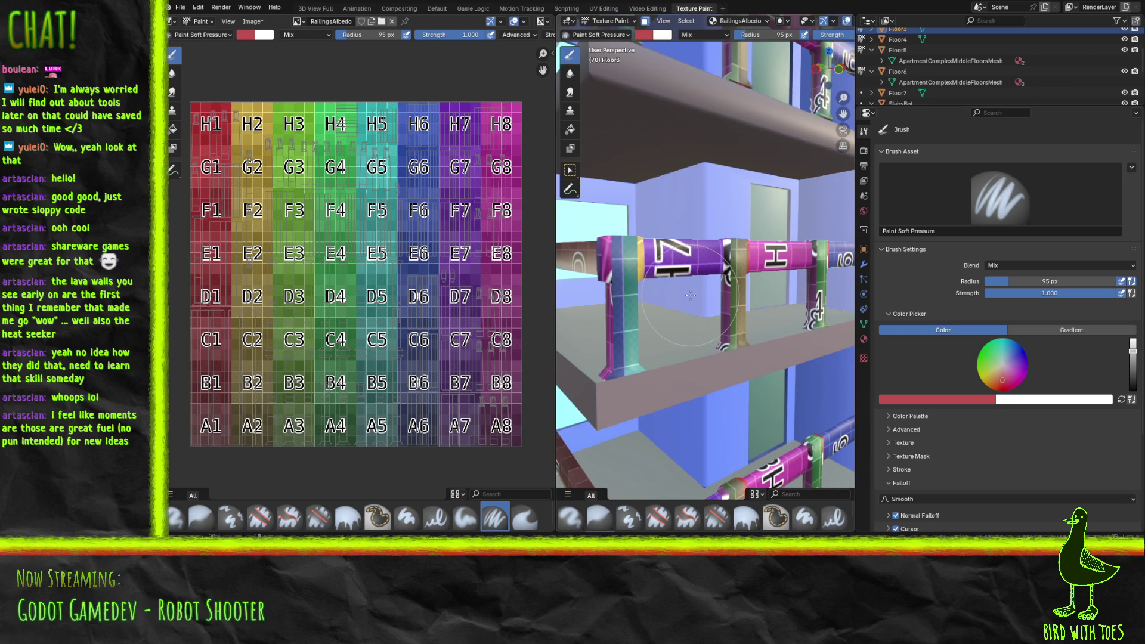
mouse_move(662, 266)
left_mouse_down()
mouse_move(686, 256)
mouse_move(649, 279)
mouse_move(668, 262)
mouse_move(697, 262)
mouse_move(638, 286)
mouse_move(680, 263)
mouse_move(699, 271)
left_mouse_up()
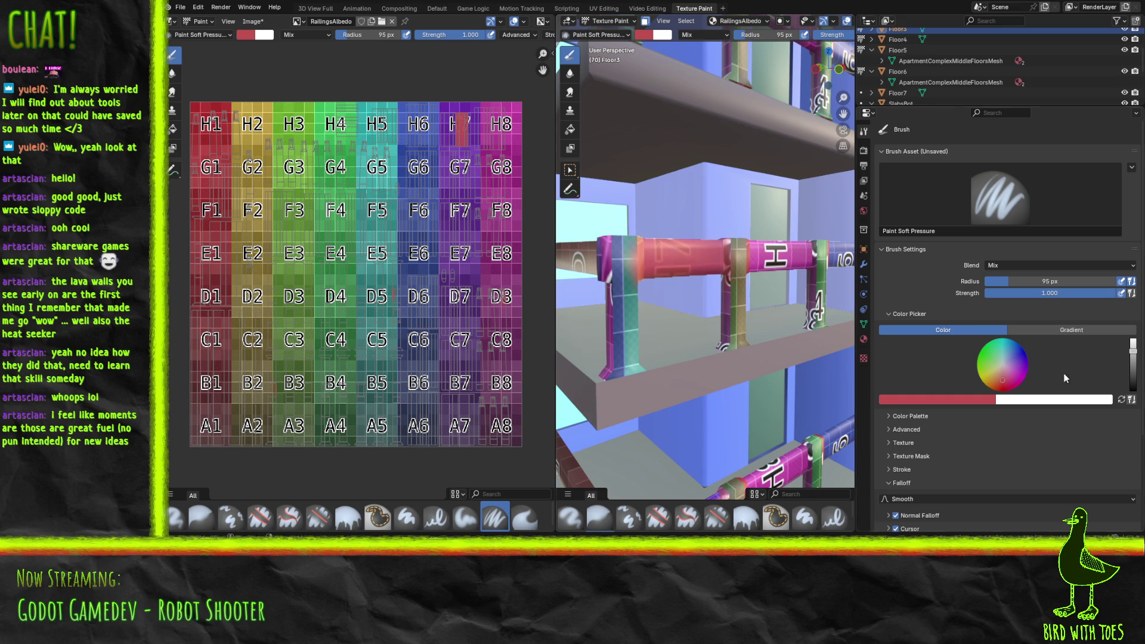
Step: Pick a magenta-pink mauve colour and paint over the Z and H lettering on the pipe
left_click_drag(1008, 384, 1008, 372)
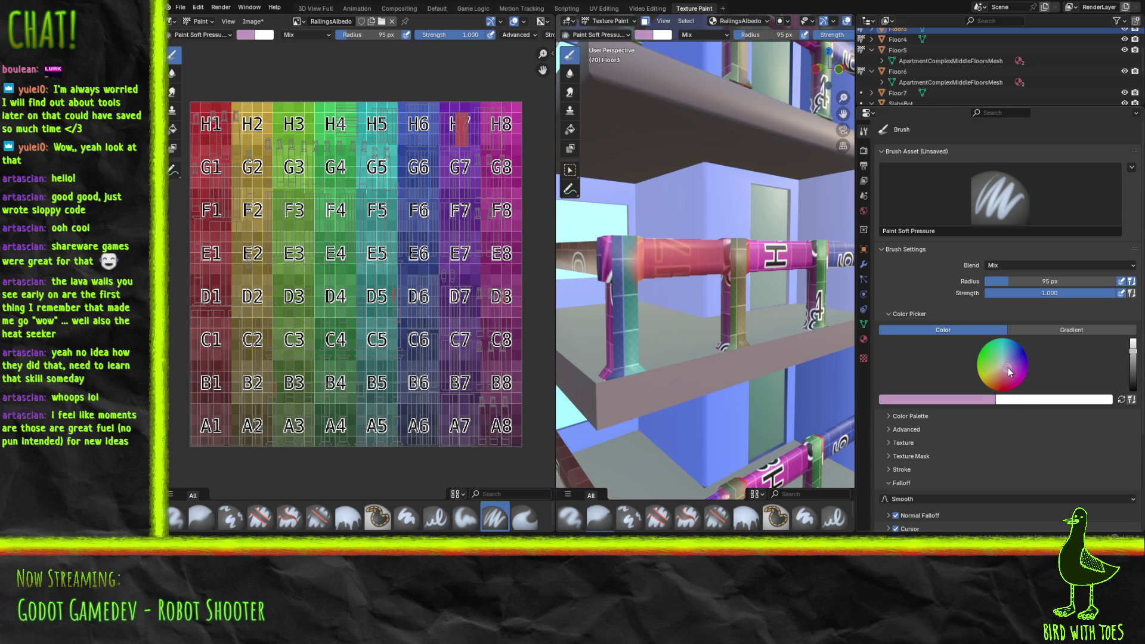
left_click_drag(1131, 371, 1138, 365)
mouse_move(657, 265)
left_mouse_down()
mouse_move(692, 251)
mouse_move(713, 262)
mouse_move(673, 257)
mouse_move(702, 267)
left_mouse_up()
mouse_move(785, 238)
left_mouse_down()
mouse_move(763, 256)
mouse_move(782, 266)
mouse_move(770, 264)
left_mouse_up()
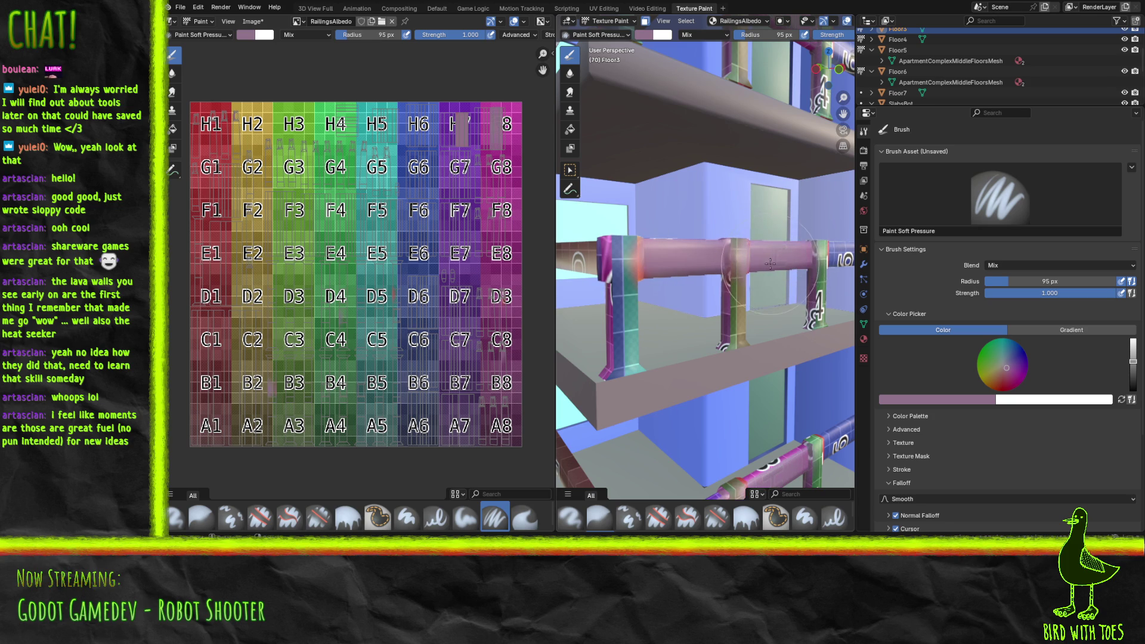
left_click(430, 520)
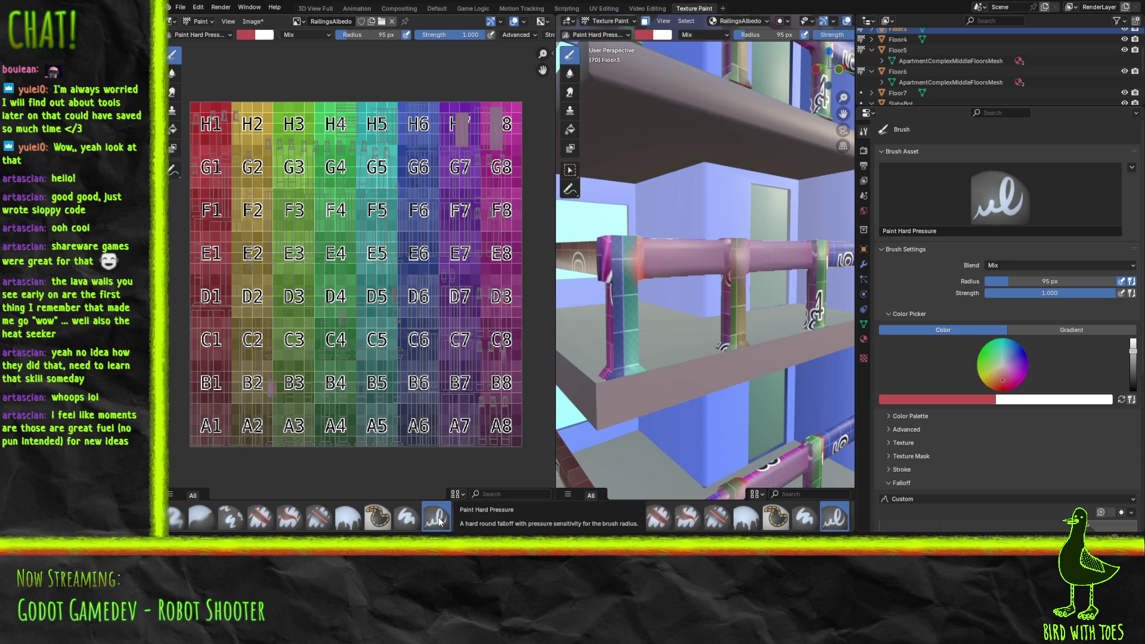
Step: Test a red Hard Pressure stroke, sample mauve from the texture image, and paint over the red
left_click(772, 258)
left_click_drag(772, 258, 798, 258)
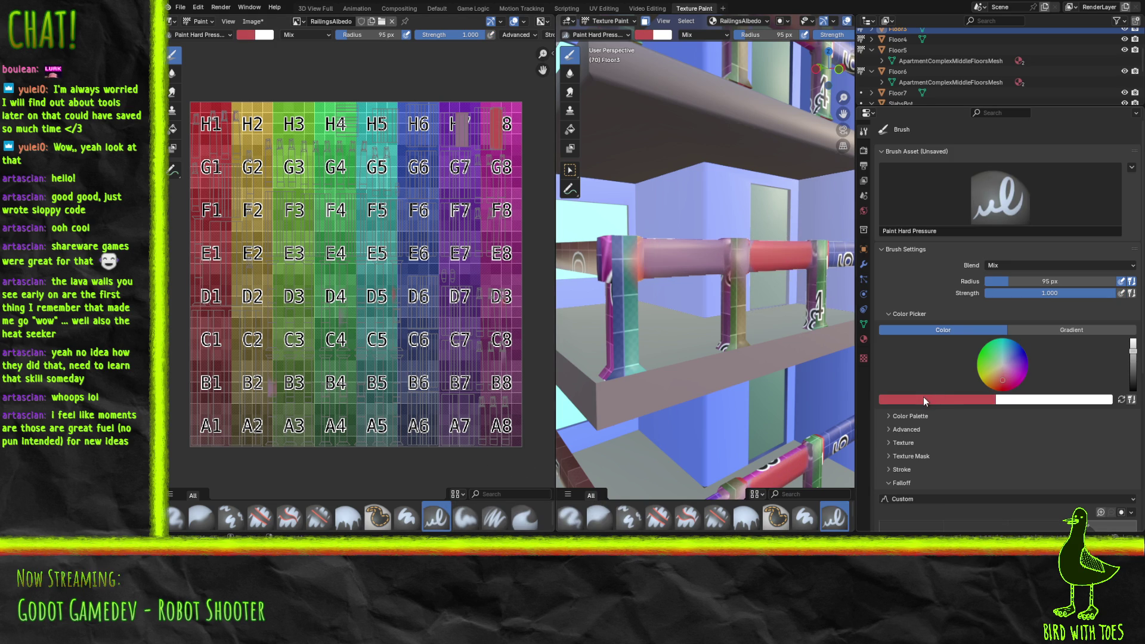
left_click(939, 400)
left_click(970, 385)
left_click(463, 128)
mouse_move(763, 258)
left_mouse_down()
mouse_move(806, 258)
mouse_move(766, 258)
mouse_move(774, 250)
left_mouse_up()
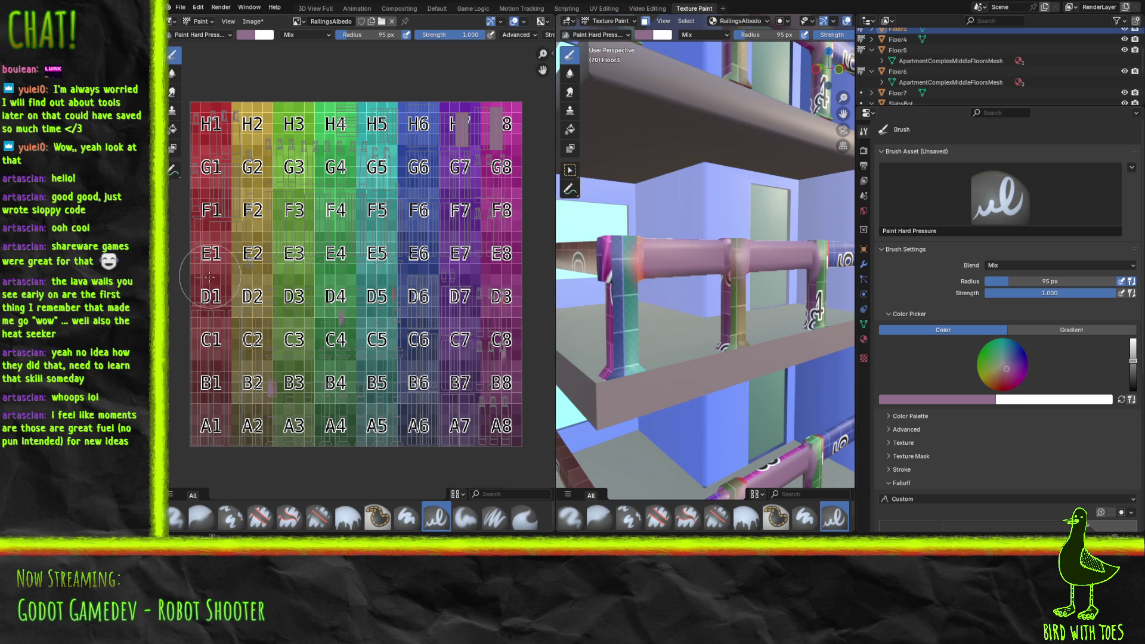
Step: Undo a stray stroke on cell E1 and widen the 3D view over several railing floors
left_click_drag(211, 266, 216, 258)
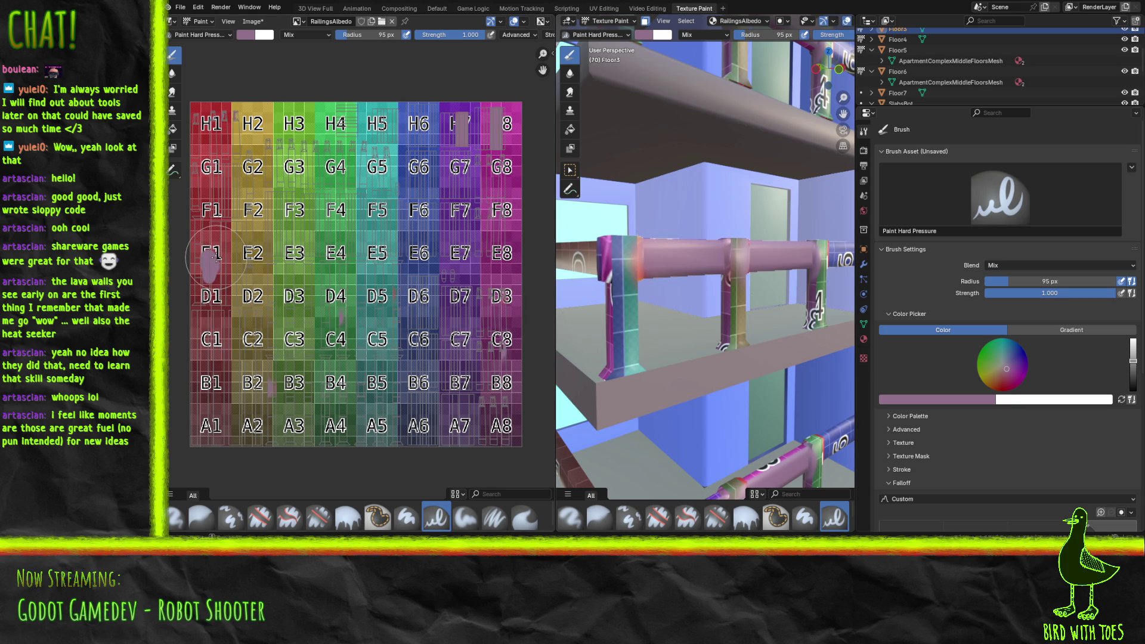
key("ctrl+z")
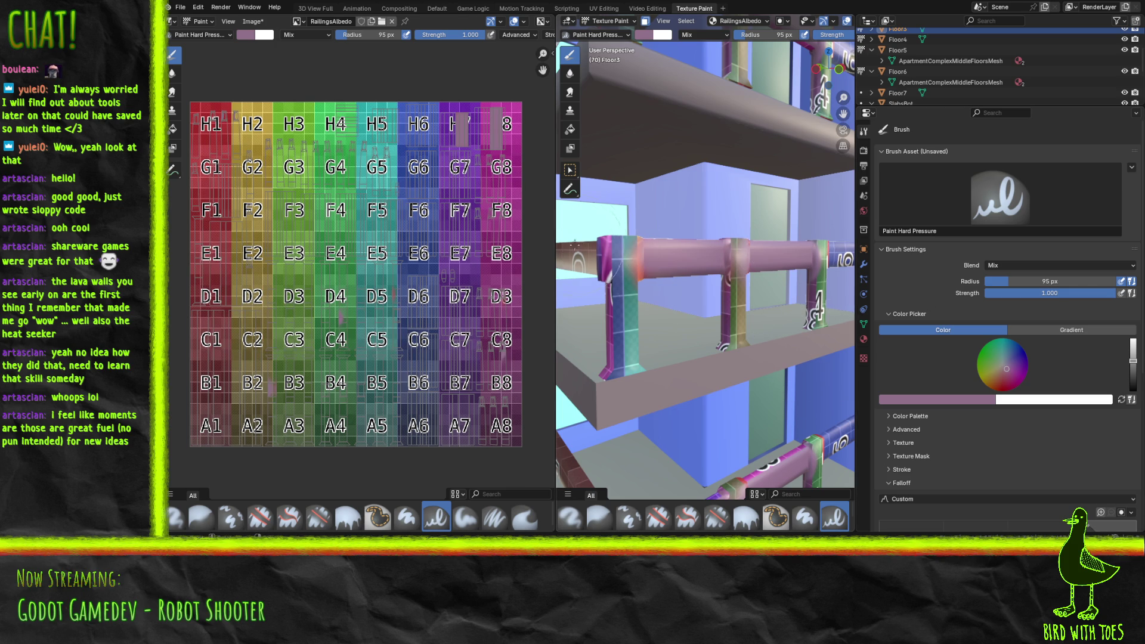
left_click_drag(554, 257, 278, 257)
middle_click_drag(727, 381, 739, 352)
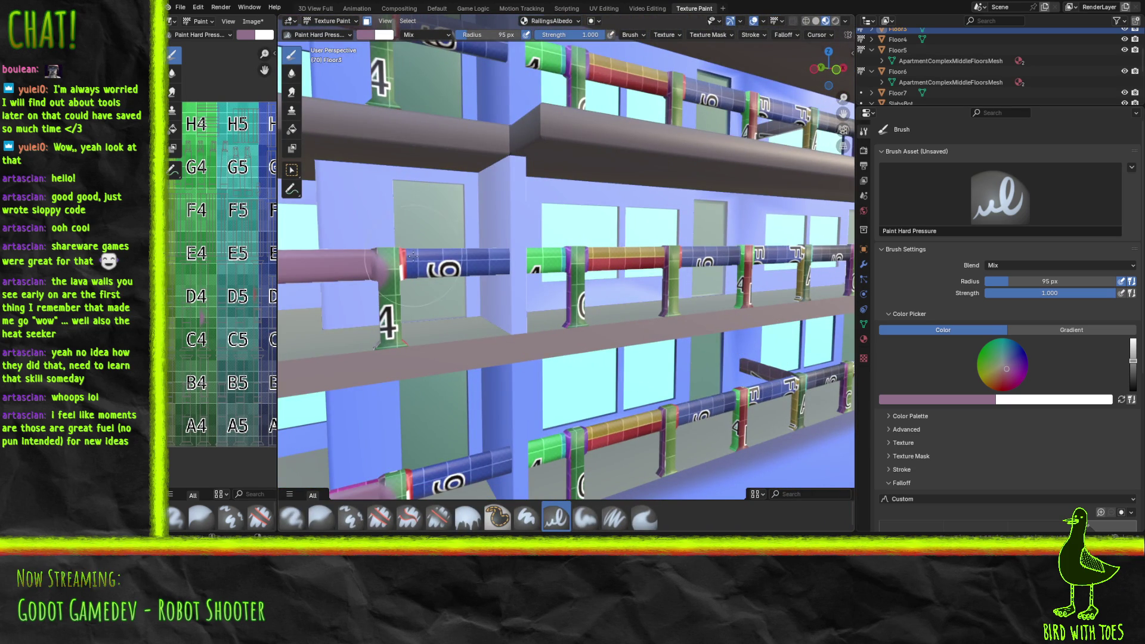
Step: Paint the blue, red, blue 6, green, yellow and red railing segments mauve
mouse_move(415, 266)
left_mouse_down()
mouse_move(504, 262)
mouse_move(411, 271)
mouse_move(410, 246)
left_mouse_up()
mouse_move(609, 257)
left_mouse_down()
mouse_move(657, 256)
mouse_move(599, 260)
mouse_move(599, 250)
left_mouse_up()
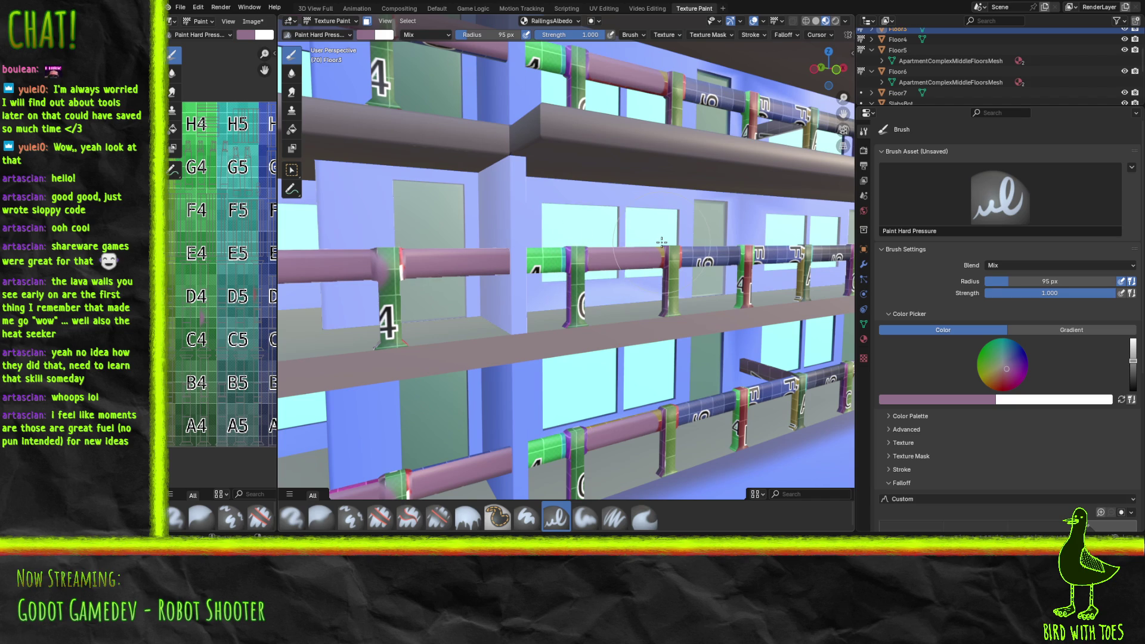
mouse_move(705, 261)
left_mouse_down()
mouse_move(691, 258)
mouse_move(737, 258)
left_mouse_up()
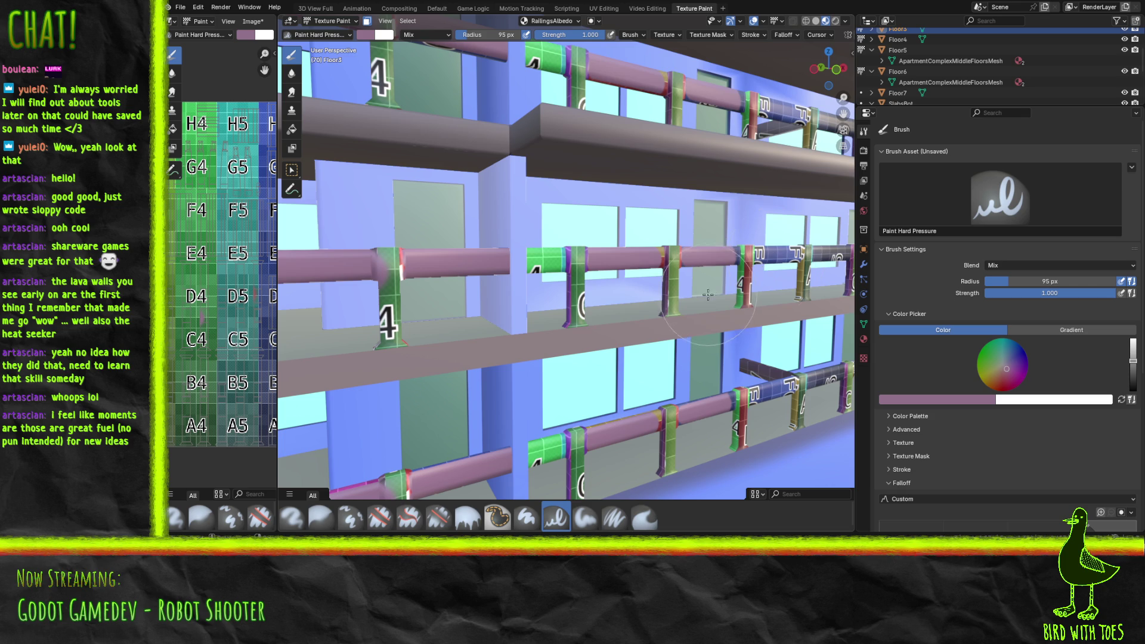
mouse_move(530, 260)
left_mouse_down()
mouse_move(557, 262)
mouse_move(555, 245)
left_mouse_up()
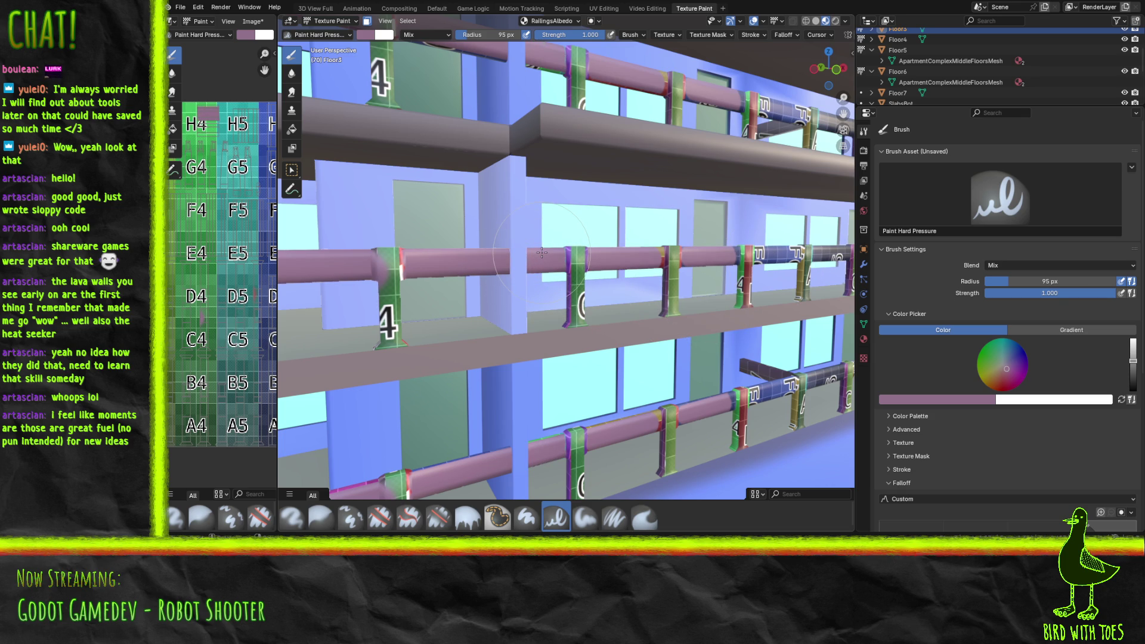
mouse_move(608, 256)
middle_mouse_down()
mouse_move(665, 322)
mouse_move(611, 303)
middle_mouse_up()
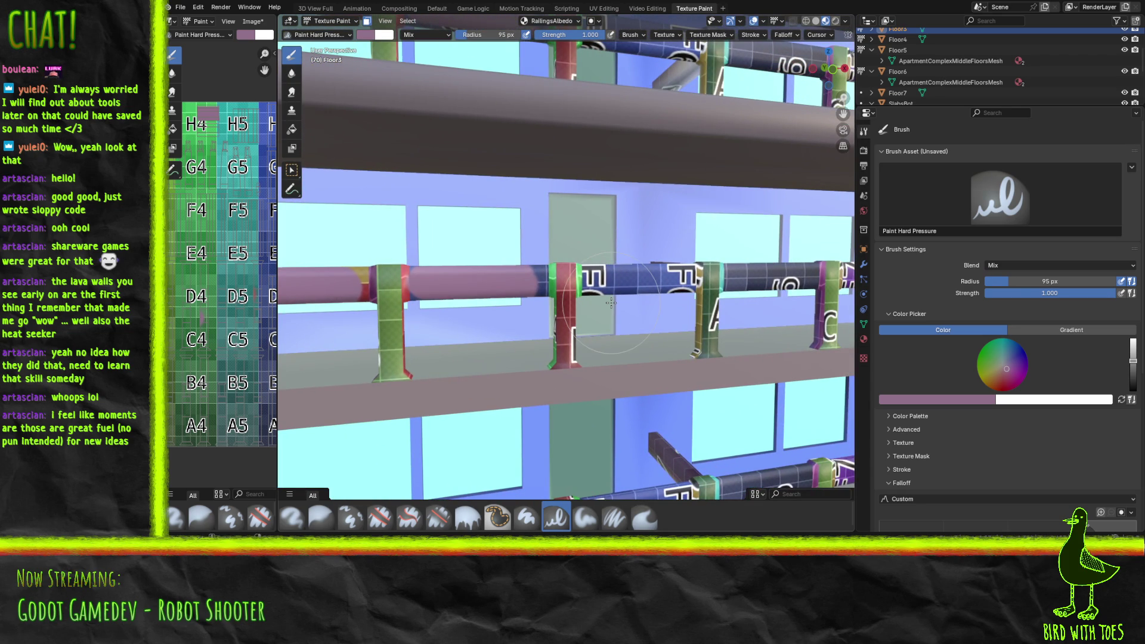
mouse_move(363, 293)
left_mouse_down()
mouse_move(361, 275)
mouse_move(384, 259)
mouse_move(418, 291)
mouse_move(384, 298)
mouse_move(543, 276)
mouse_move(594, 286)
mouse_move(808, 278)
mouse_move(802, 264)
left_mouse_up()
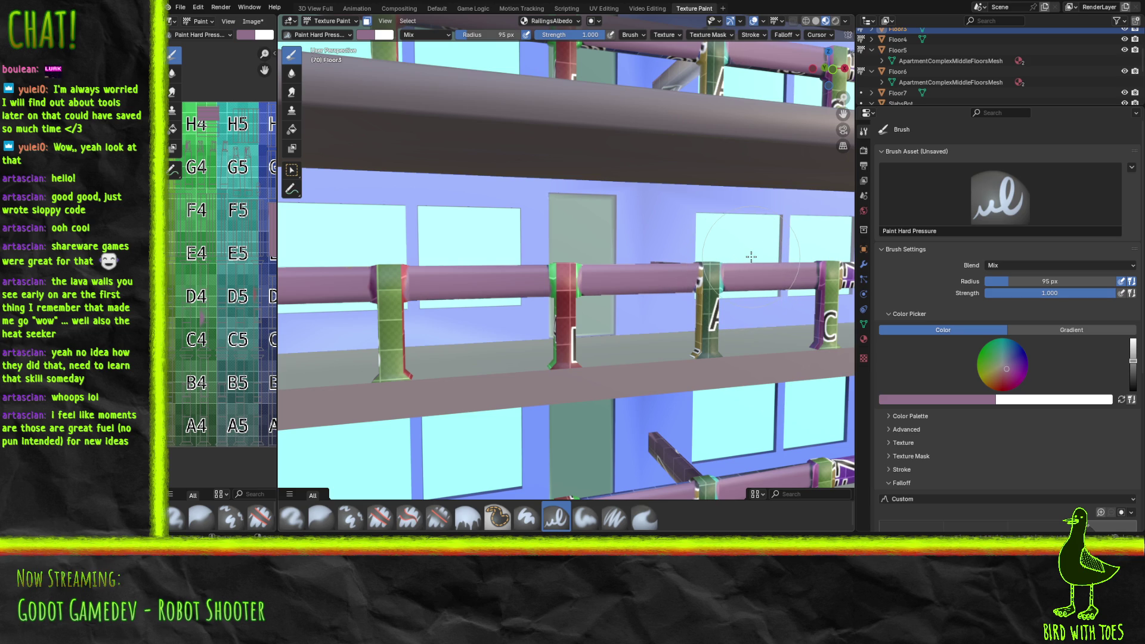
Step: Cover the purple rail's lettering and the blue 6 marking in mauve, undoing a post-top stroke
mouse_move(738, 248)
middle_mouse_down()
mouse_move(640, 272)
mouse_move(632, 257)
mouse_move(657, 246)
mouse_move(643, 251)
middle_mouse_up()
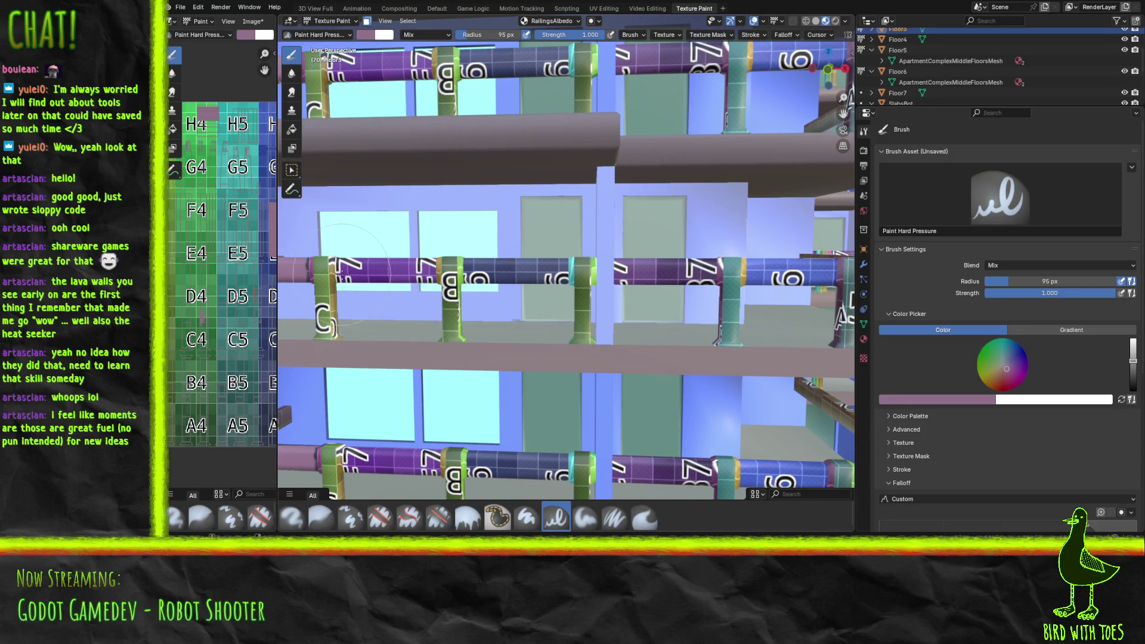
mouse_move(349, 274)
left_mouse_down()
mouse_move(424, 262)
mouse_move(546, 266)
mouse_move(553, 284)
mouse_move(560, 270)
mouse_move(646, 282)
mouse_move(620, 280)
mouse_move(708, 273)
mouse_move(695, 275)
mouse_move(706, 254)
left_mouse_up()
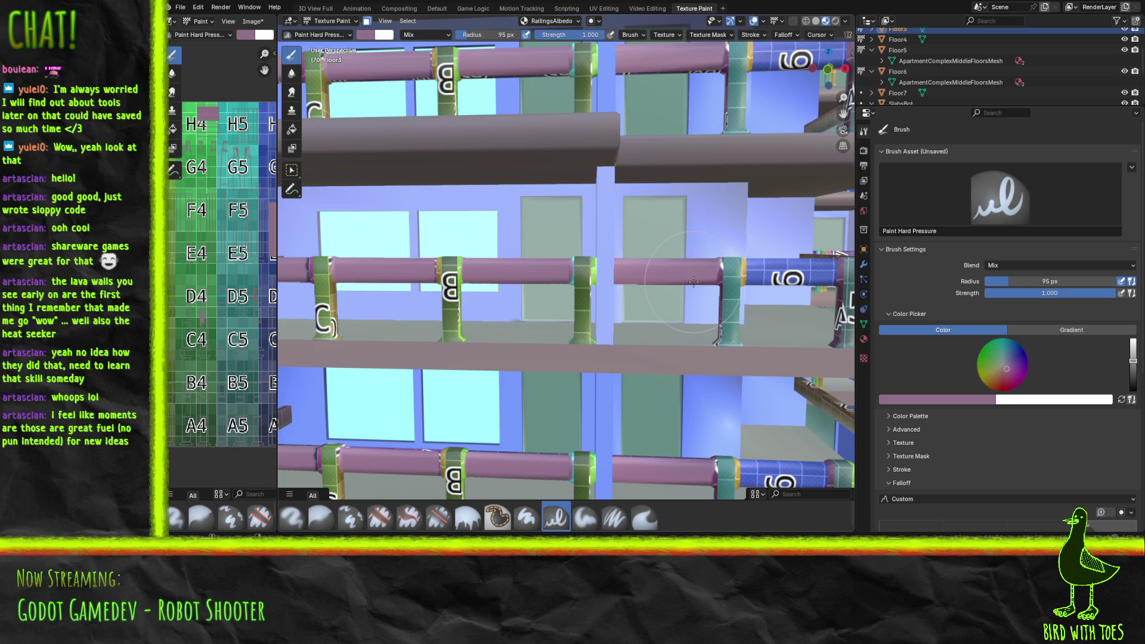
mouse_move(809, 266)
left_mouse_down()
mouse_move(763, 264)
mouse_move(821, 262)
left_mouse_up()
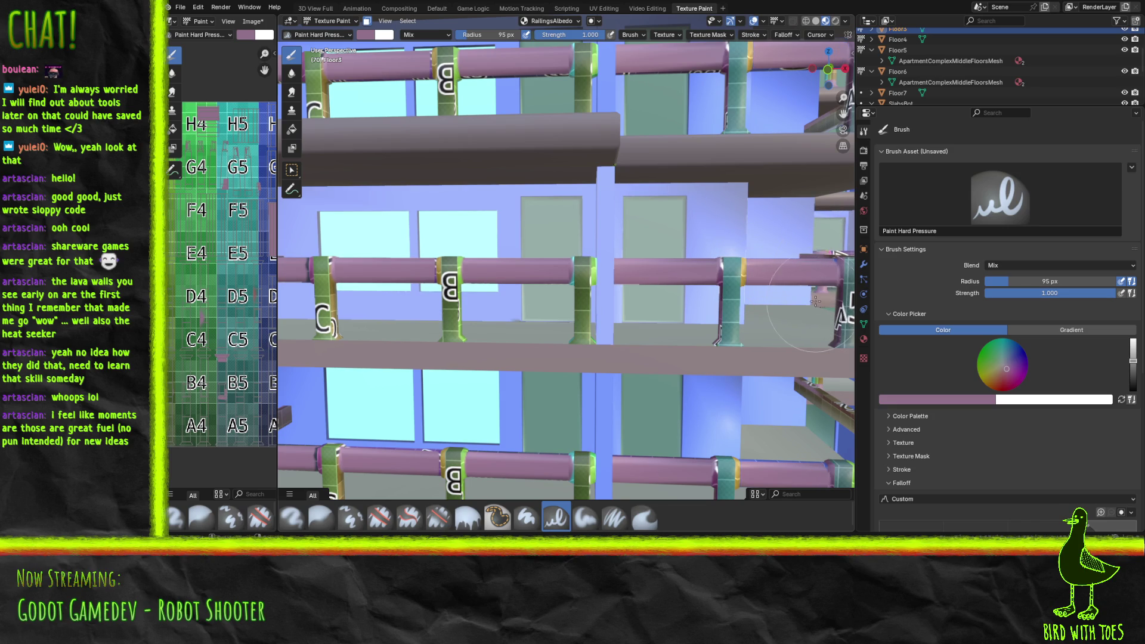
left_click_drag(819, 291, 820, 284)
key("ctrl+z")
Step: Repaint the teal pipe and cover the purple pipe ends and 2F marks in mauve
middle_click_drag(788, 261, 615, 260)
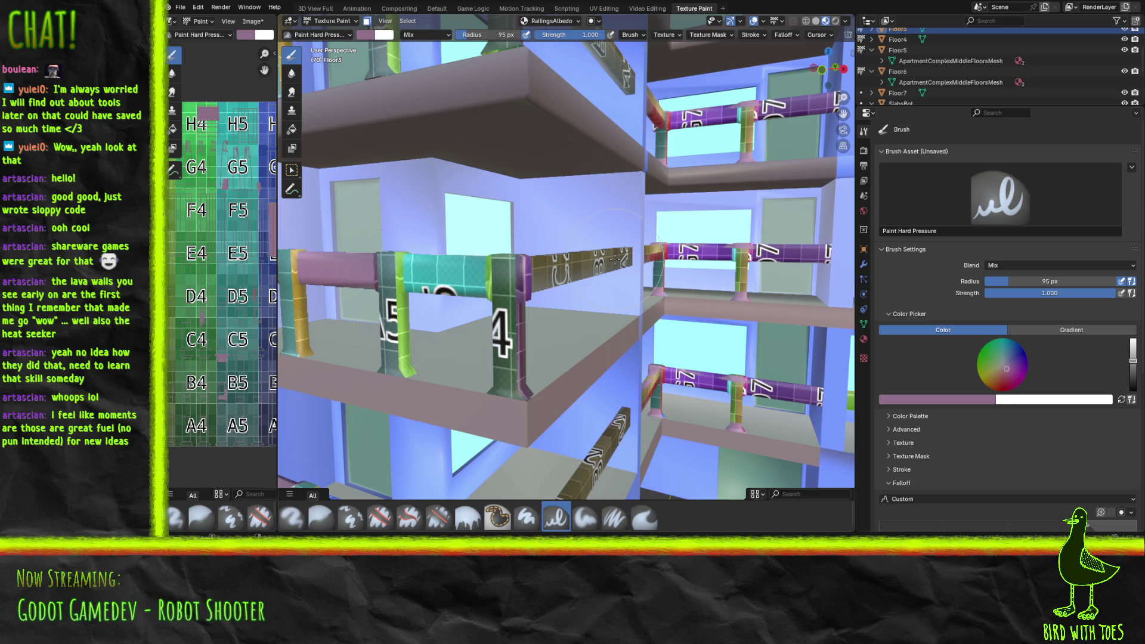
mouse_move(422, 279)
left_mouse_down()
mouse_move(418, 264)
mouse_move(420, 289)
mouse_move(430, 271)
left_mouse_up()
key("ctrl+z")
mouse_move(424, 289)
left_mouse_down()
mouse_move(467, 279)
mouse_move(471, 256)
left_mouse_up()
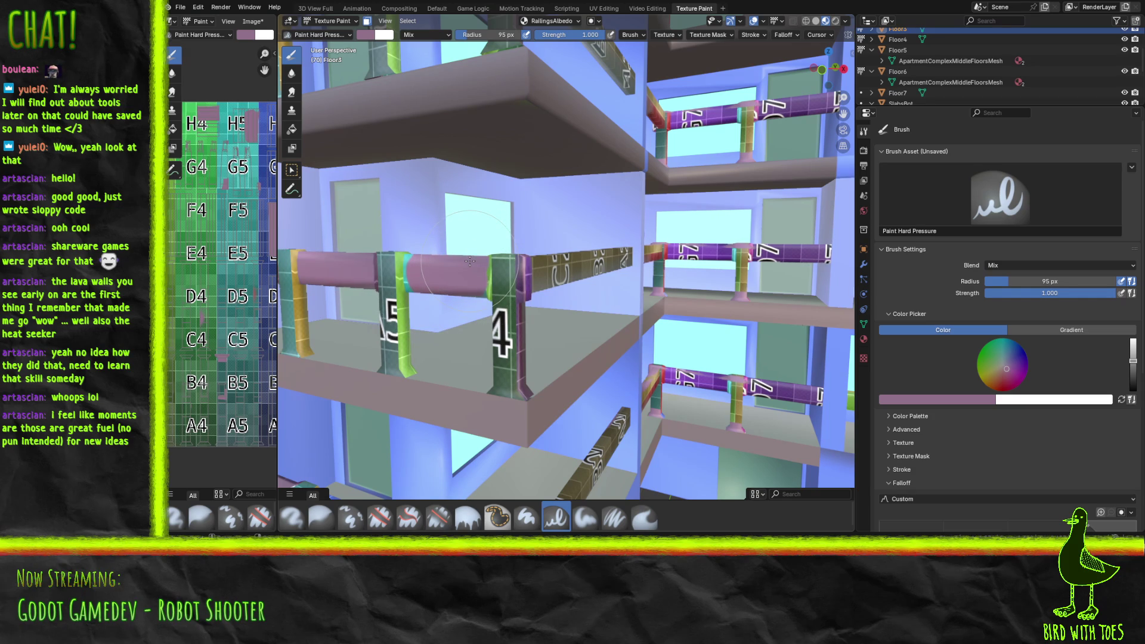
left_click_drag(821, 255, 763, 244)
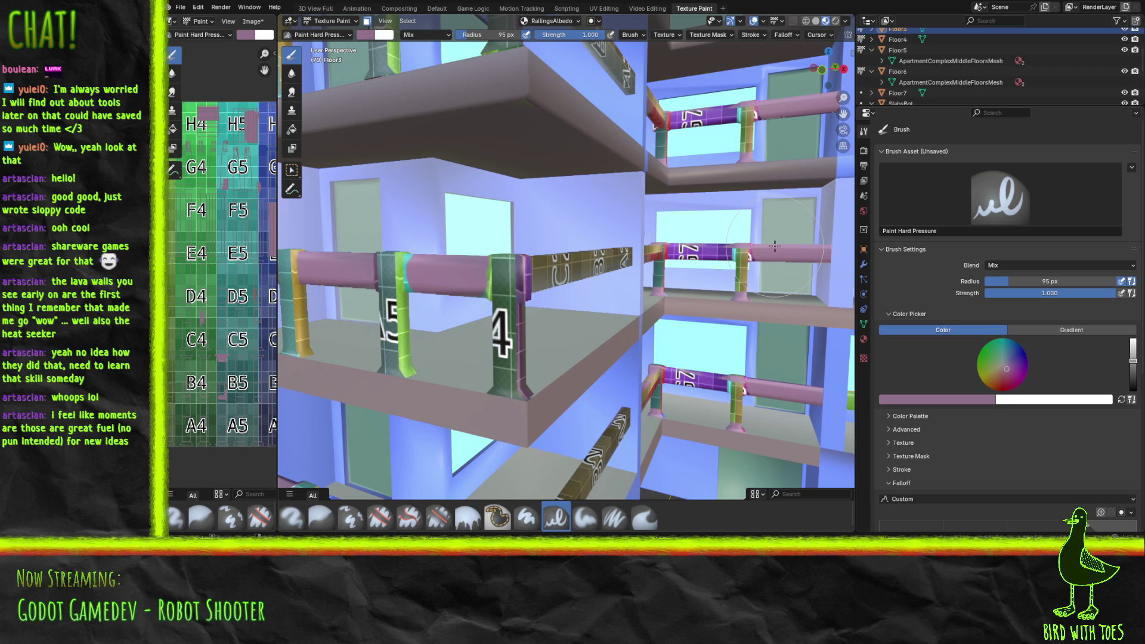
left_click_drag(674, 254, 720, 251)
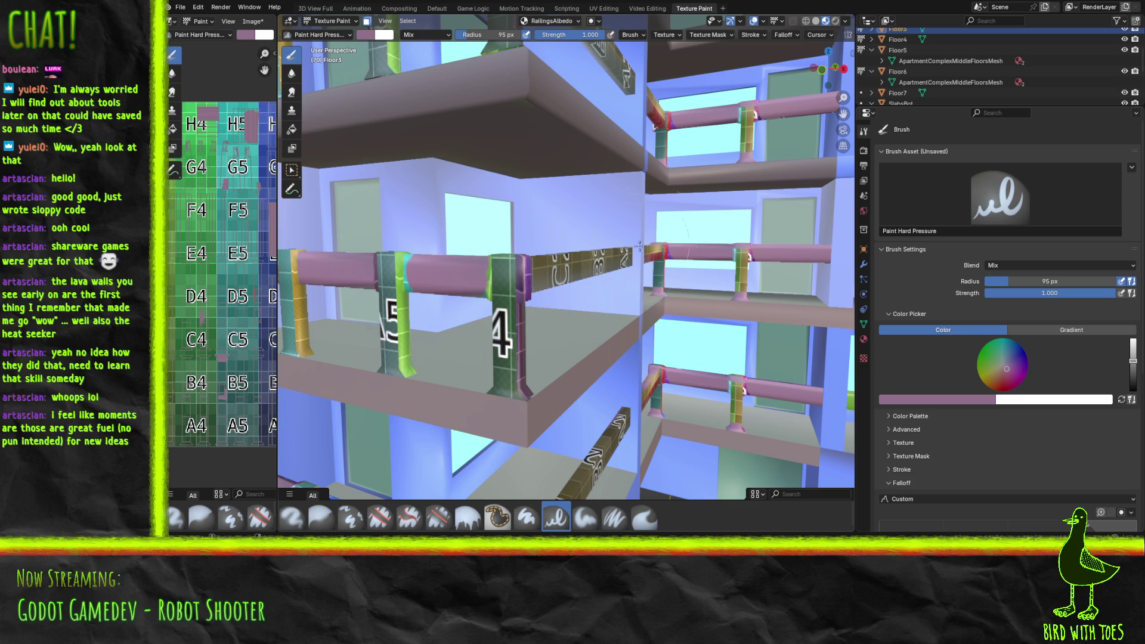
mouse_move(649, 234)
middle_mouse_down()
mouse_move(705, 306)
mouse_move(746, 313)
mouse_move(724, 320)
middle_mouse_up()
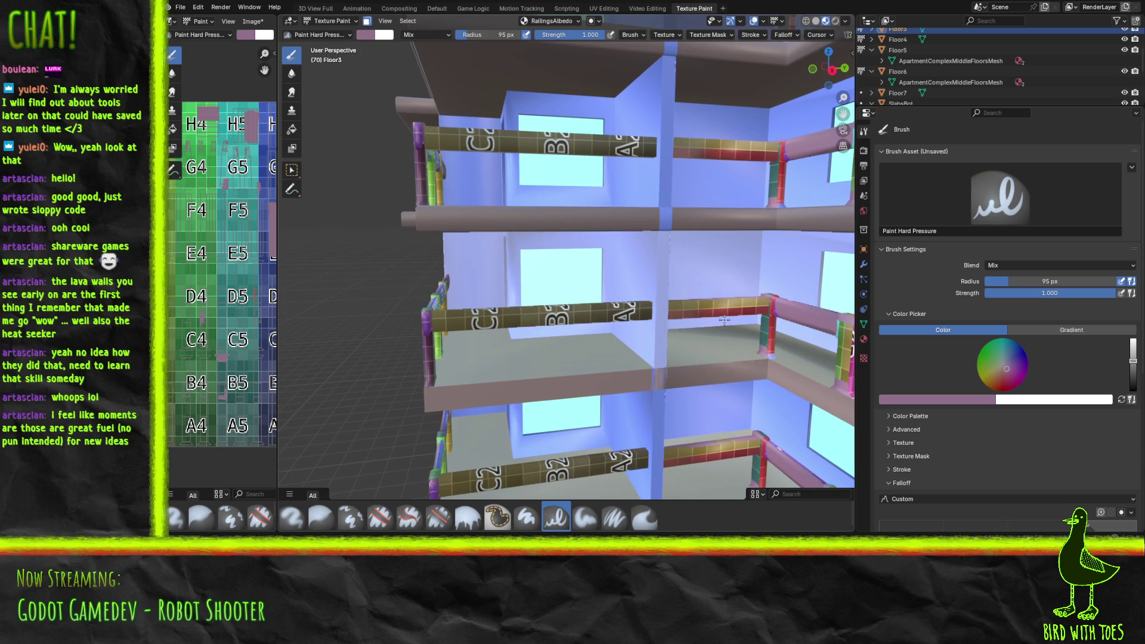
Step: Paint the A2 section of the middle railing mauve, undoing the stroke over the yellow corner block
scroll(724, 320, "up", 1)
scroll(721, 310, "up", 1)
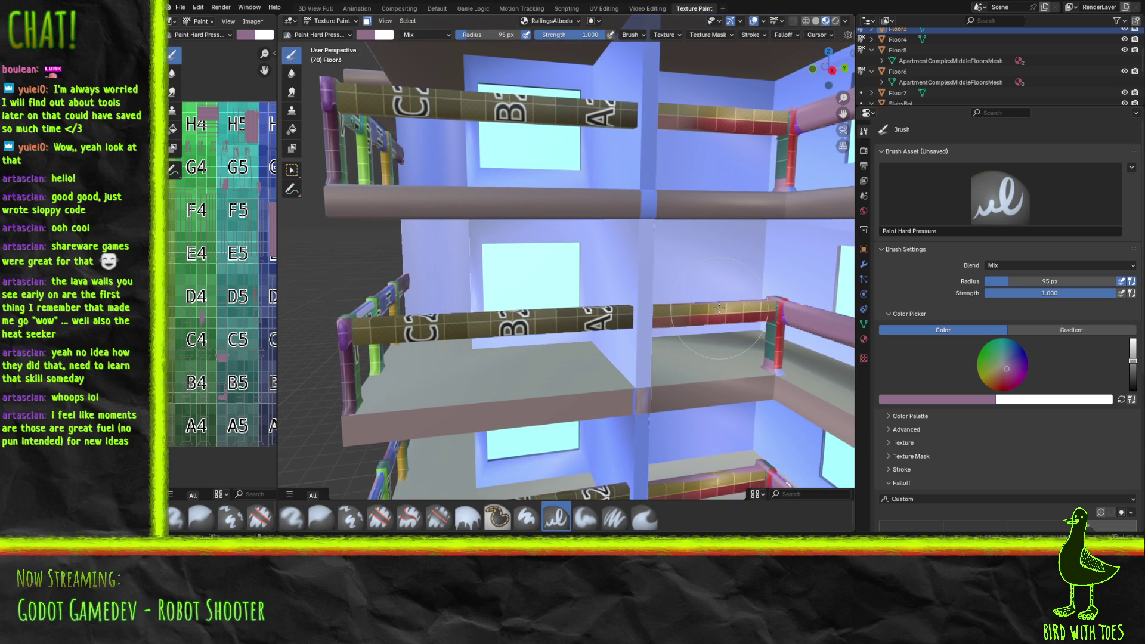
mouse_move(604, 319)
left_mouse_down()
mouse_move(620, 316)
mouse_move(402, 336)
mouse_move(379, 324)
left_mouse_up()
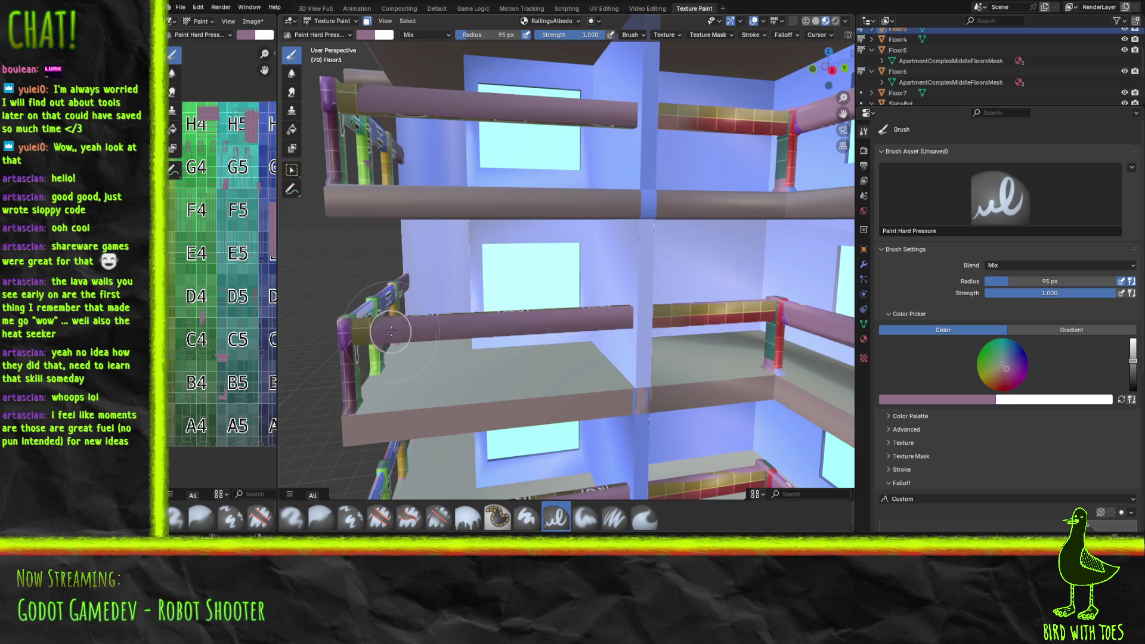
left_click_drag(685, 307, 769, 302)
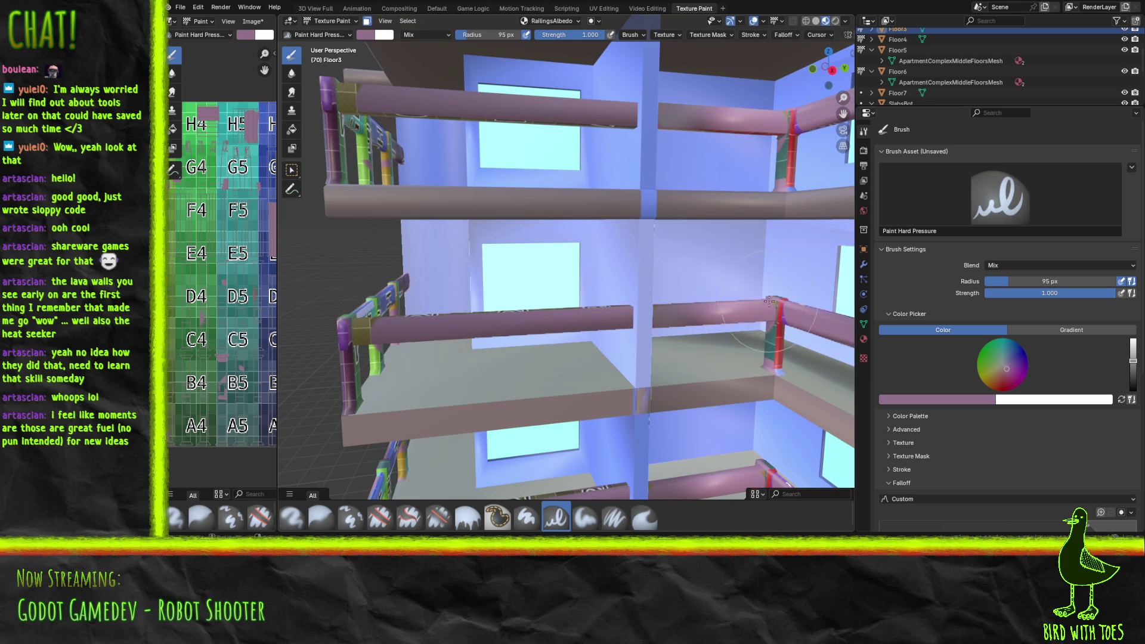
key("ctrl+z")
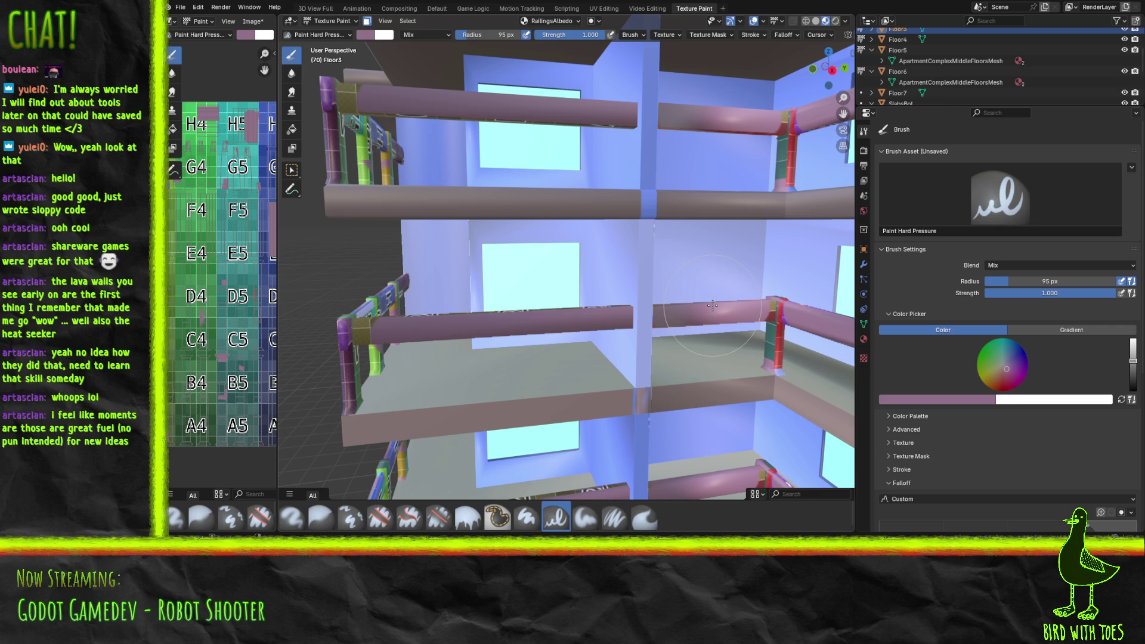
middle_click_drag(713, 305, 557, 235)
scroll(556, 234, "down", 10)
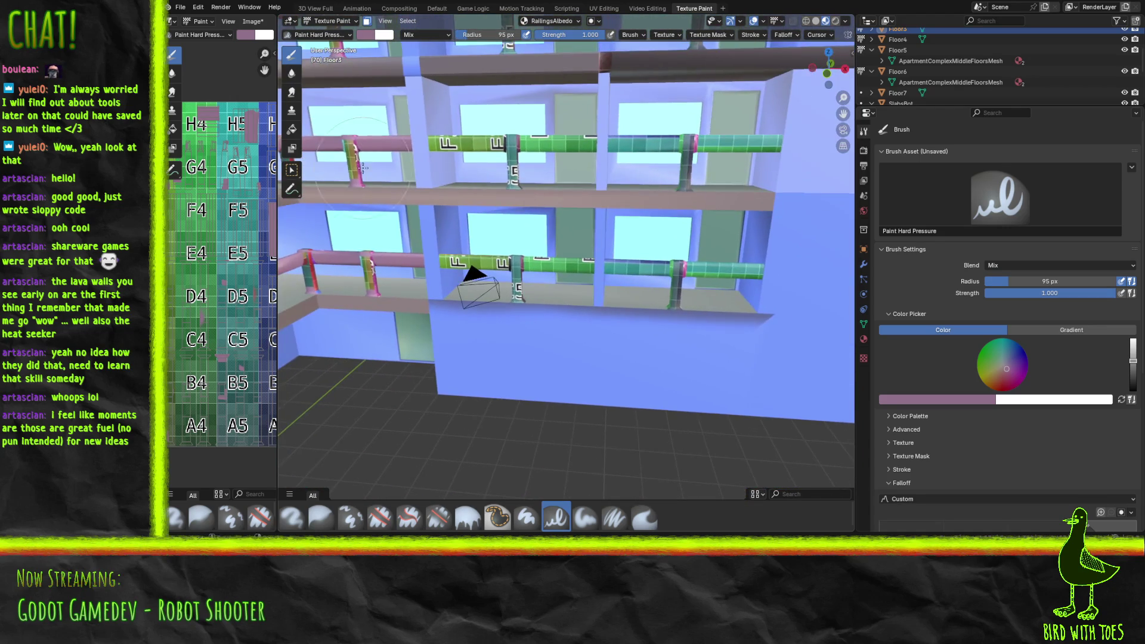
Step: Paint the green railing's left and right sections mauve, undoing the second stroke
scroll(452, 177, "up", 8)
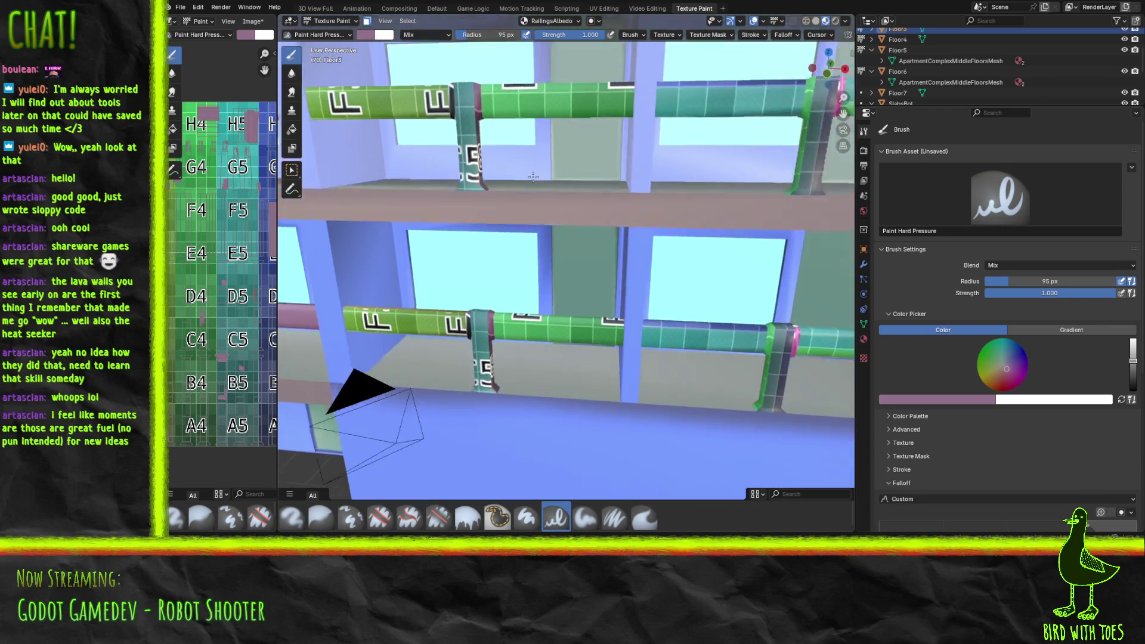
middle_click_drag(560, 200, 558, 208)
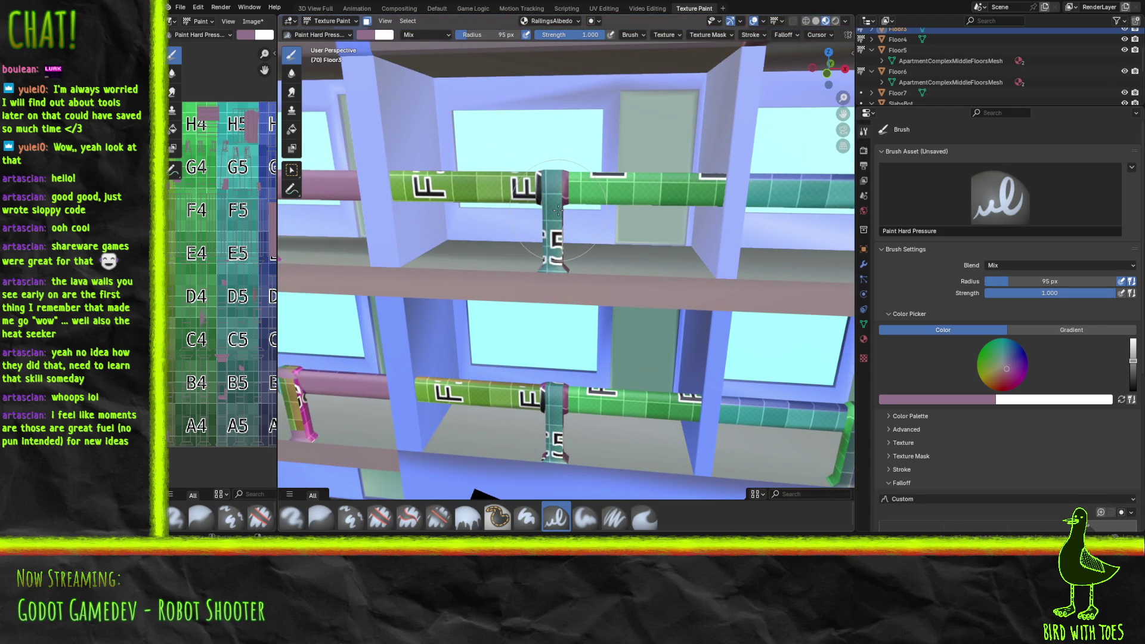
left_click_drag(398, 190, 521, 189)
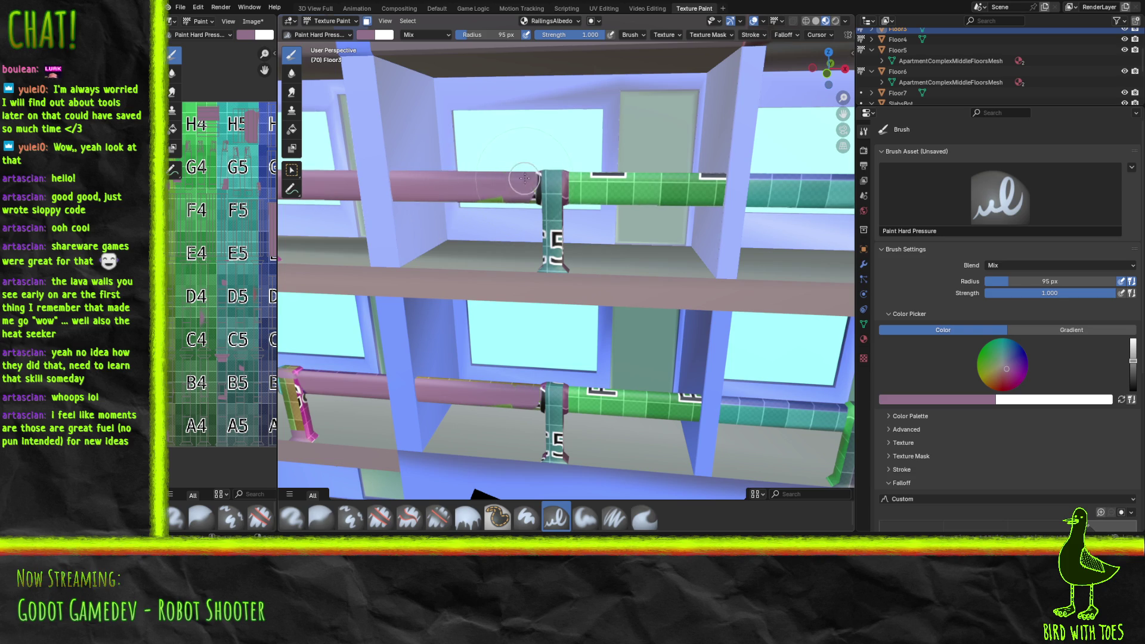
mouse_move(570, 188)
left_mouse_down()
mouse_move(704, 186)
mouse_move(798, 208)
left_mouse_up()
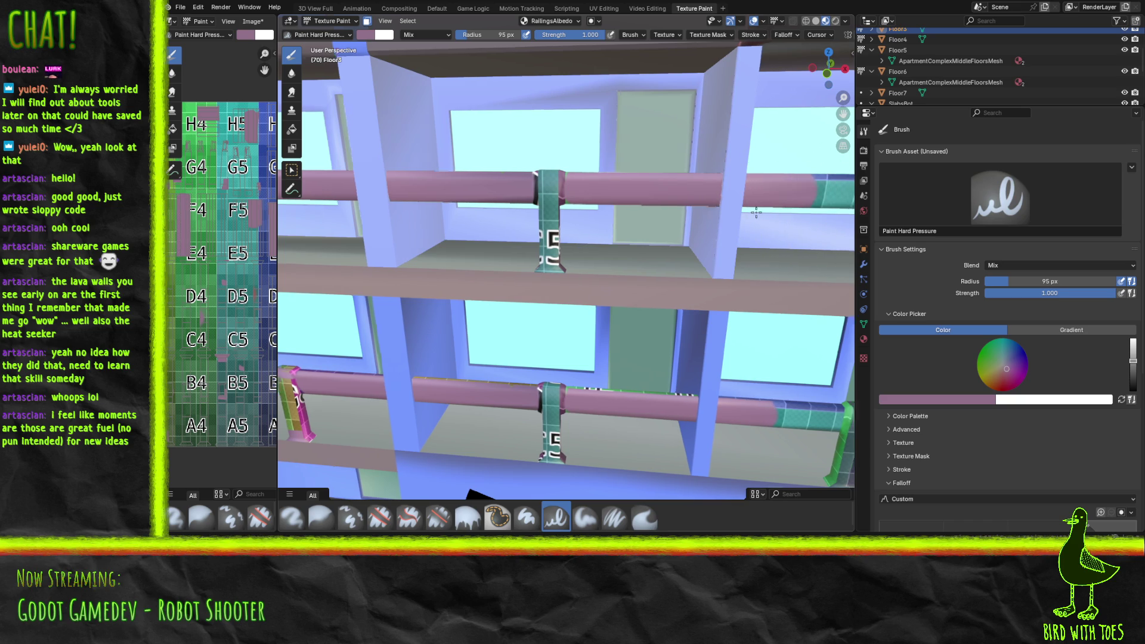
key("ctrl+z")
Step: Extend the mauve along the upper railing and save the RailingsAlbedo image
middle_click_drag(759, 214, 671, 204)
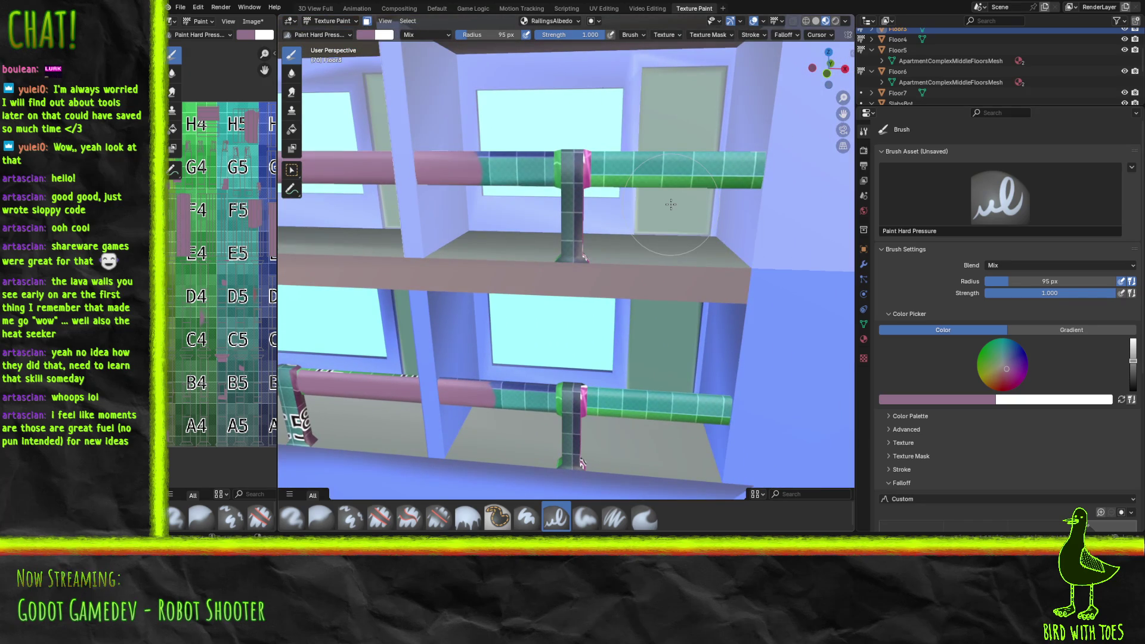
mouse_move(486, 168)
left_mouse_down()
mouse_move(534, 182)
mouse_move(765, 163)
left_mouse_up()
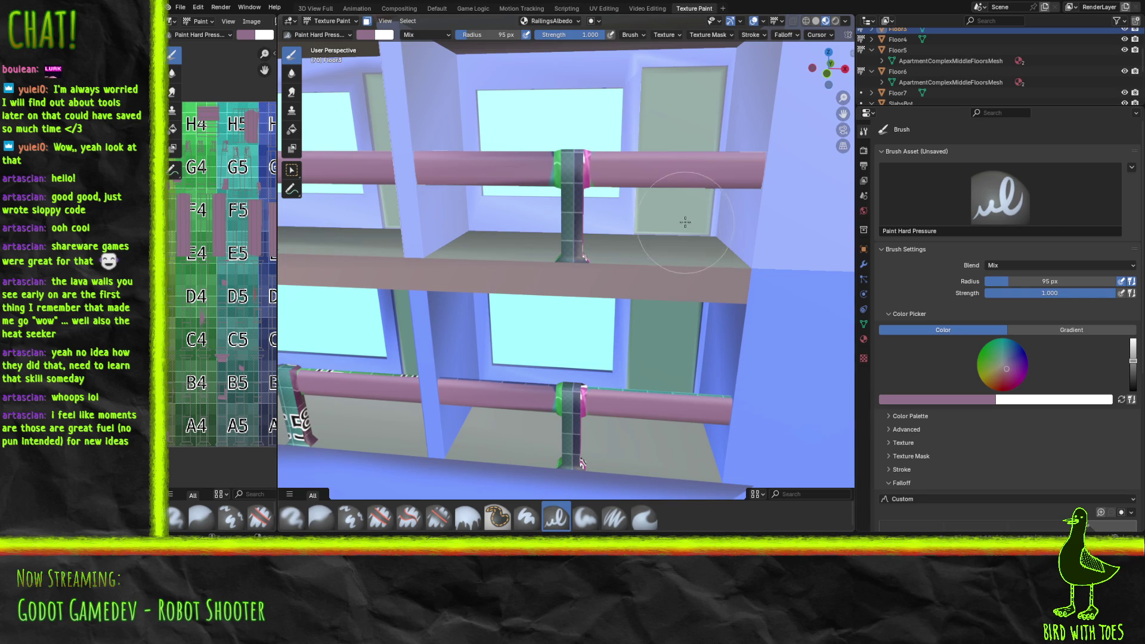
key("ctrl+s")
key("alt+Tab")
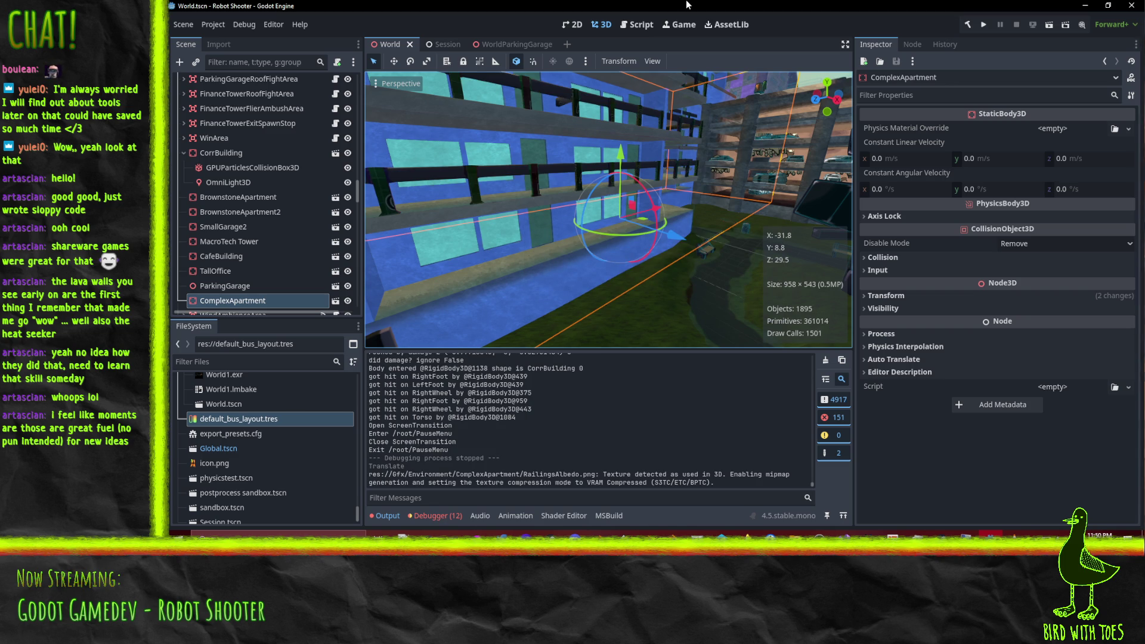
Step: Orbit around the apartment railings and open the ComplexApartment scene in its own tab
mouse_move(452, 178)
middle_mouse_down()
mouse_move(577, 222)
mouse_move(574, 235)
mouse_move(385, 177)
mouse_move(593, 213)
middle_mouse_up()
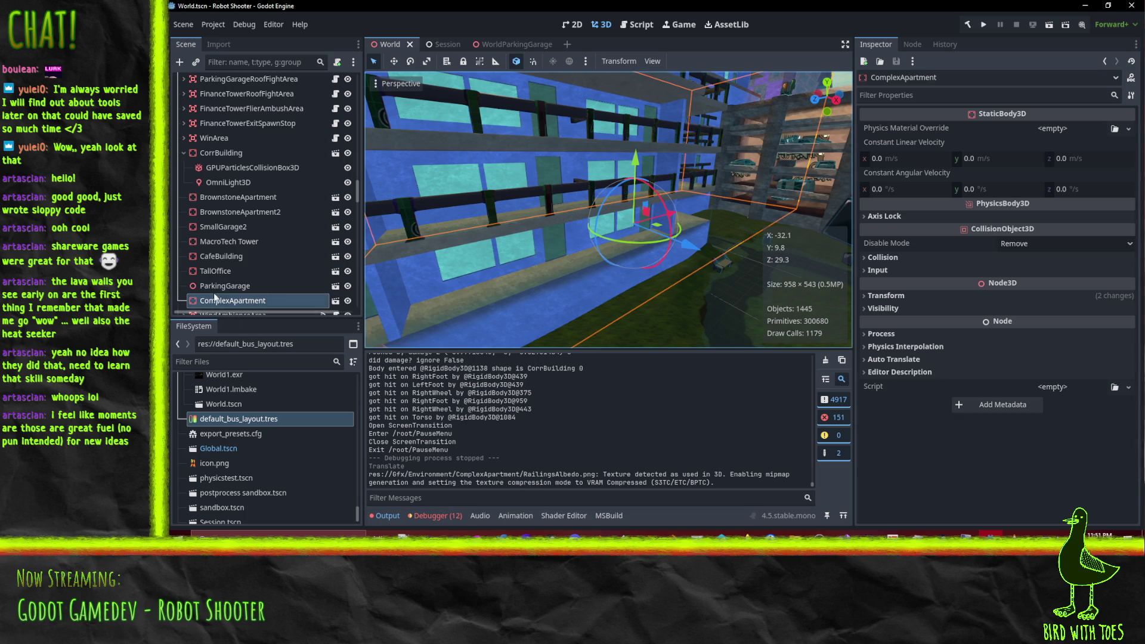
left_click(335, 301)
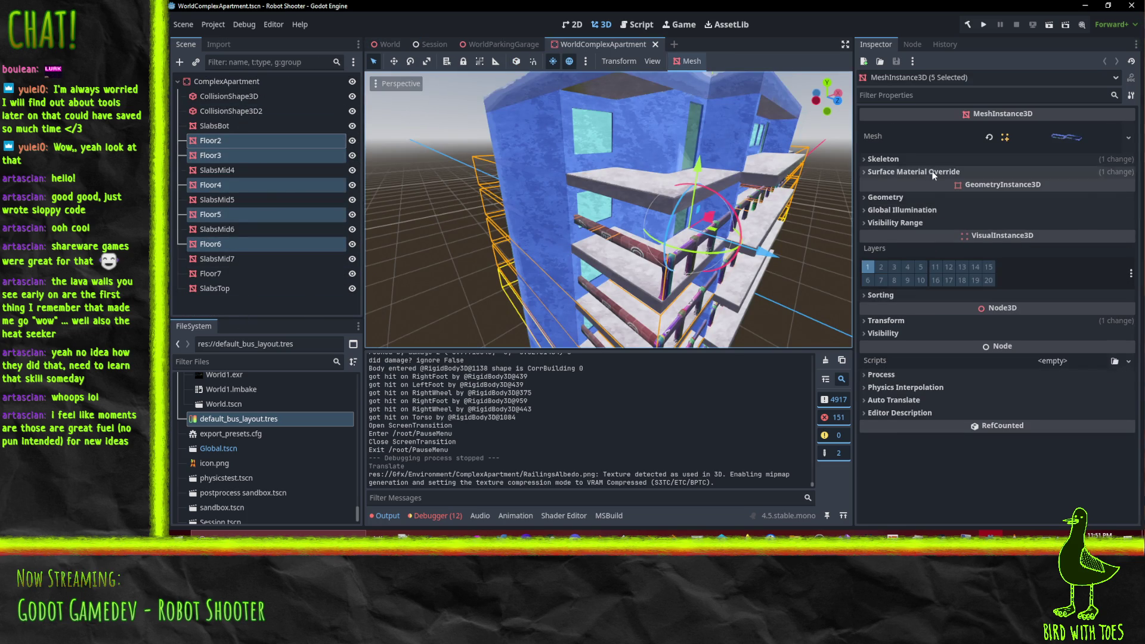
Step: Inspect the floors' surface material overrides and mesh details, then select only Floor2
left_click(895, 172)
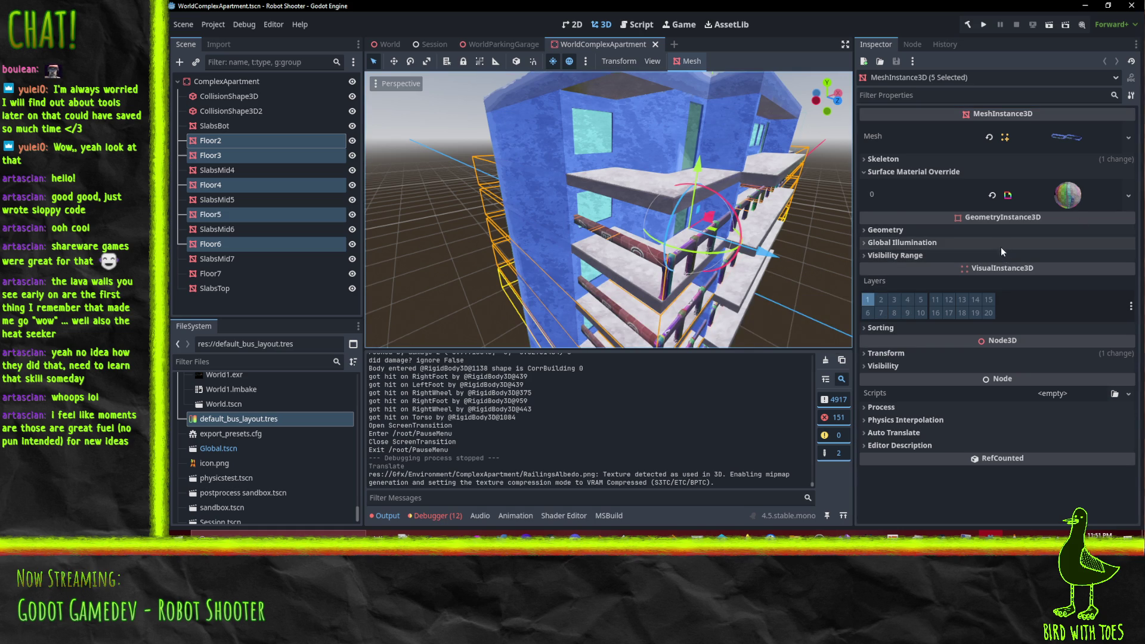
left_click(1060, 199)
left_click(1060, 197)
left_click(1060, 197)
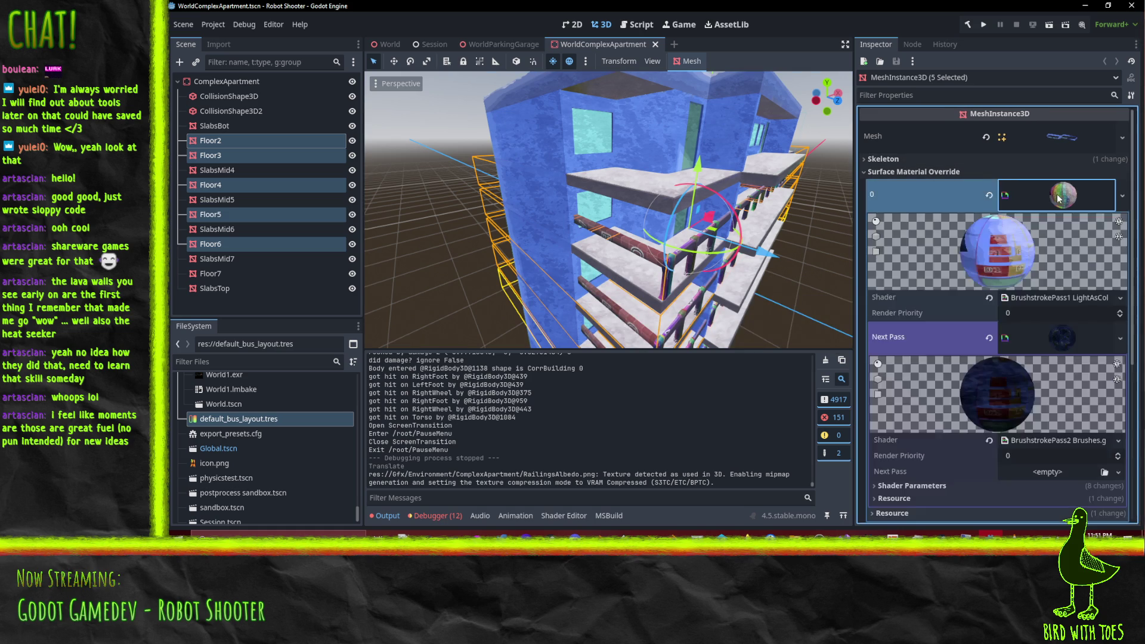
left_click(1060, 197)
left_click(1053, 139)
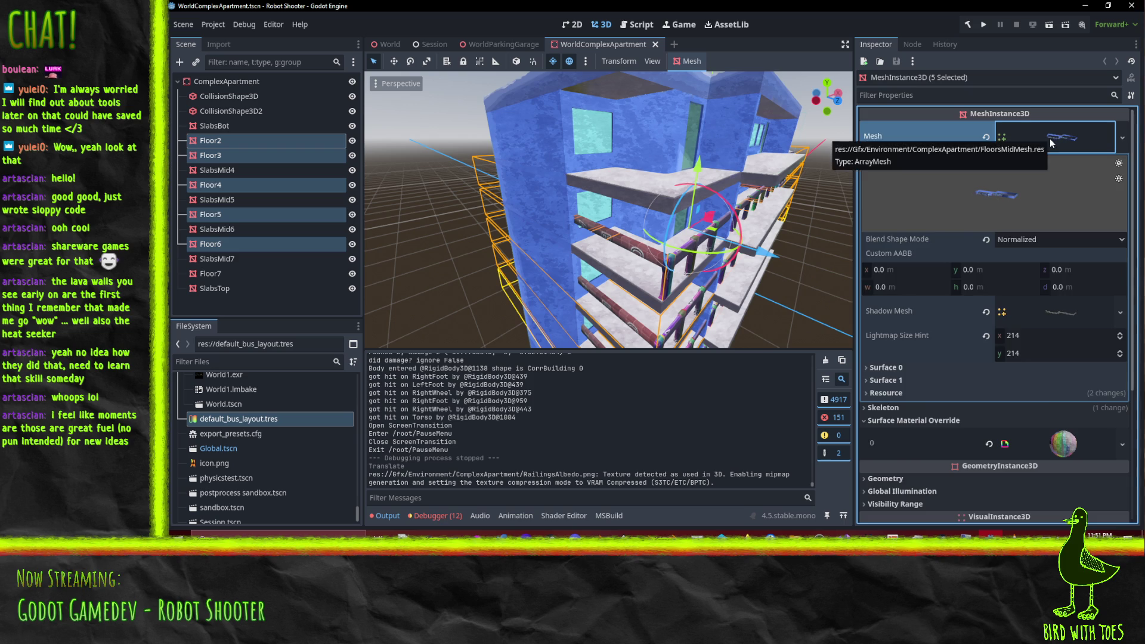
left_click(1053, 139)
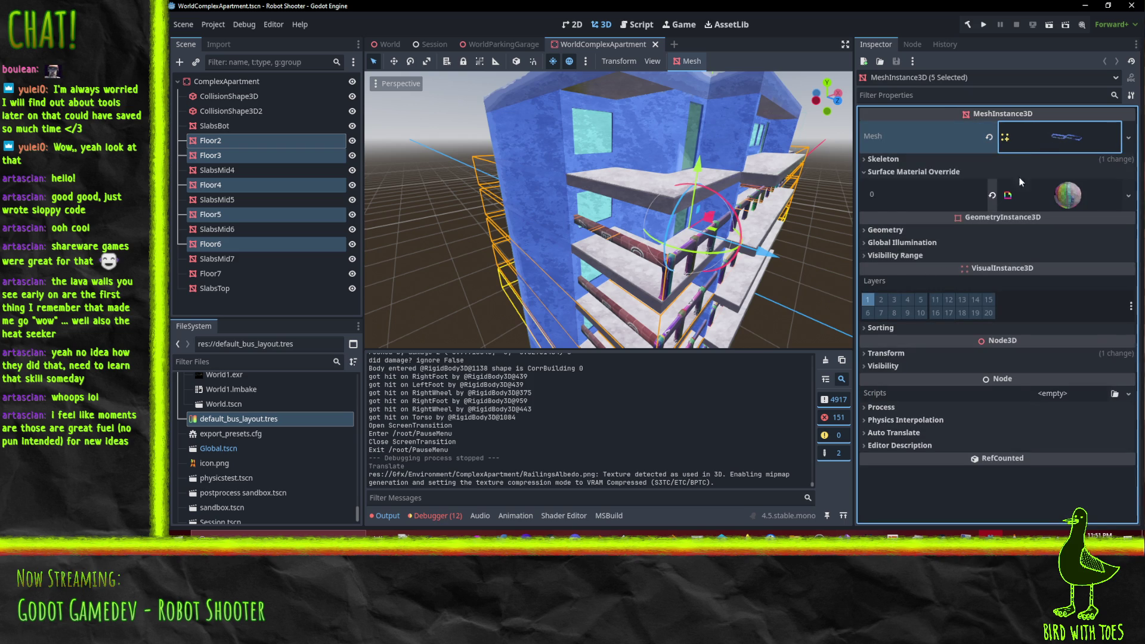
left_click(960, 171)
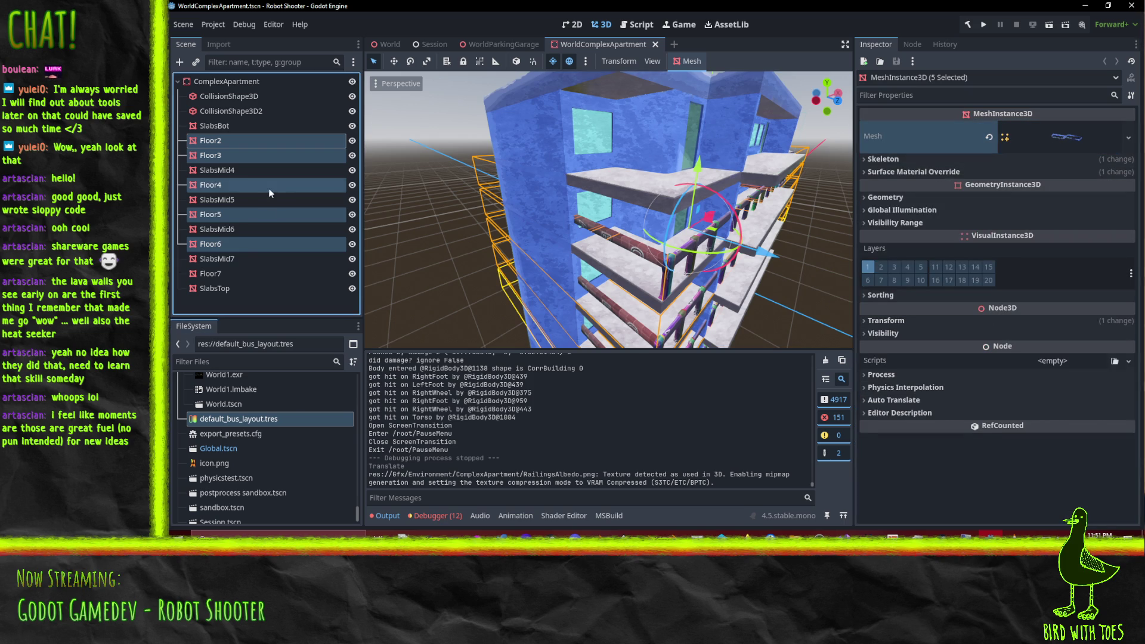
left_click(248, 139)
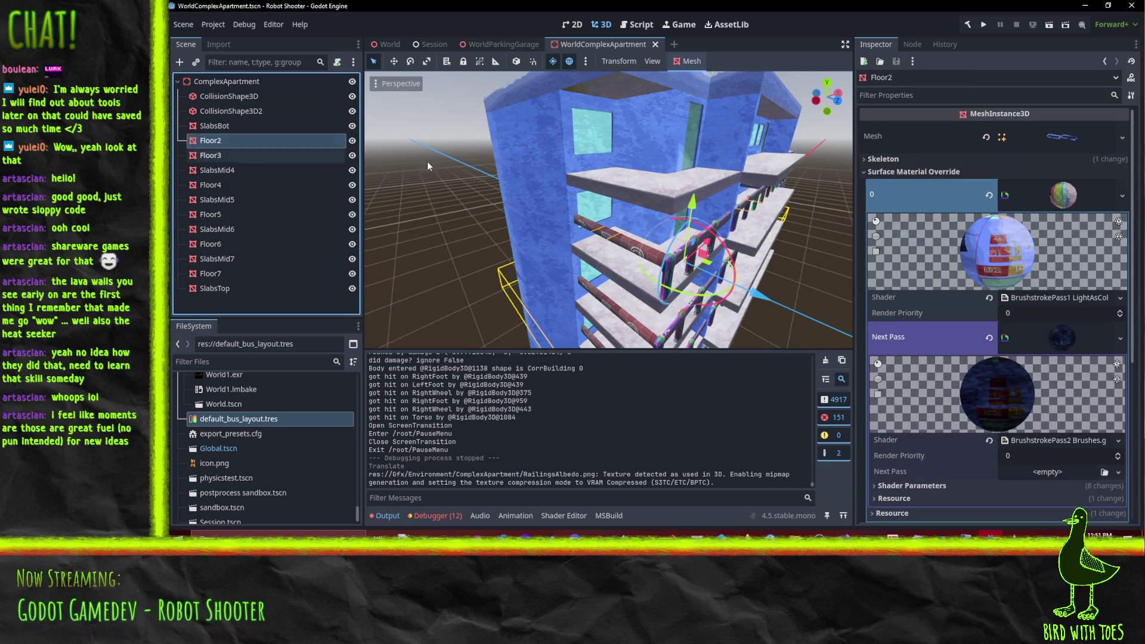
left_click(1065, 201)
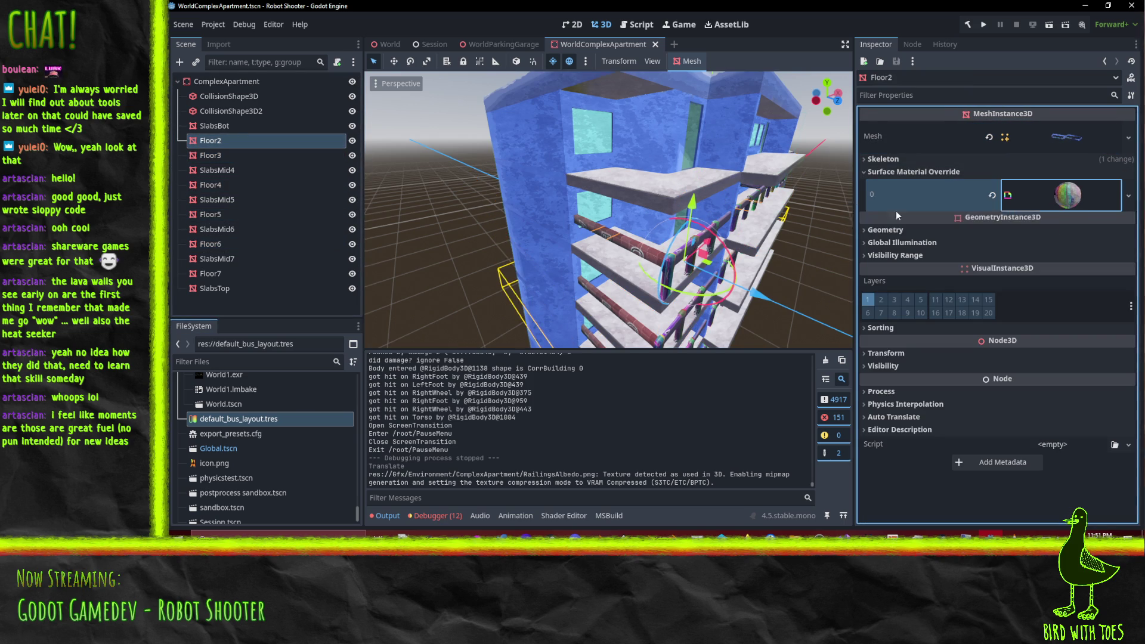
Step: Select Floor3 through Floor6 and bring up new-material choices for surface slot 1
left_click(214, 154)
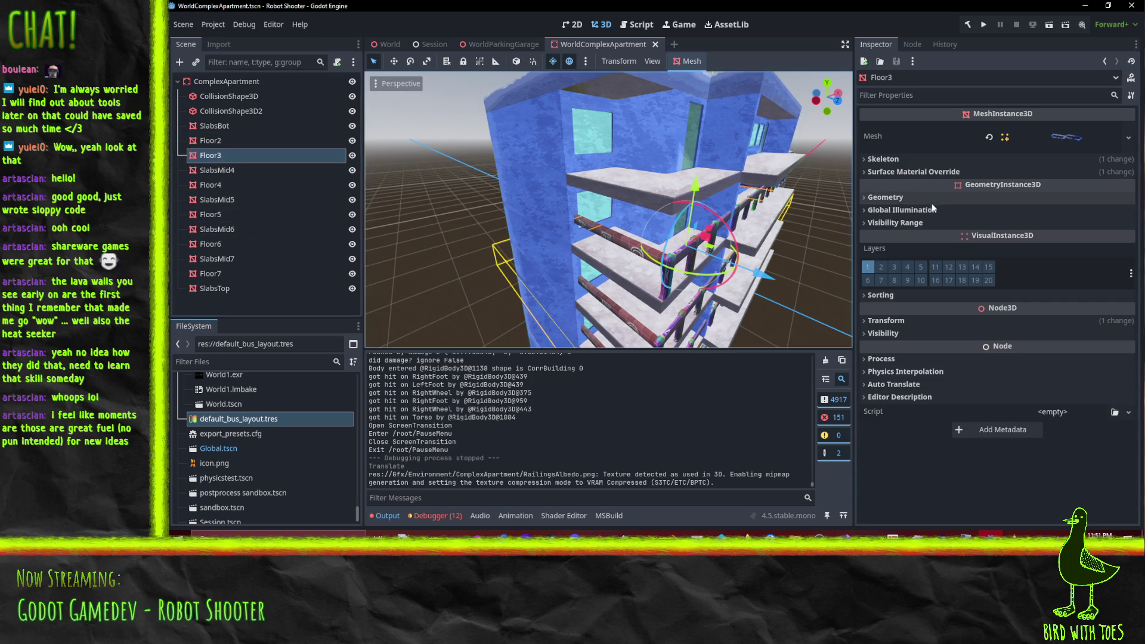
left_click(913, 171)
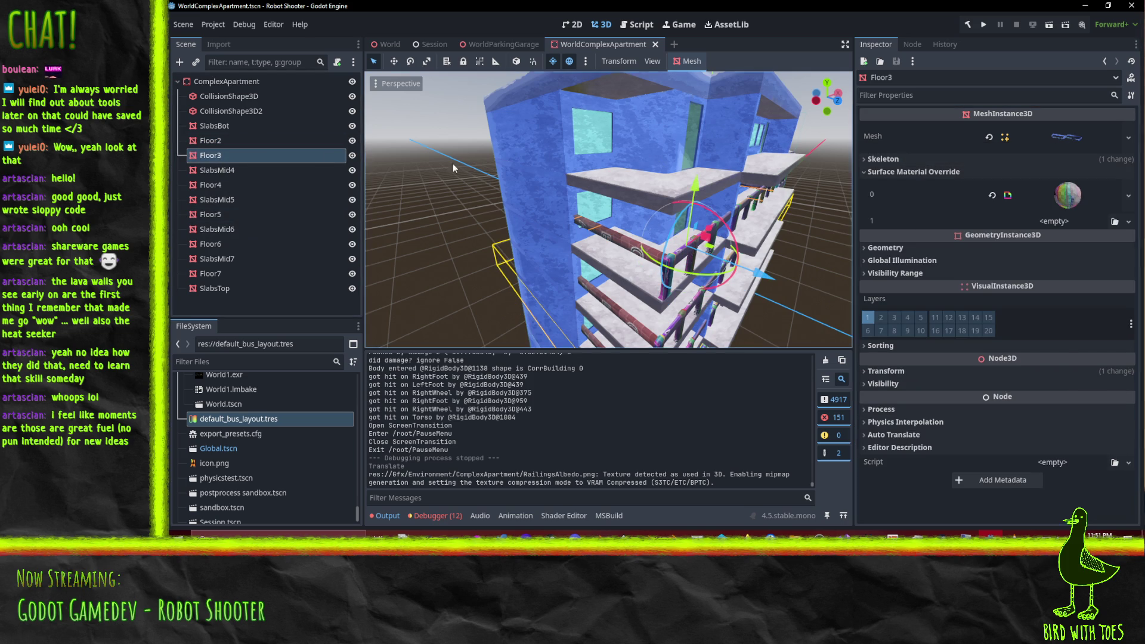
left_click(221, 186, "ctrl")
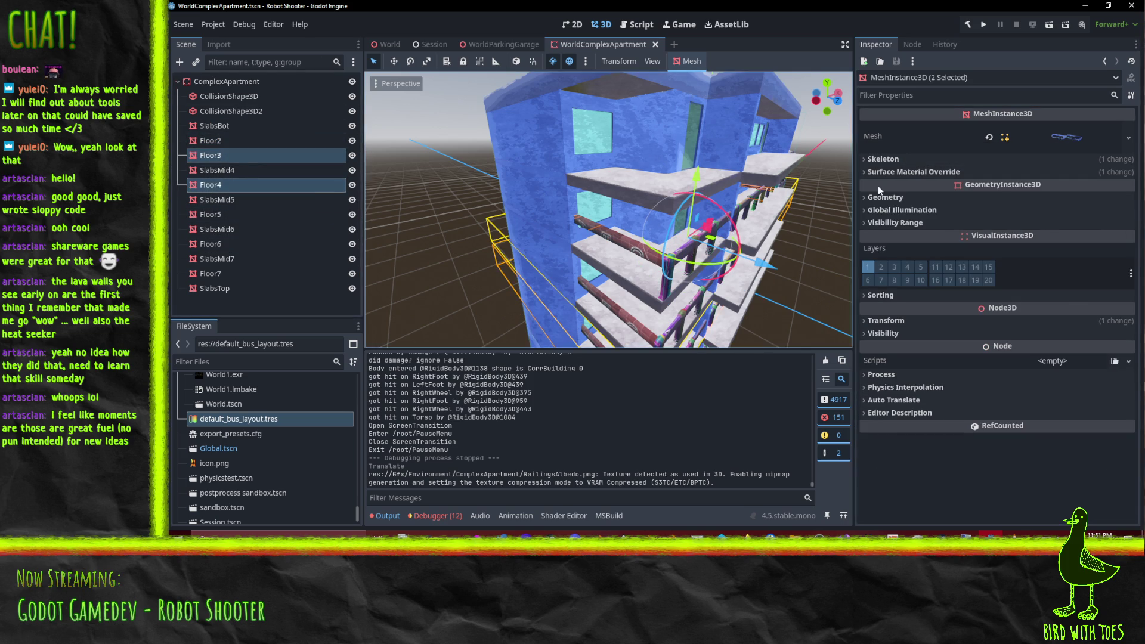
left_click(215, 214, "ctrl")
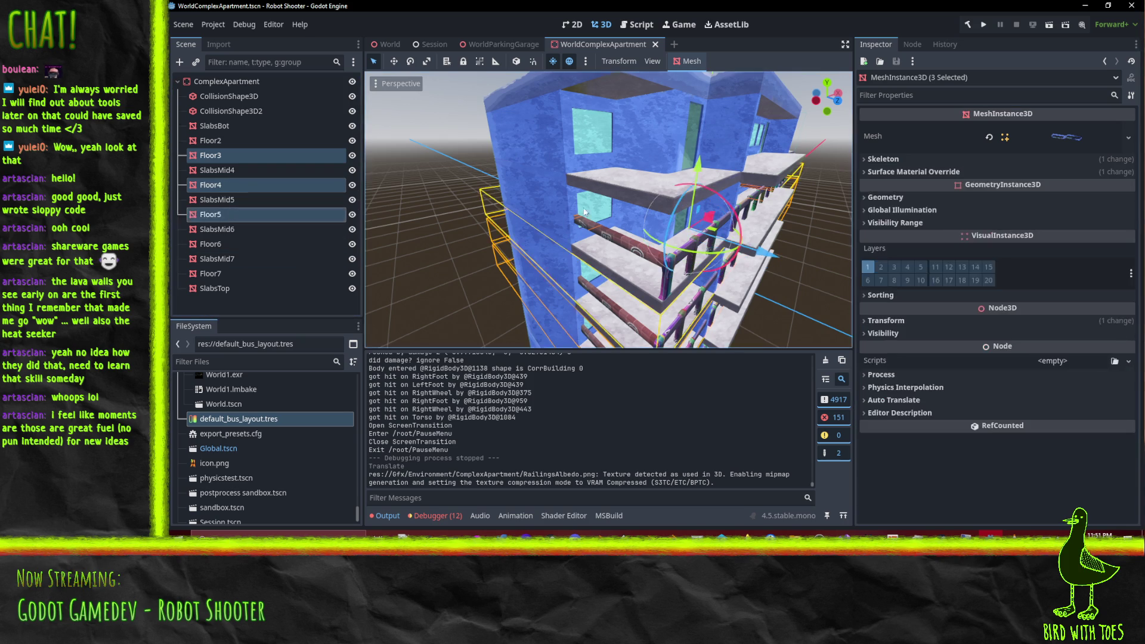
left_click(212, 244, "ctrl")
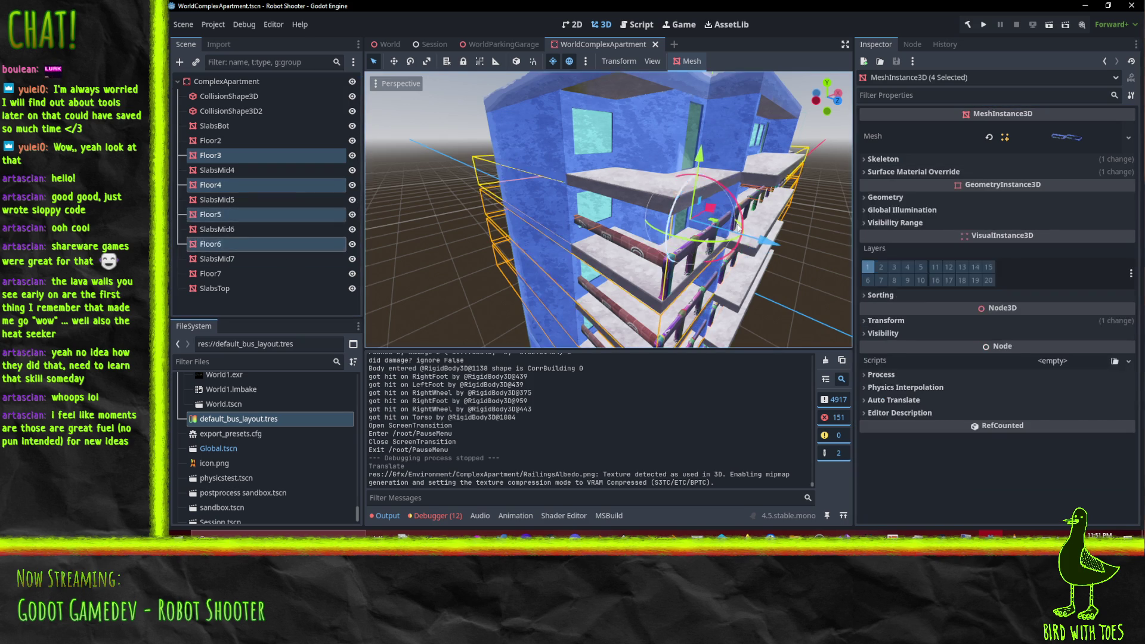
left_click(225, 273, "ctrl")
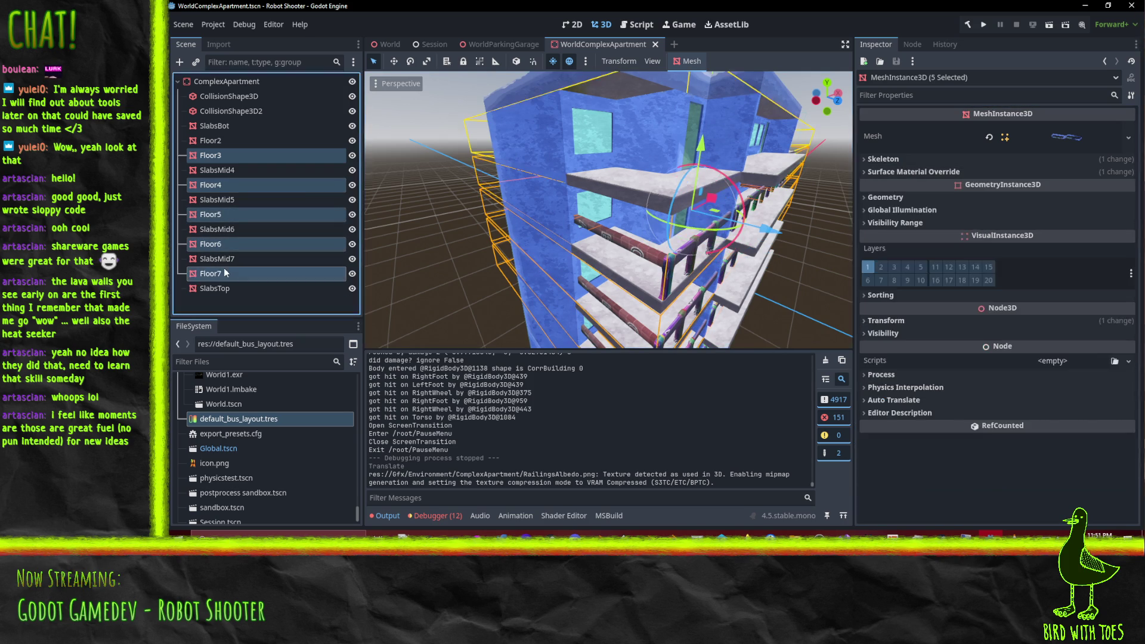
left_click(922, 172)
left_click(922, 173)
left_click(225, 273, "ctrl")
left_click(922, 173)
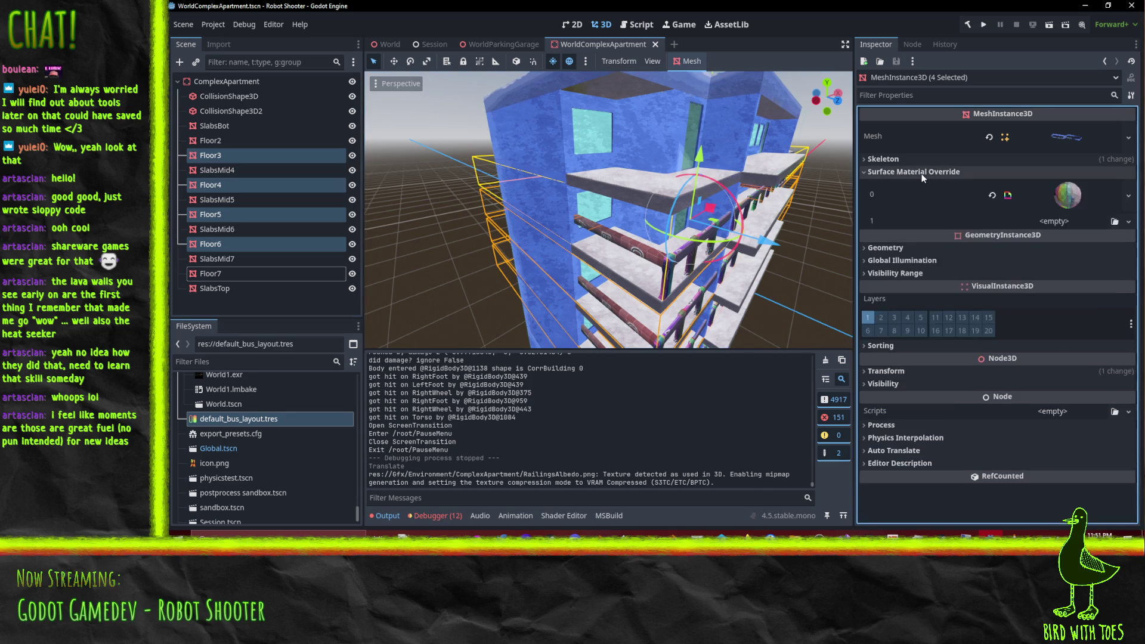
left_click(1128, 221)
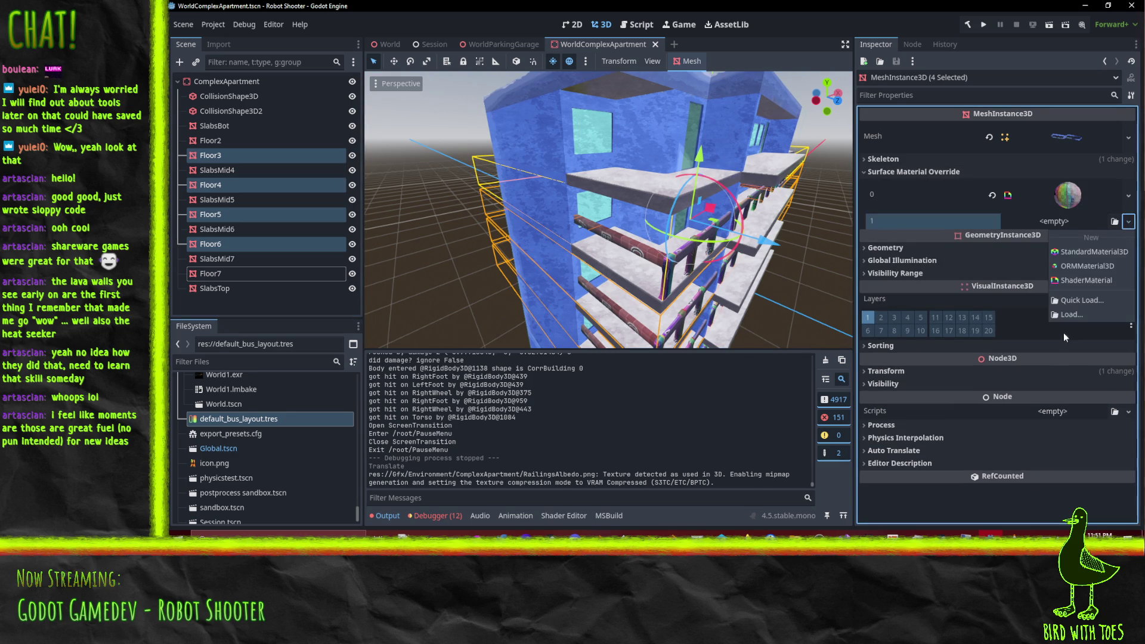
Step: Add a new shader material to surface slot 1 using the BrushstrokePass1 shader
left_click(1089, 280)
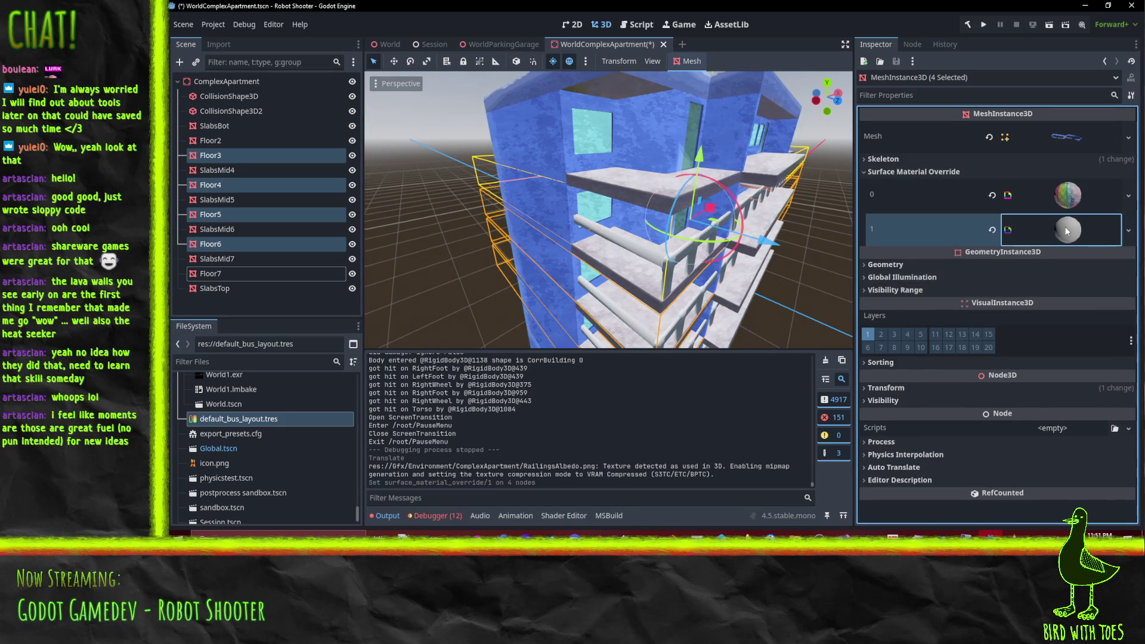
left_click(1067, 231)
left_click(1120, 332)
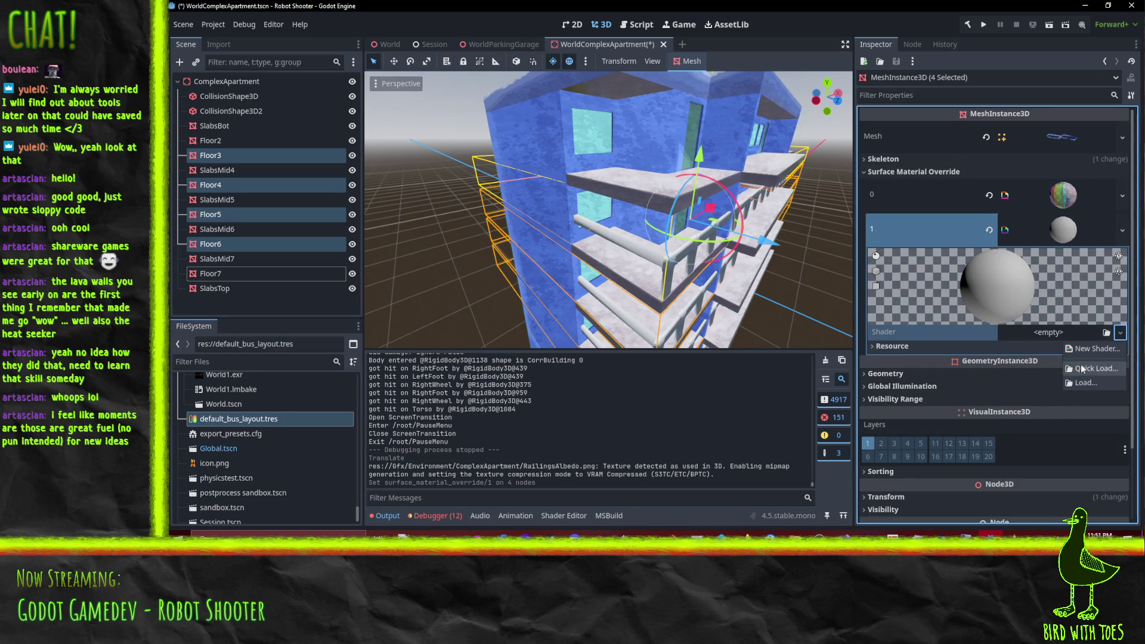
left_click(1082, 373)
left_click(563, 349)
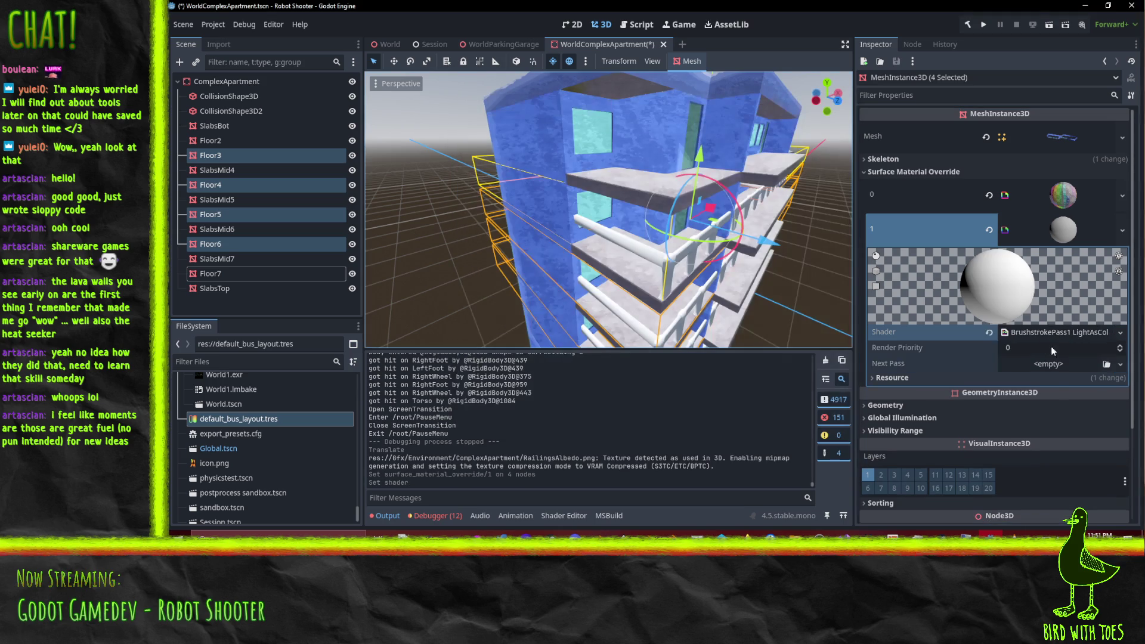
Step: Give it a next-pass material with the BrushstrokePass2 Brushes shader
left_click(1058, 370)
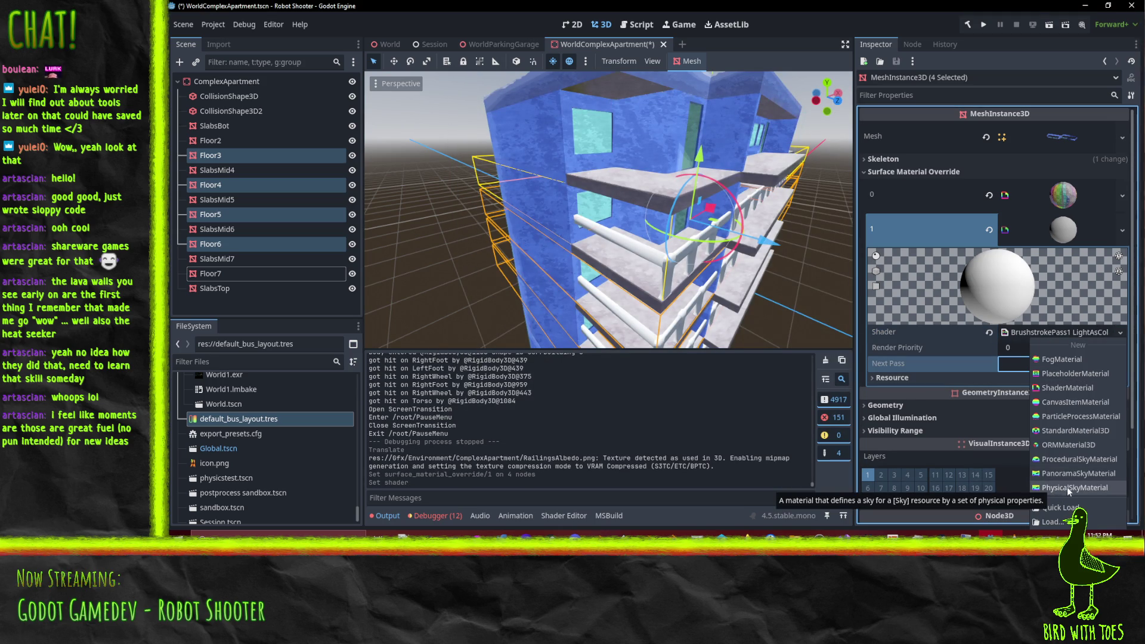
left_click(1075, 389)
left_click(1064, 376)
scroll(1064, 378, "down", 3)
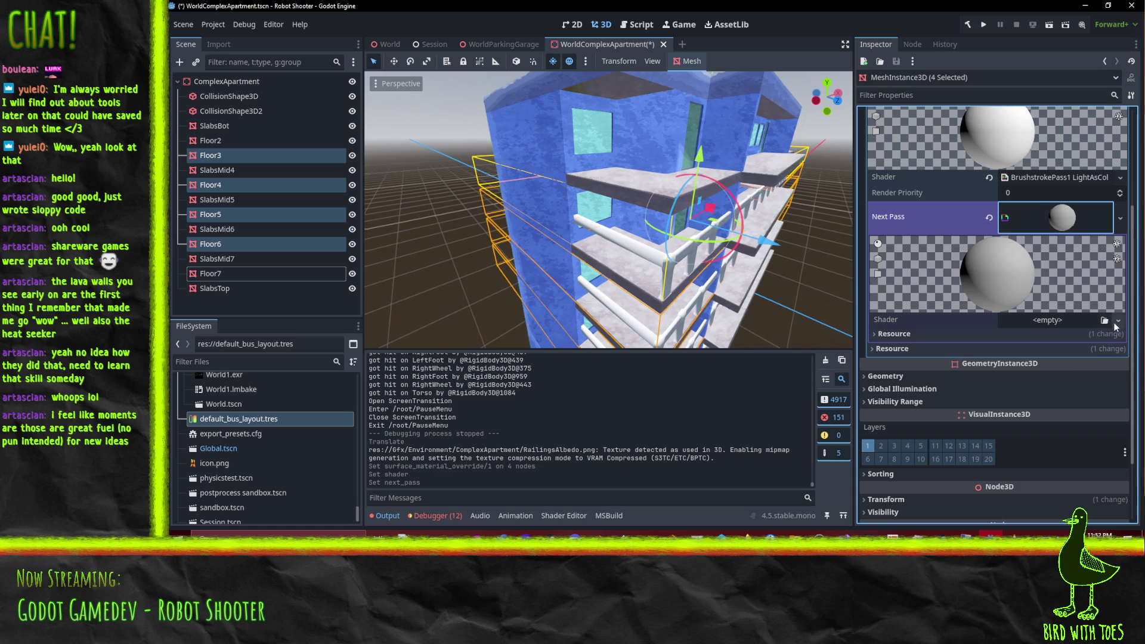
left_click(1117, 322)
left_click(1089, 371)
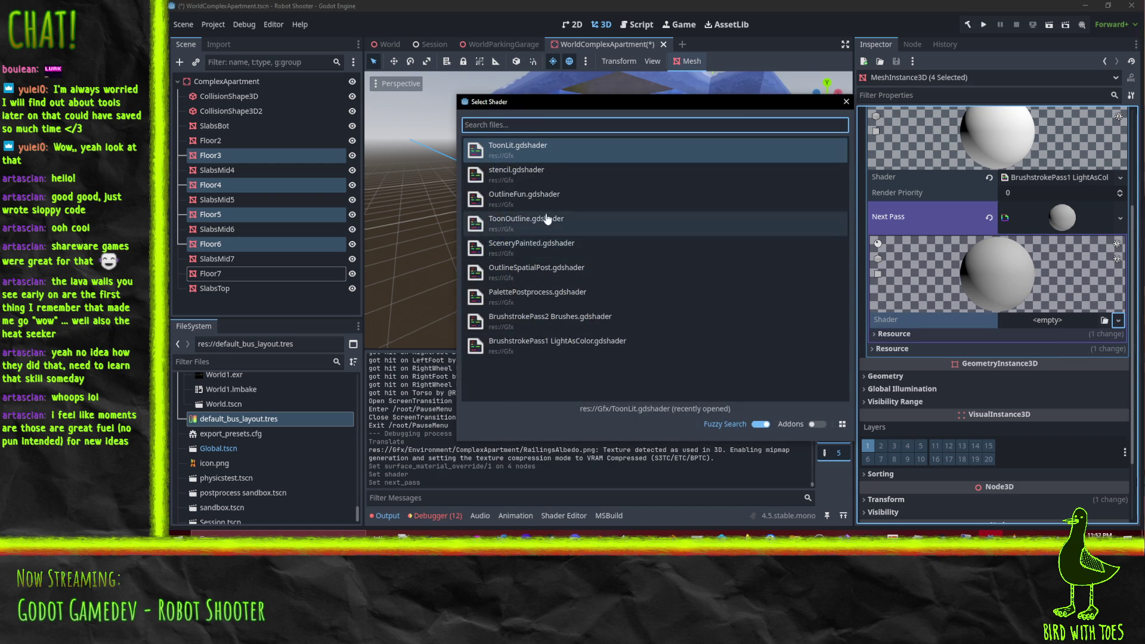
double_click(549, 322)
scroll(1044, 279, "down", 5)
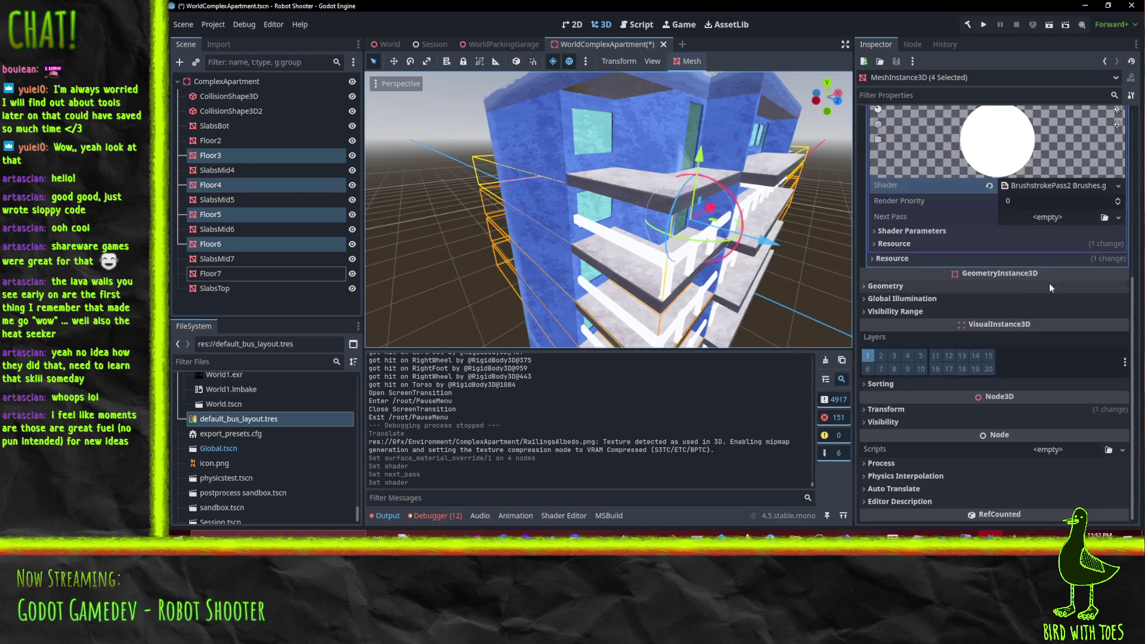
Step: Load Gfx/Environment/ComplexApartment/RailingsAlbedo.png as the next-pass shader's Albedo parameter
left_click(912, 231)
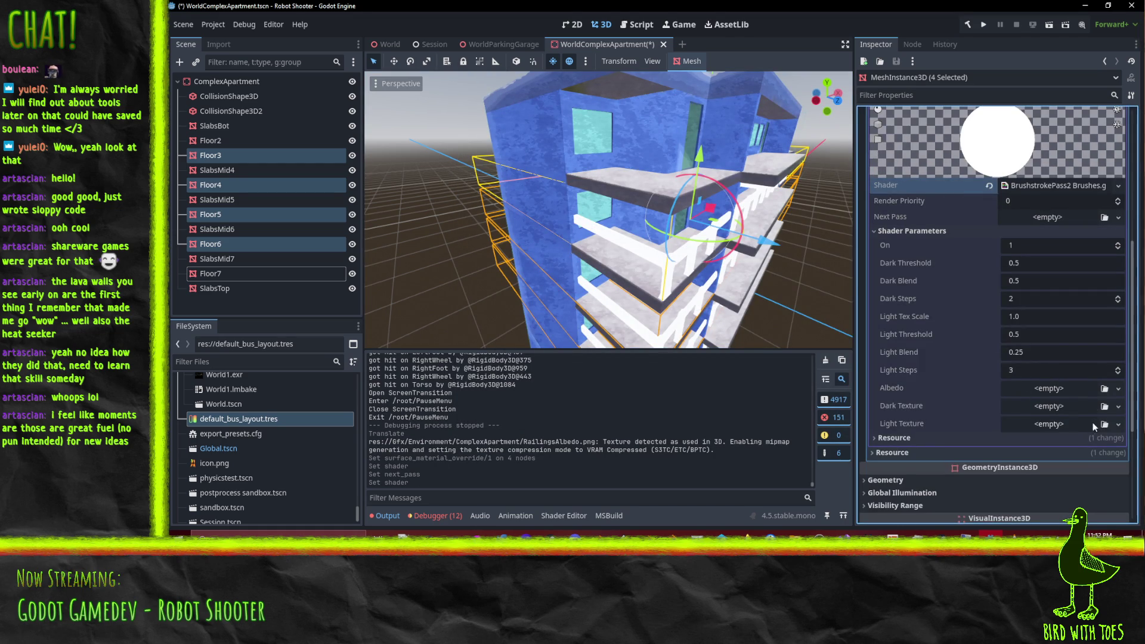
left_click(1116, 389)
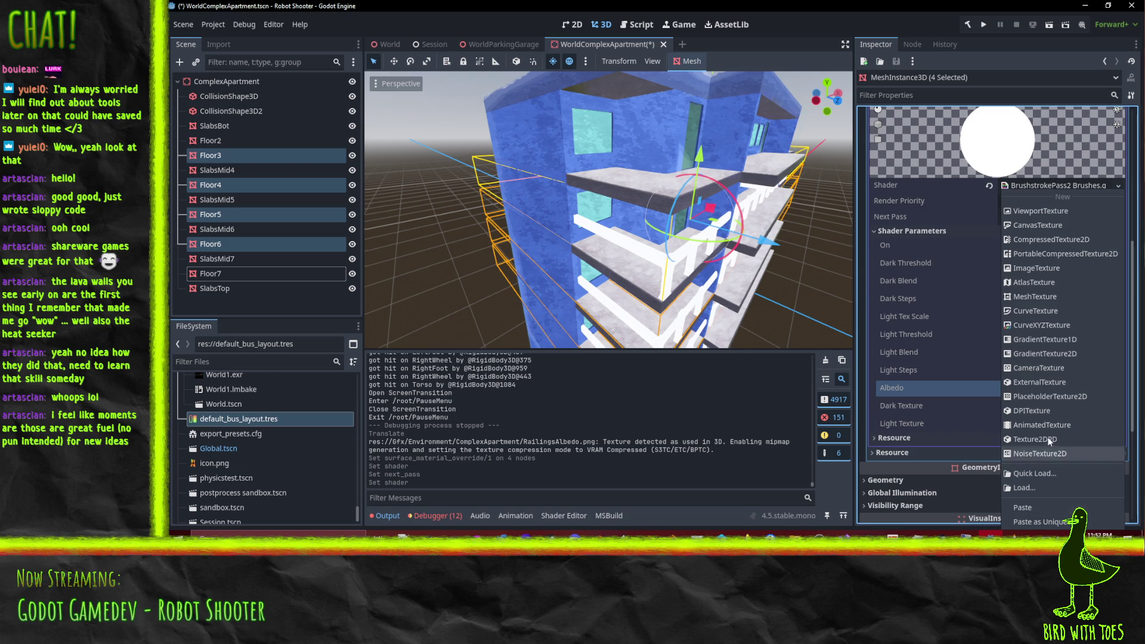
left_click(1032, 488)
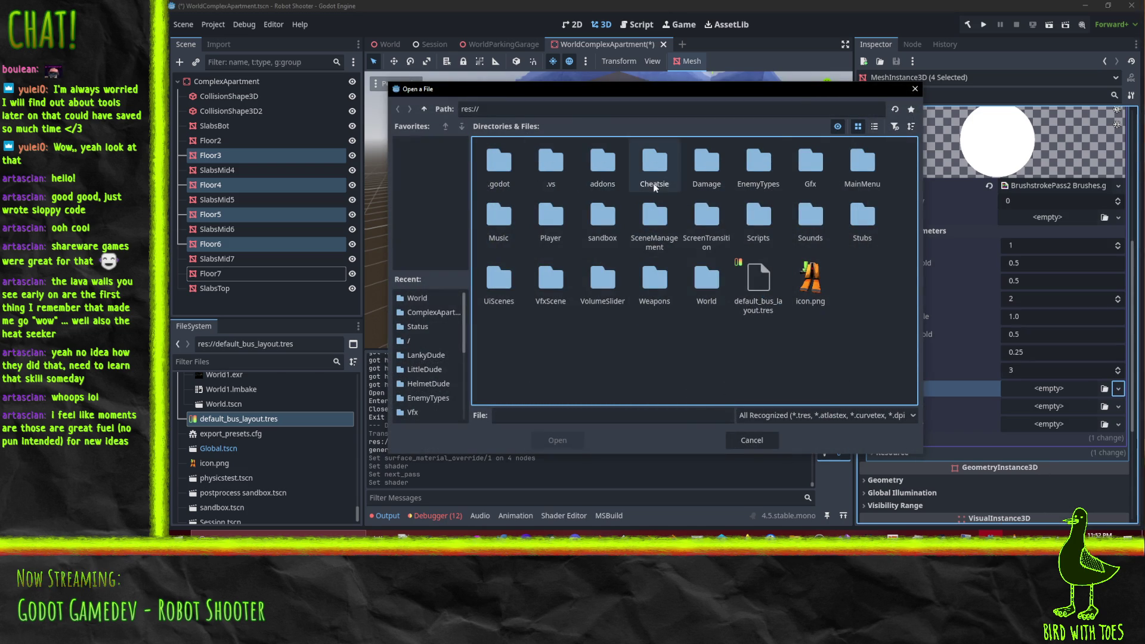
double_click(812, 167)
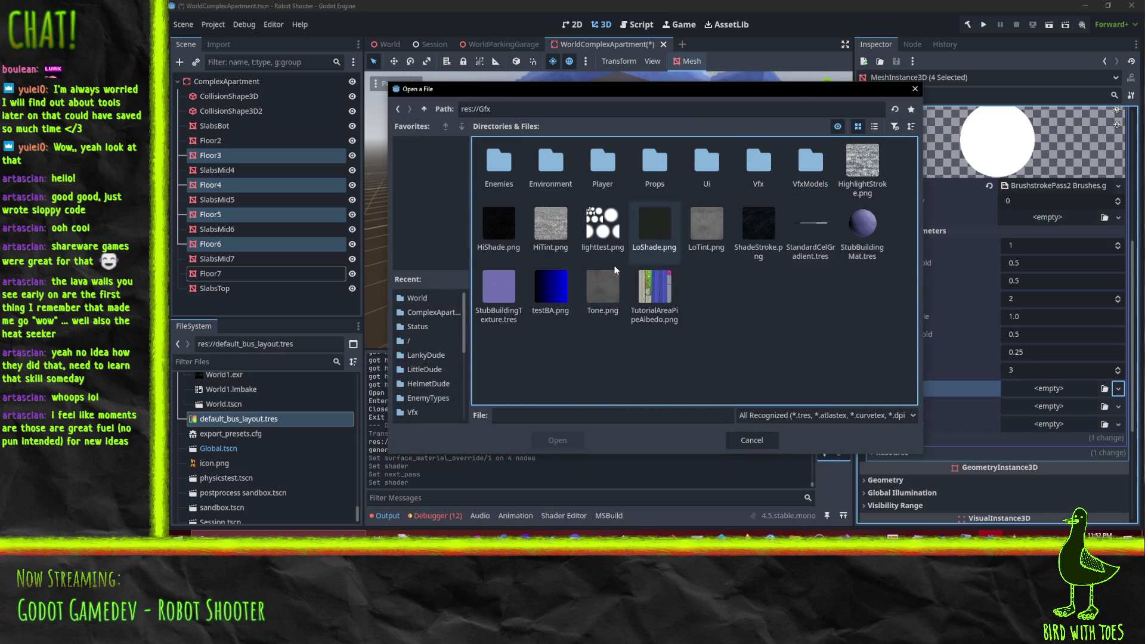
double_click(539, 167)
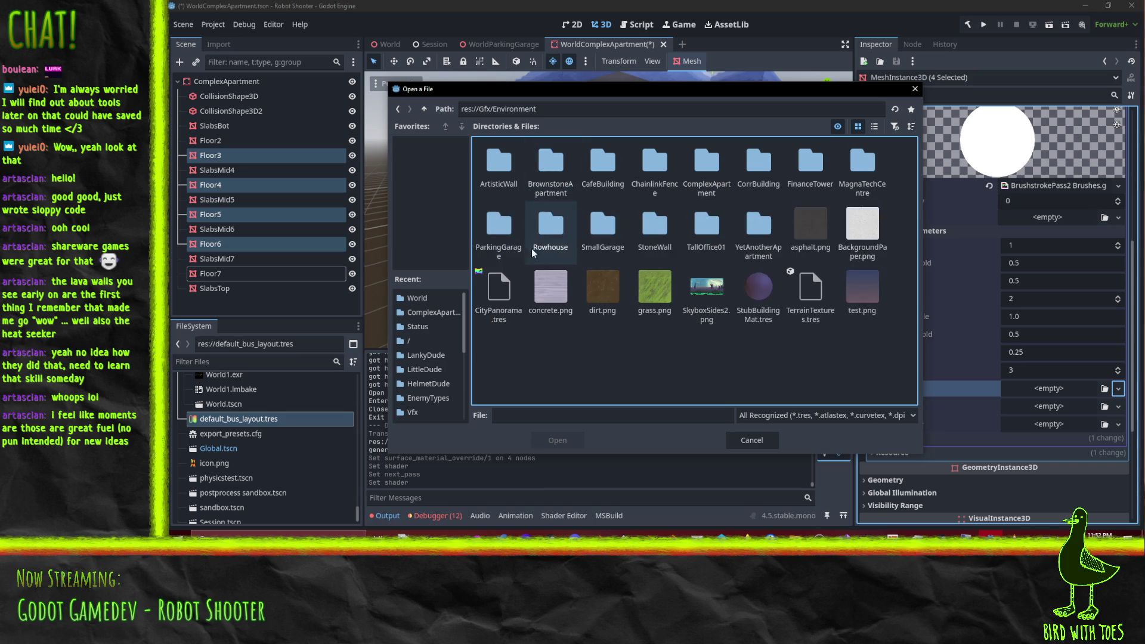
double_click(710, 174)
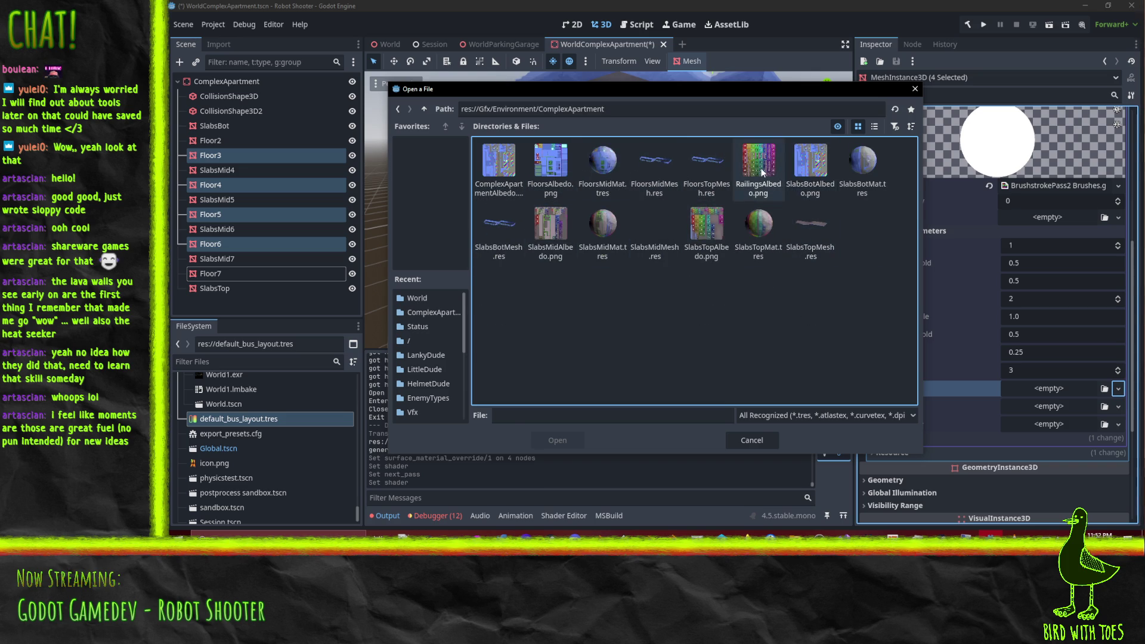
left_click(760, 168)
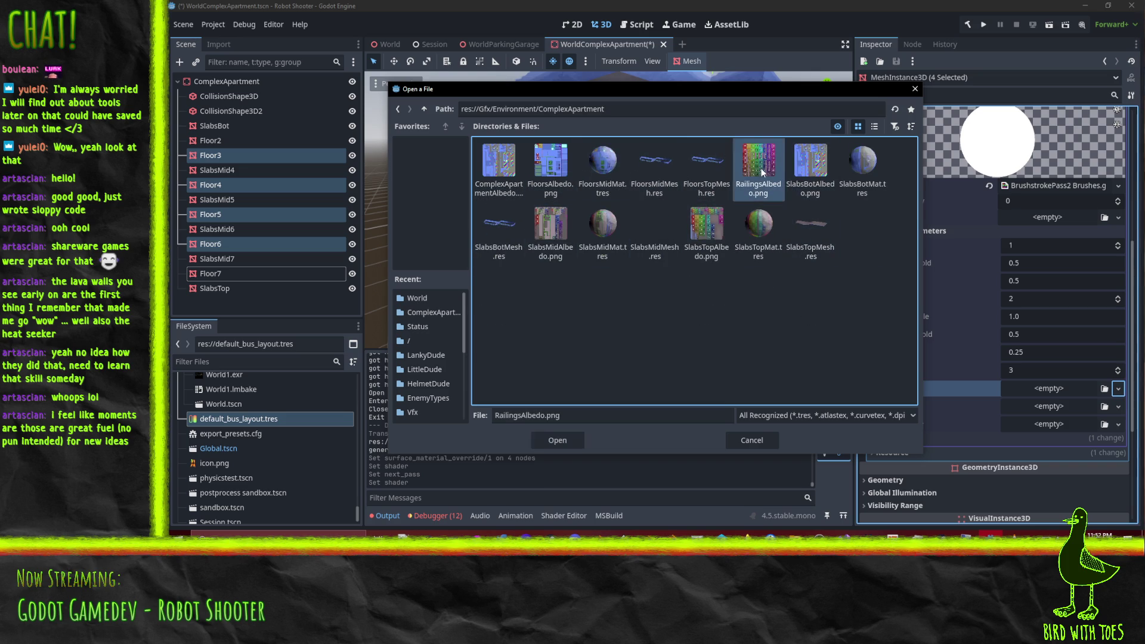
left_click(560, 440)
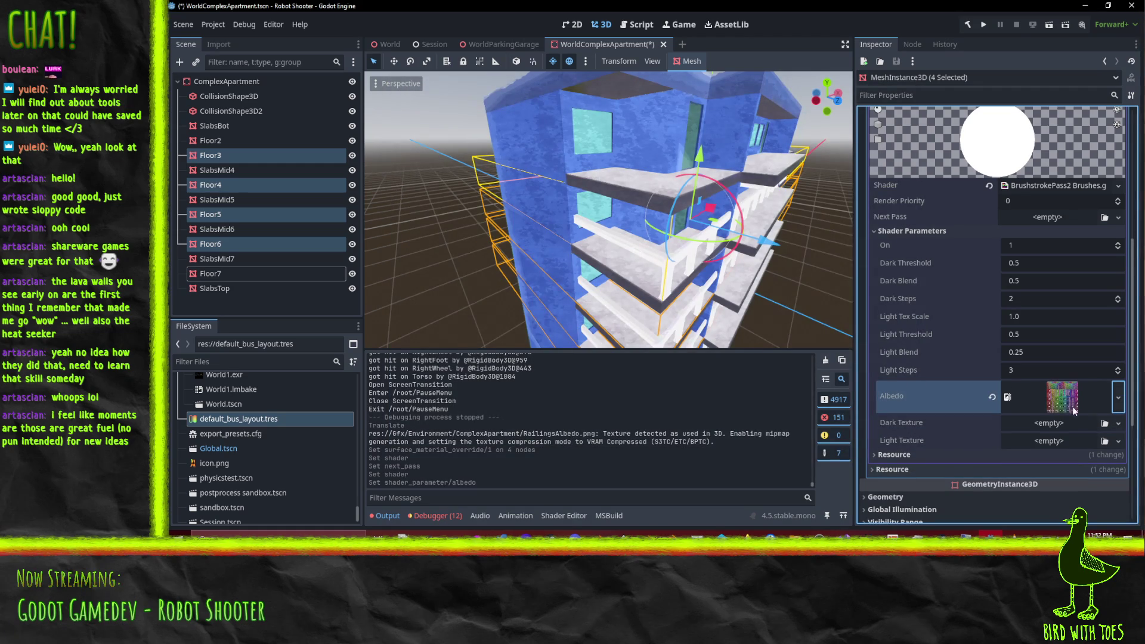
Step: Assign a dark stroke texture to the Dark Texture parameter via Quick Load
left_click(1117, 429)
left_click(1117, 423)
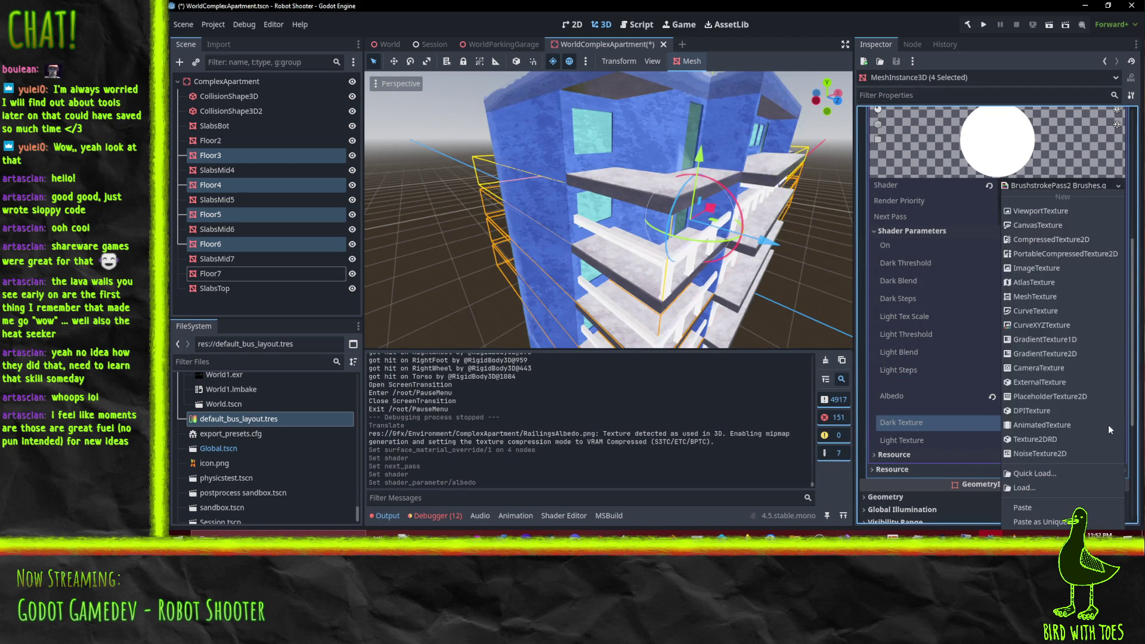
left_click(1056, 474)
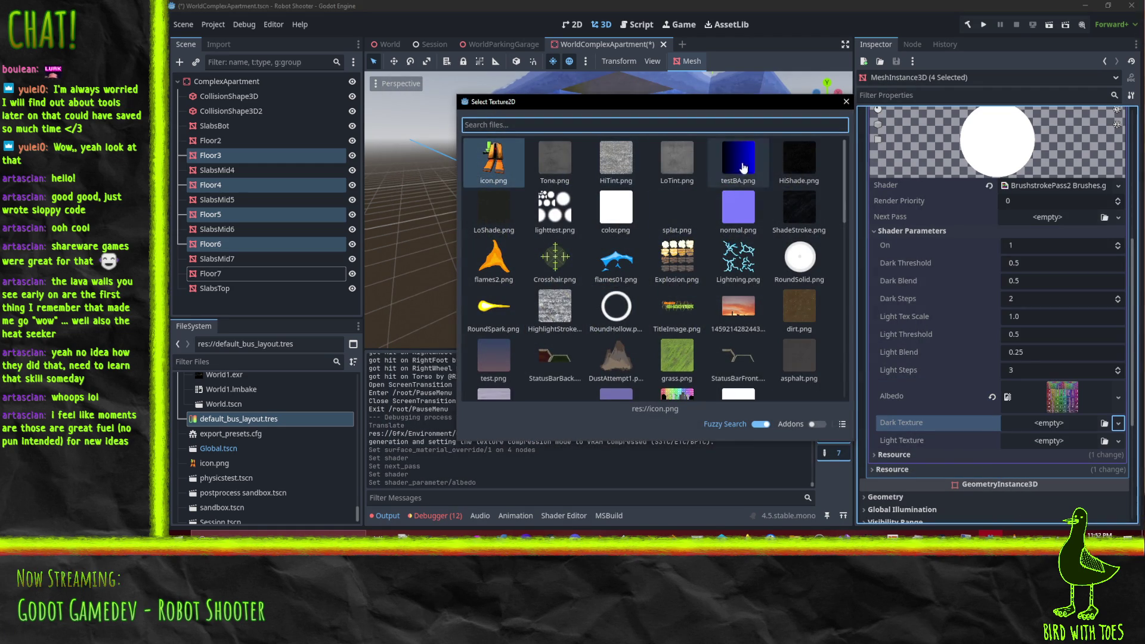
left_click(799, 209)
Step: Assign a light grey texture to Light Texture and check the restyled railings in the viewport
left_click(1119, 458)
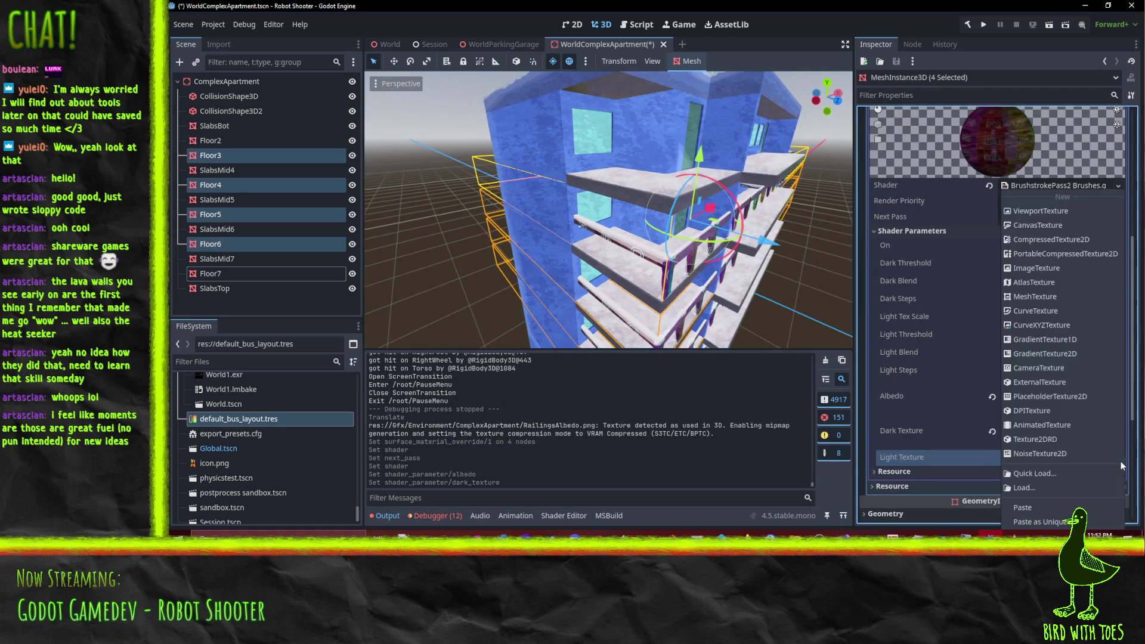
left_click(1024, 473)
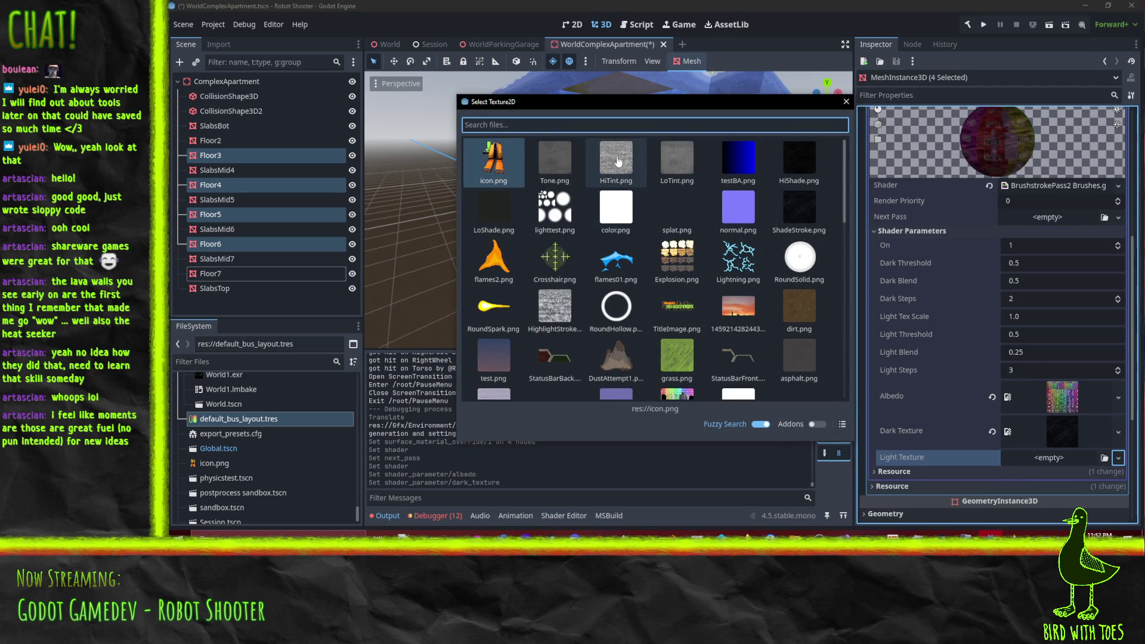
left_click(554, 307)
middle_click_drag(697, 270, 726, 257)
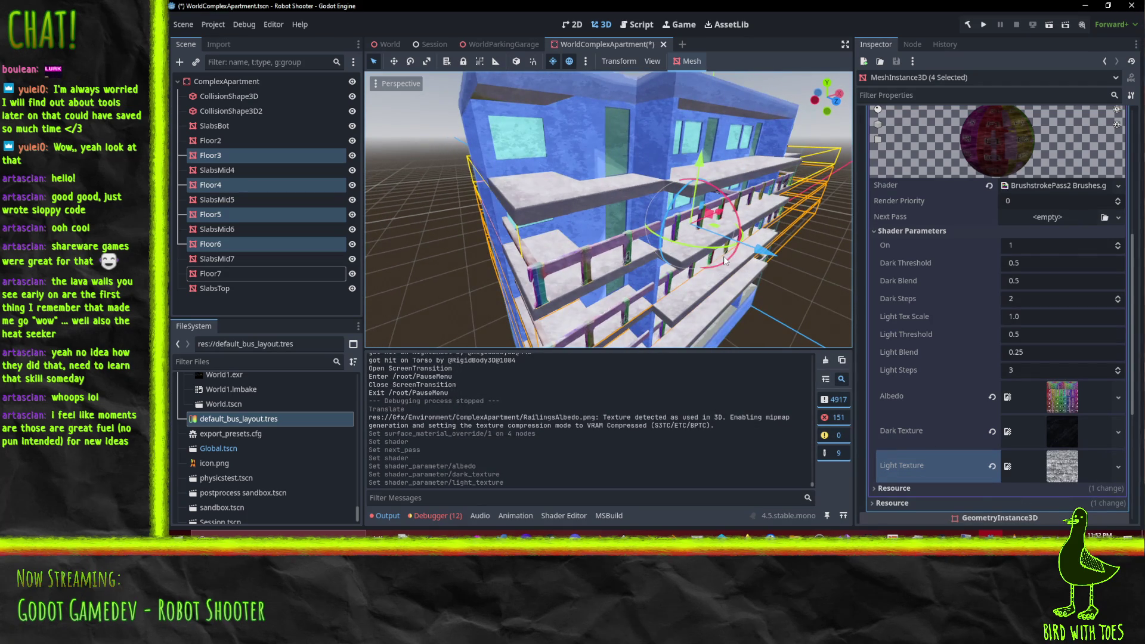
scroll(1082, 270, "up", 5)
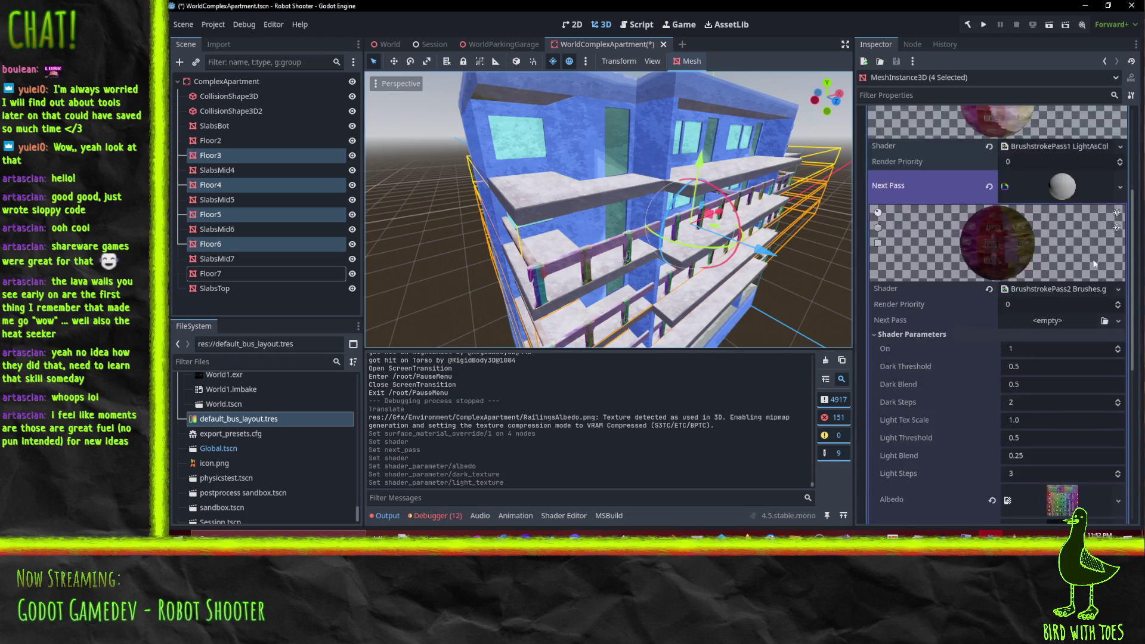
Step: Make the surface 1 material override unique after the direct save attempt is refused
scroll(1084, 262, "up", 3)
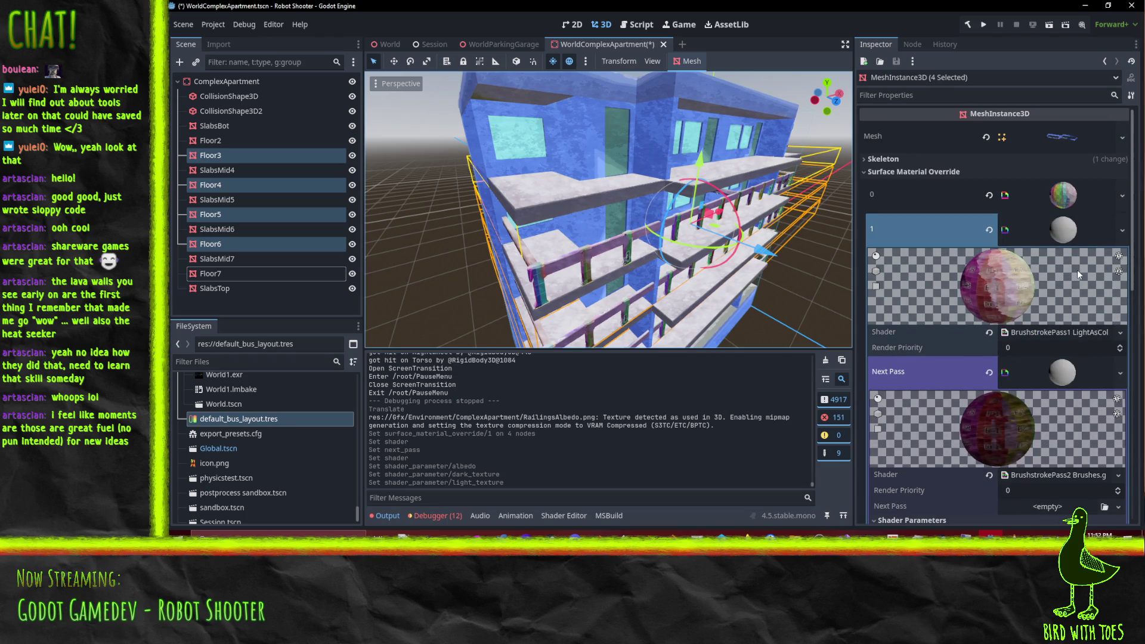
left_click(1122, 230)
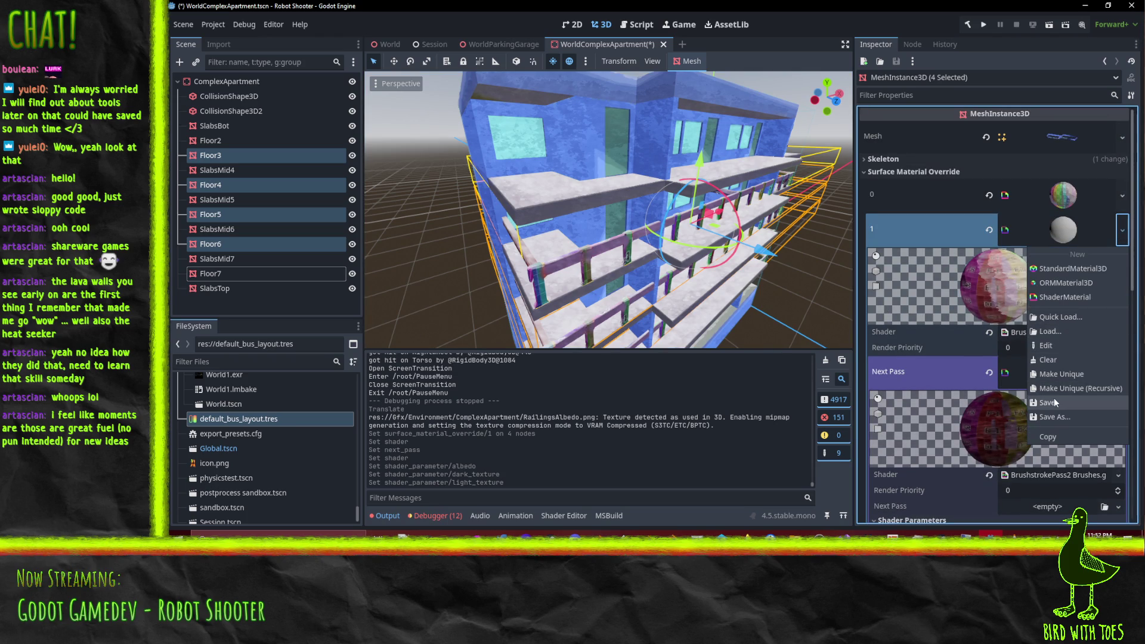
left_click(1038, 401)
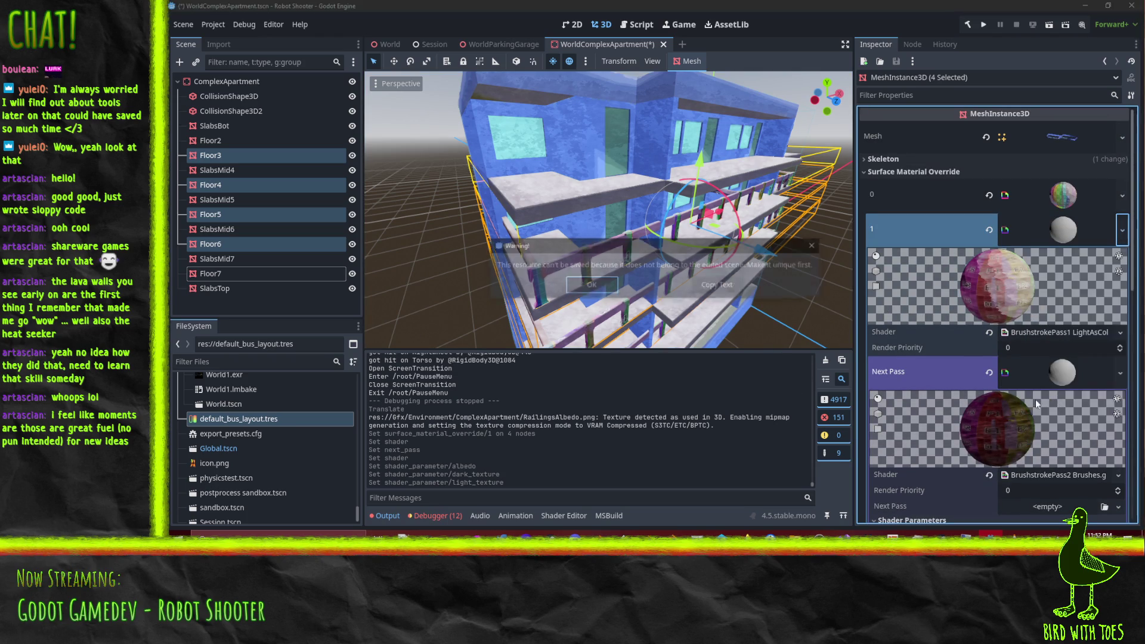
left_click(585, 288)
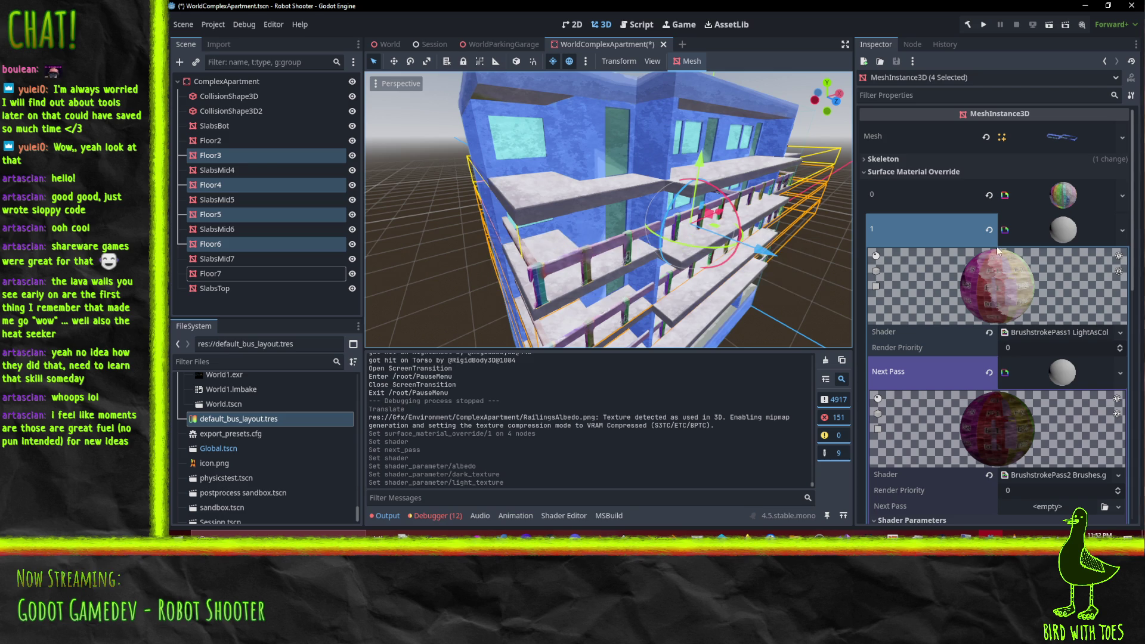
left_click(1122, 231)
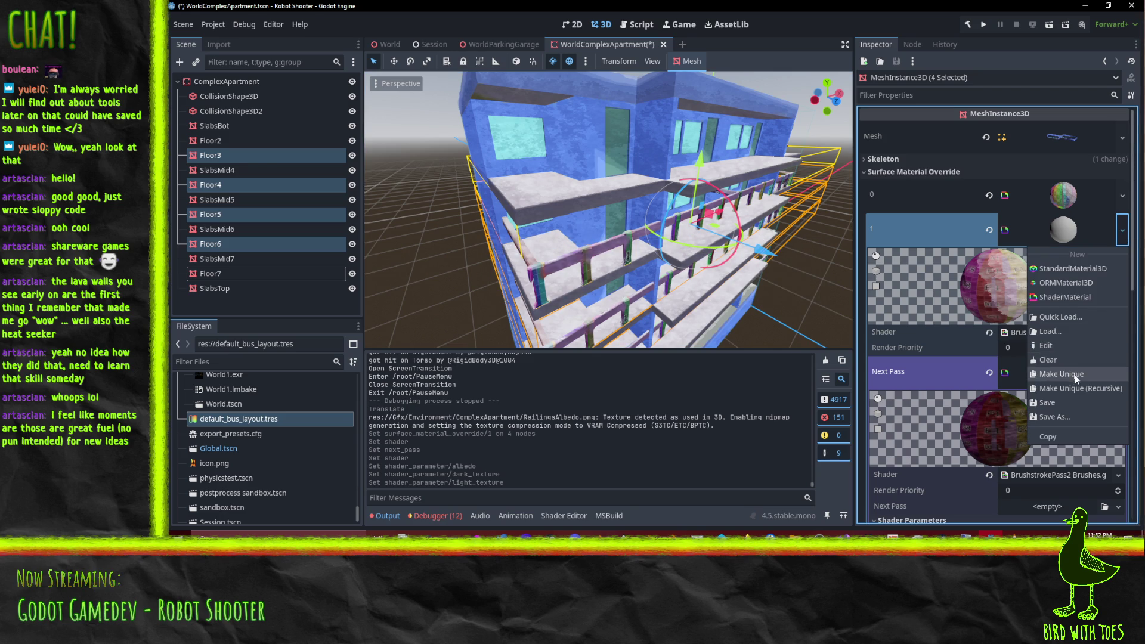
left_click(1075, 375)
Step: Save the surface 1 material as RailingsMat.tres in res://Gfx/Environment/ComplexApartment
left_click(1123, 230)
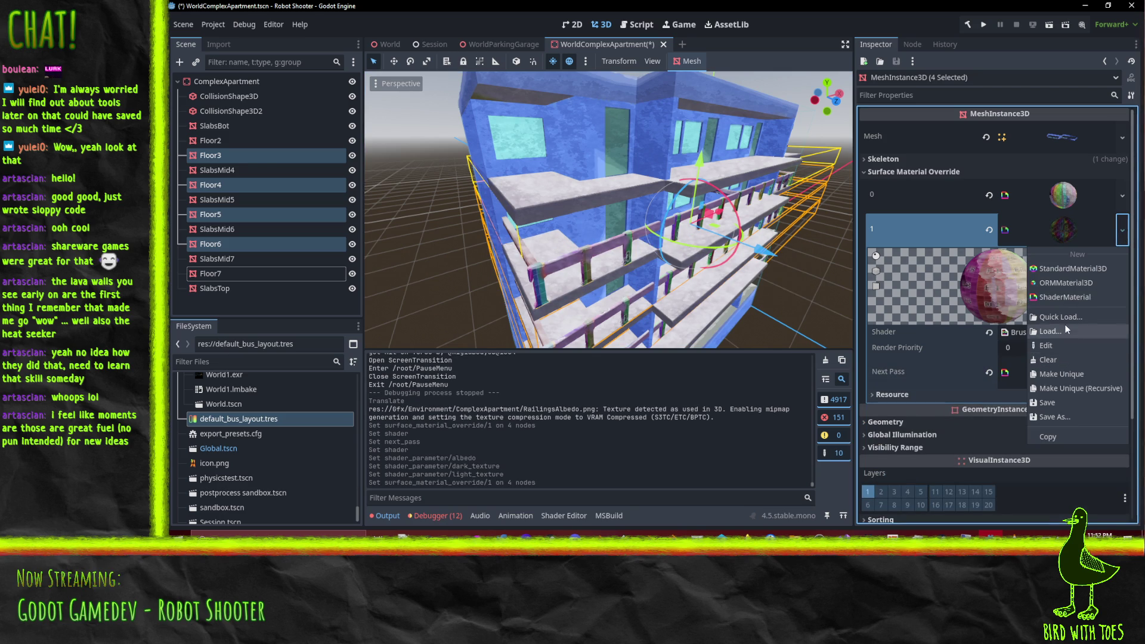
left_click(1048, 402)
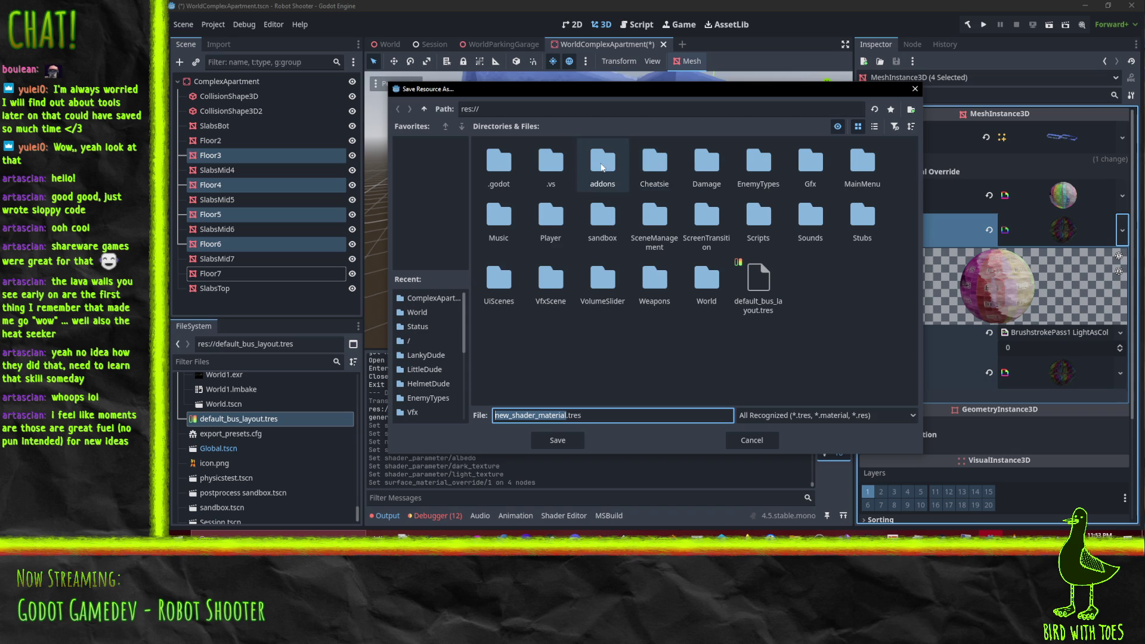
left_click(802, 187)
double_click(802, 186)
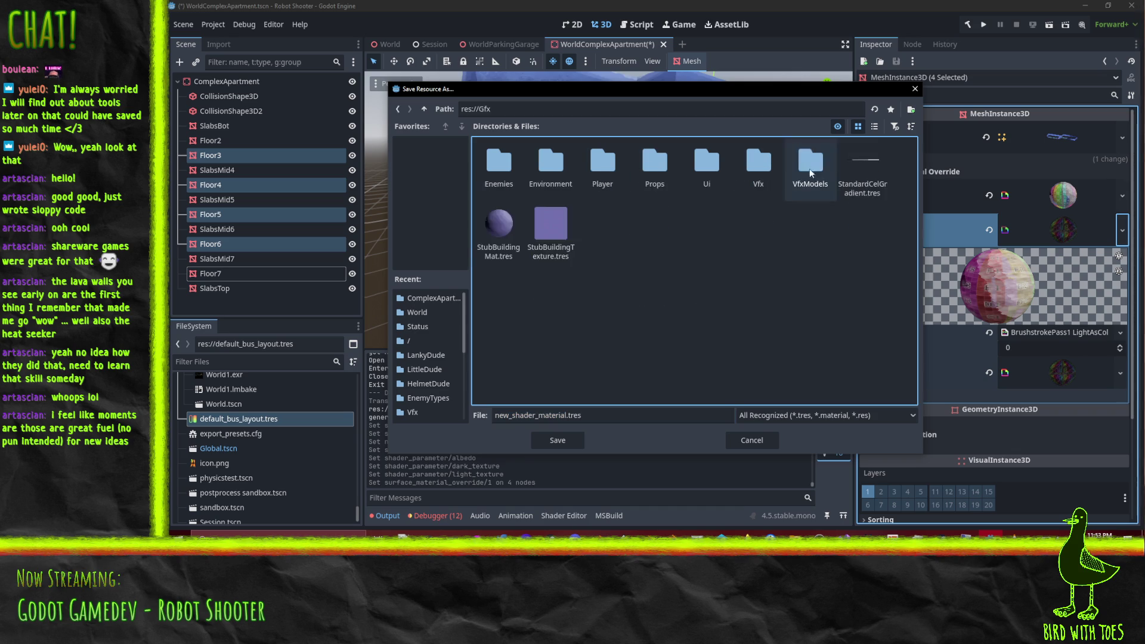
double_click(553, 166)
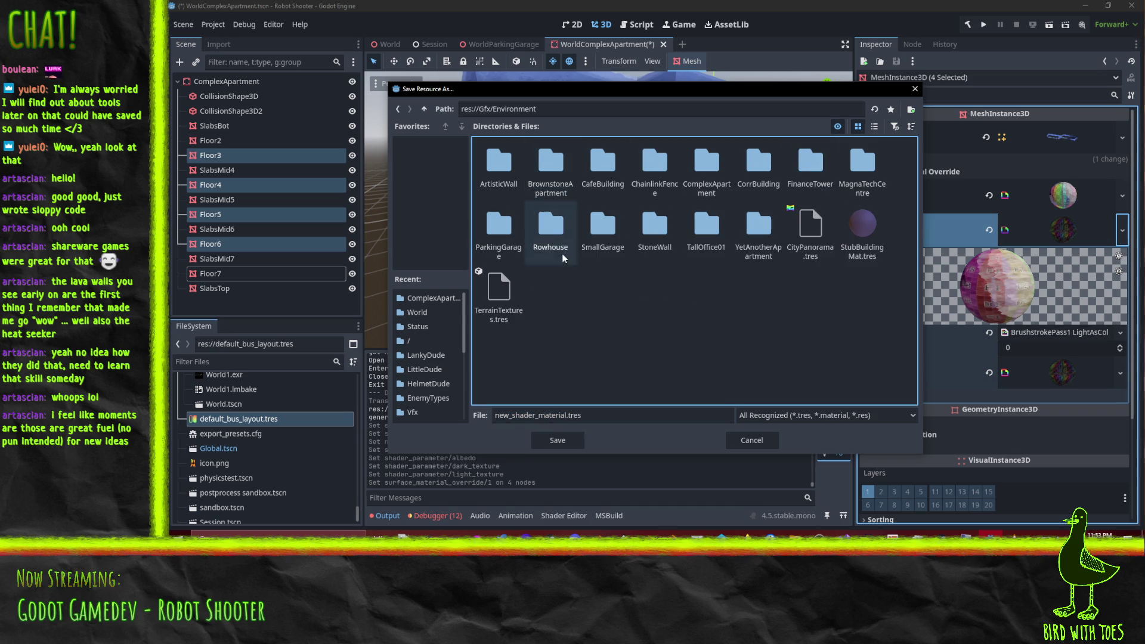
double_click(707, 164)
left_click(552, 419)
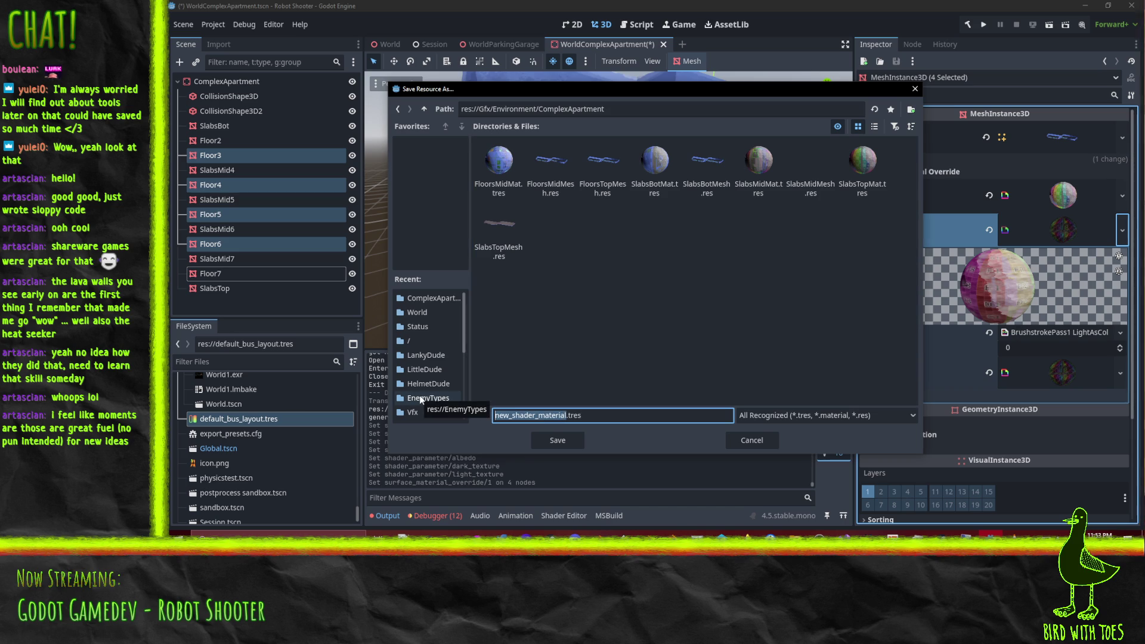
type("RailingsMat")
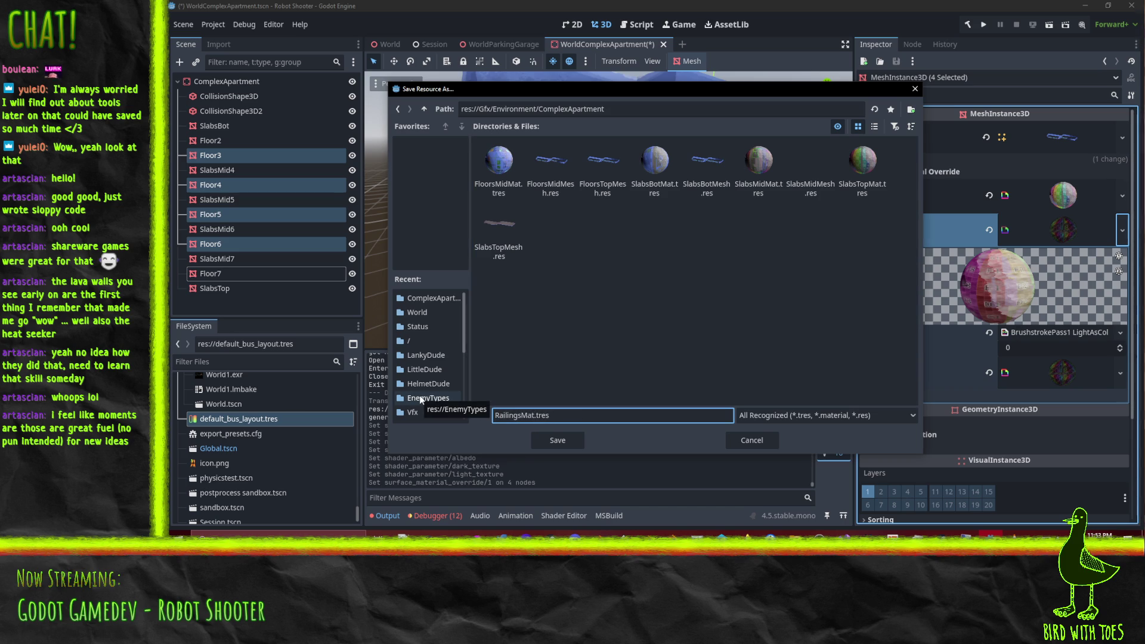
left_click(549, 442)
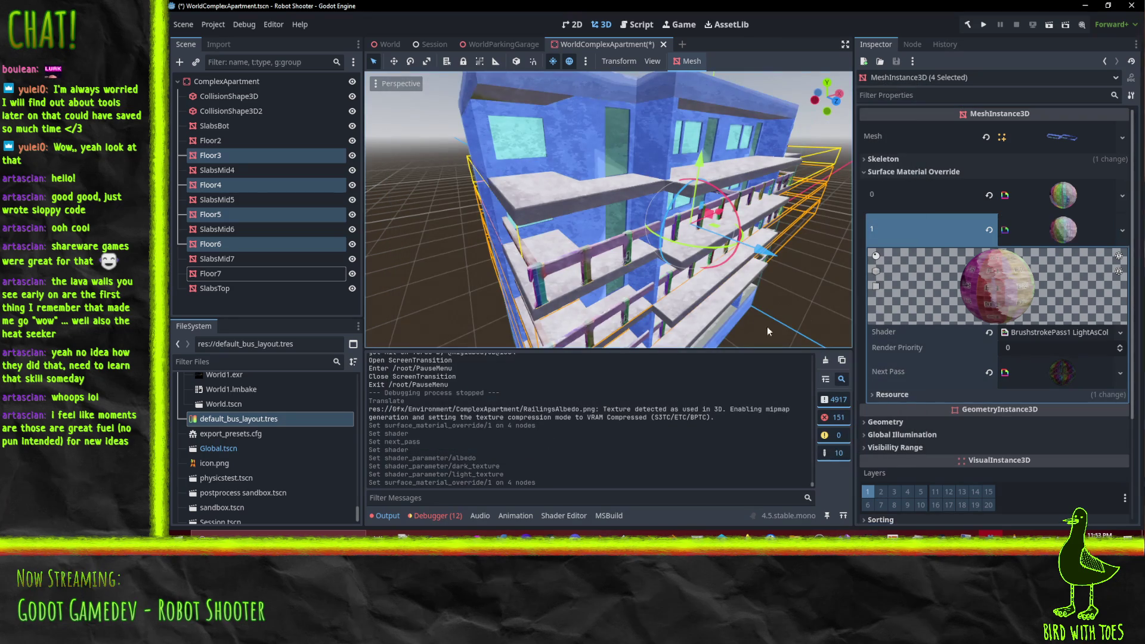
Step: Save the Godot scene, check the reimported railing texture on the building, then return to Blender
key("ctrl+s")
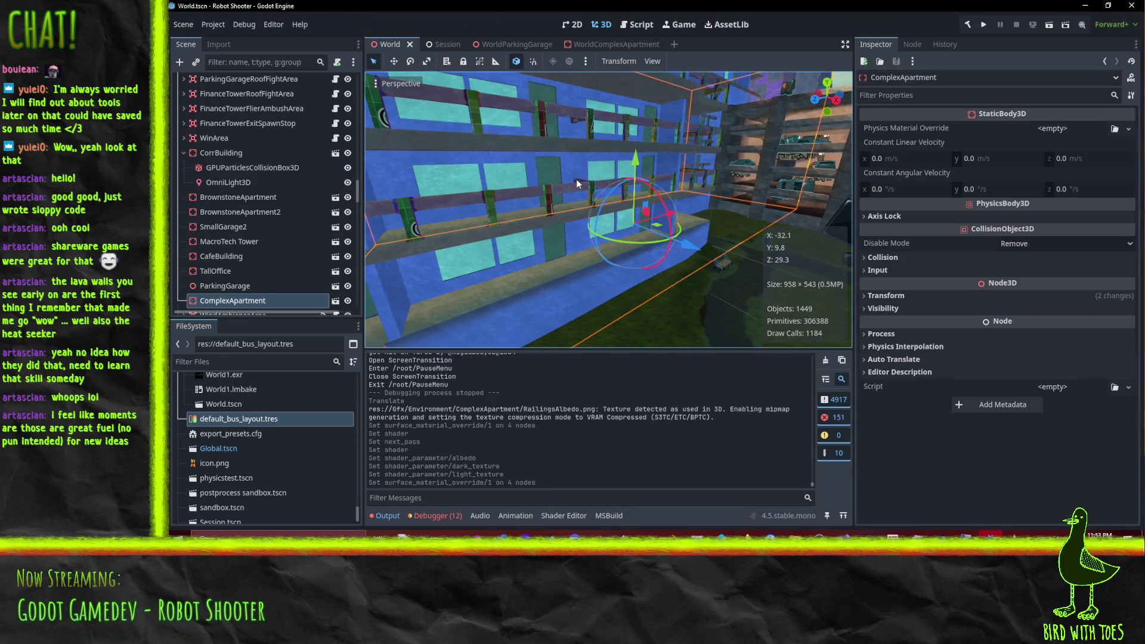
middle_click_drag(585, 180, 652, 209)
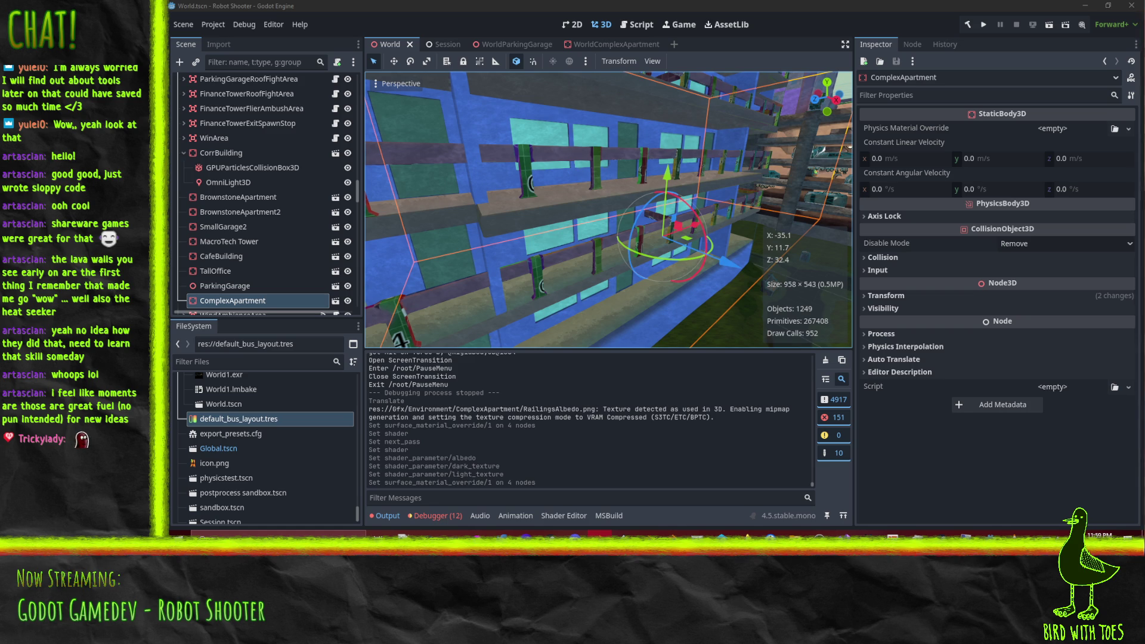
key("alt+Tab")
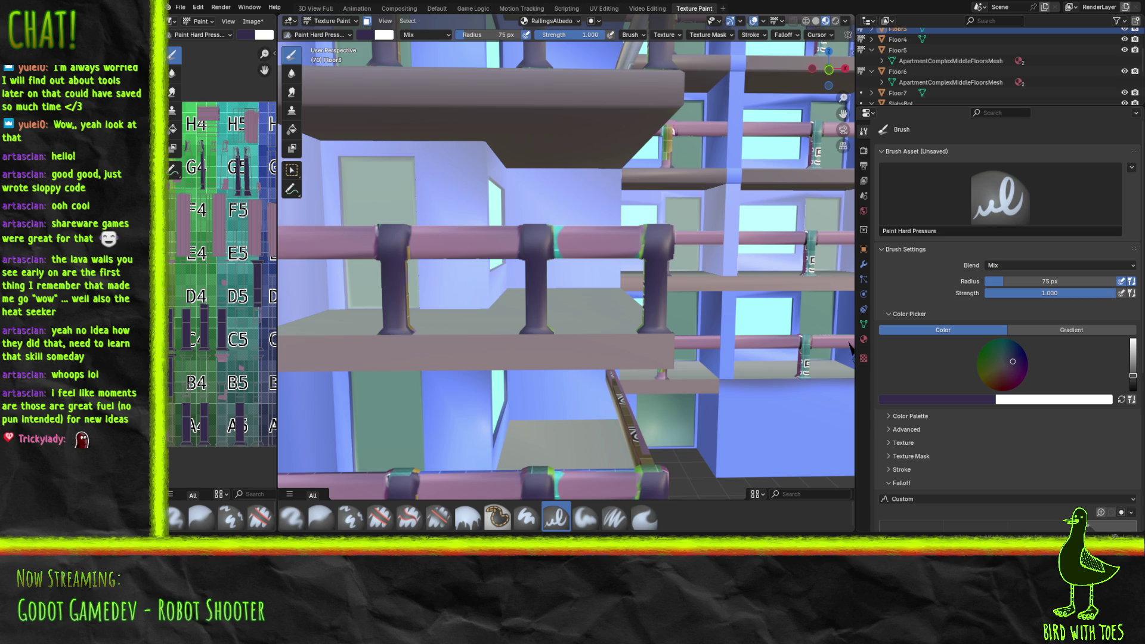
key("alt+Tab")
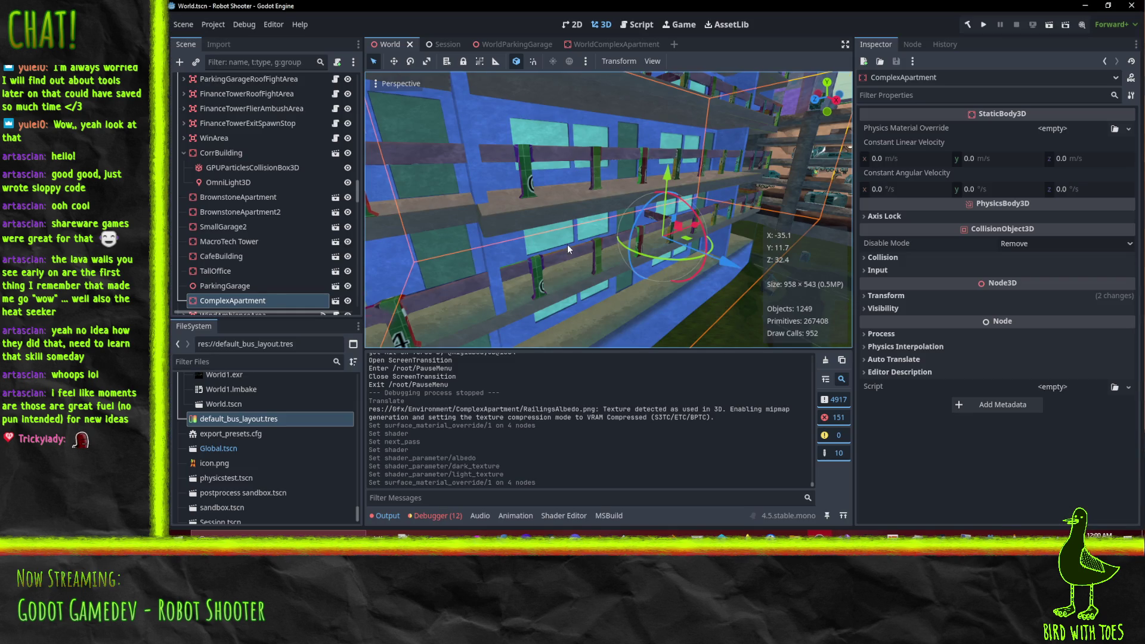
mouse_move(547, 221)
middle_mouse_down()
mouse_move(520, 93)
mouse_move(491, 213)
mouse_move(486, 188)
mouse_move(381, 155)
mouse_move(399, 89)
middle_mouse_up()
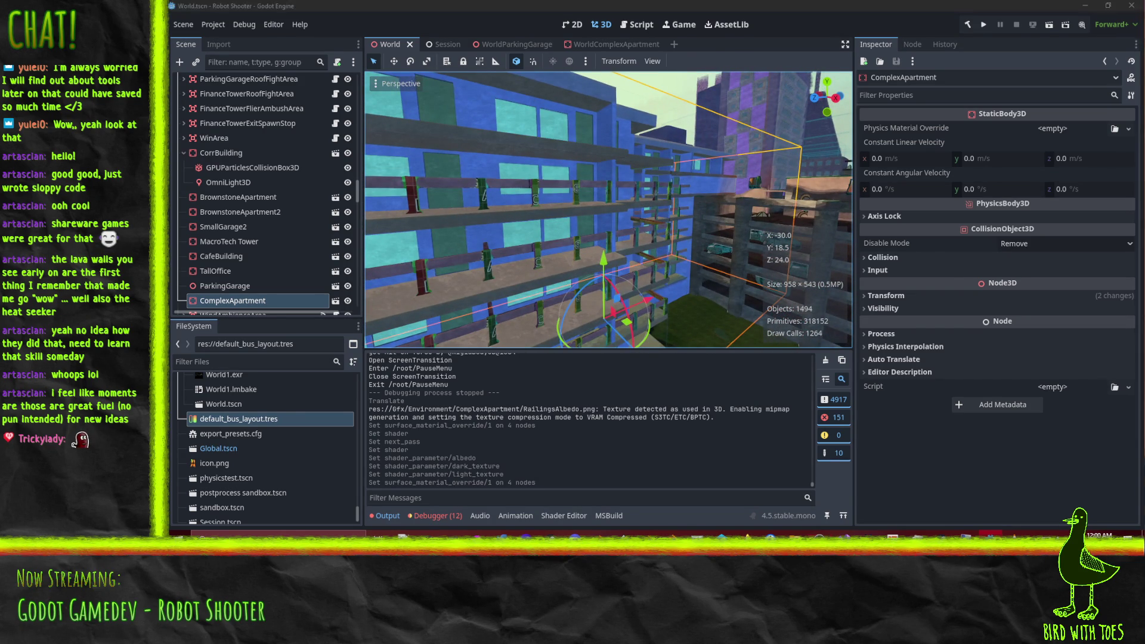
key("alt+Tab")
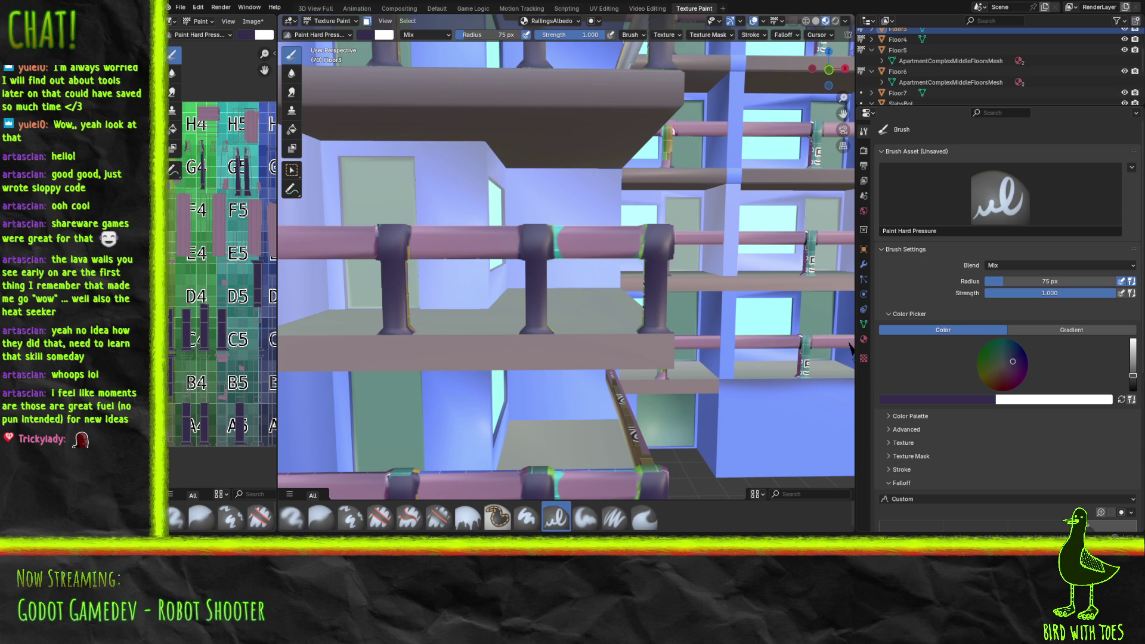
Step: Paint the left railing post and middle joint dark purple, undoing one joint stroke
mouse_move(667, 263)
middle_mouse_down("shift")
mouse_move(680, 267)
mouse_move(522, 212)
mouse_move(480, 441)
mouse_move(342, 447)
middle_mouse_up("shift")
scroll(520, 210, "up", 3)
scroll(520, 210, "up", 2)
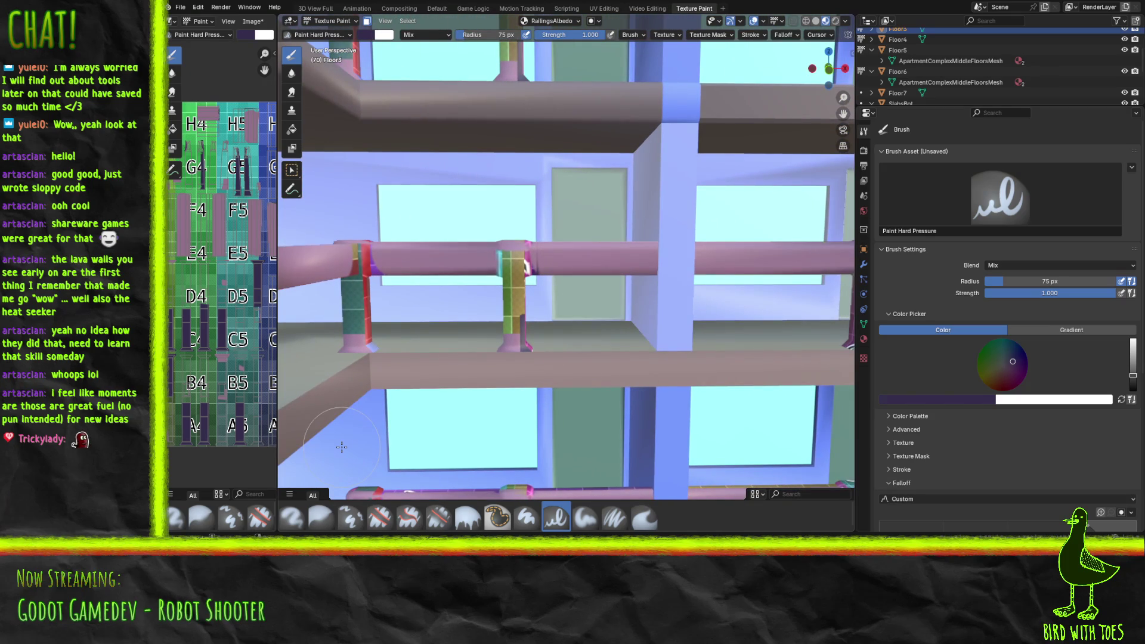
mouse_move(361, 343)
left_mouse_down()
mouse_move(365, 234)
mouse_move(340, 238)
mouse_move(362, 237)
left_mouse_up()
mouse_move(388, 304)
left_mouse_down()
mouse_move(367, 316)
mouse_move(382, 346)
mouse_move(403, 329)
mouse_move(514, 344)
mouse_move(528, 327)
mouse_move(514, 323)
mouse_move(514, 334)
mouse_move(513, 261)
left_mouse_up()
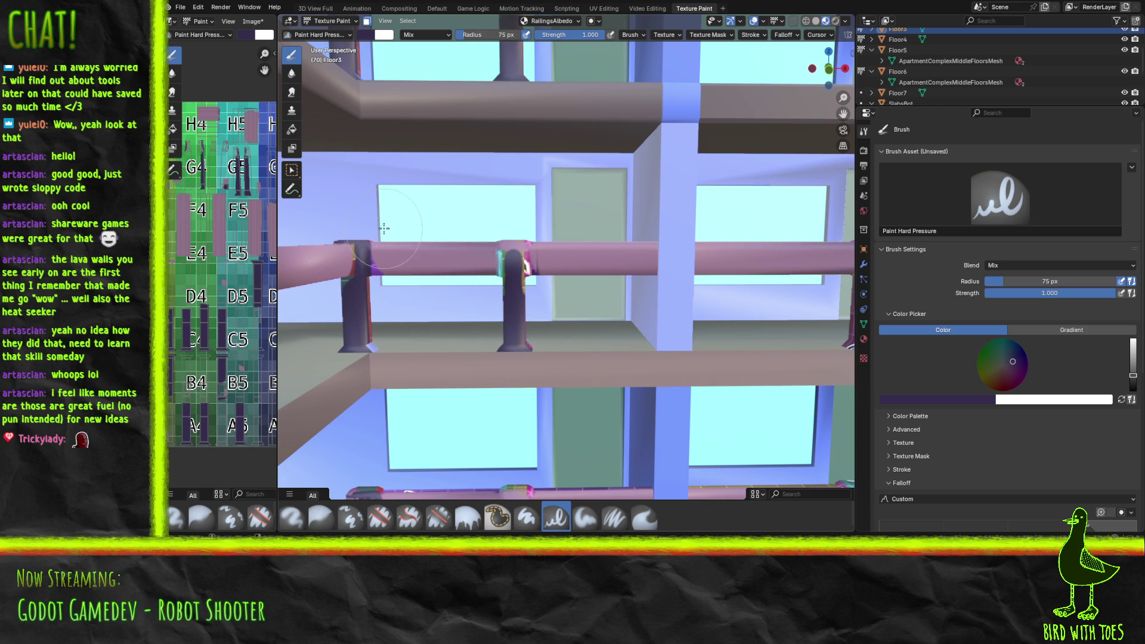
left_click_drag(519, 257, 521, 266)
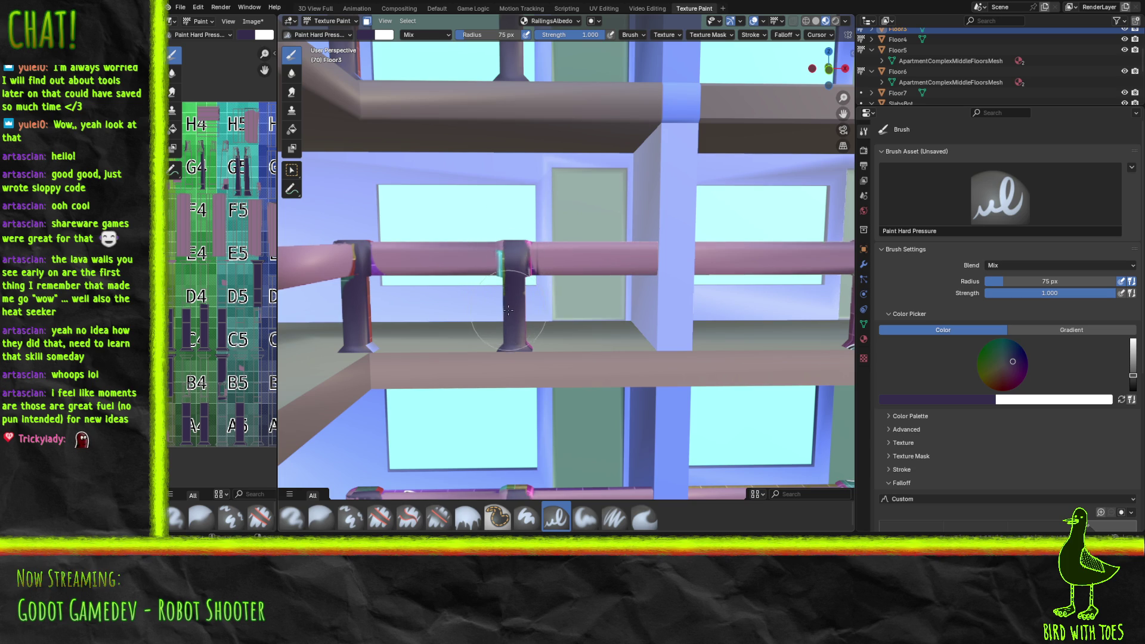
mouse_move(506, 276)
left_mouse_down()
mouse_move(523, 272)
mouse_move(524, 249)
mouse_move(530, 275)
left_mouse_up()
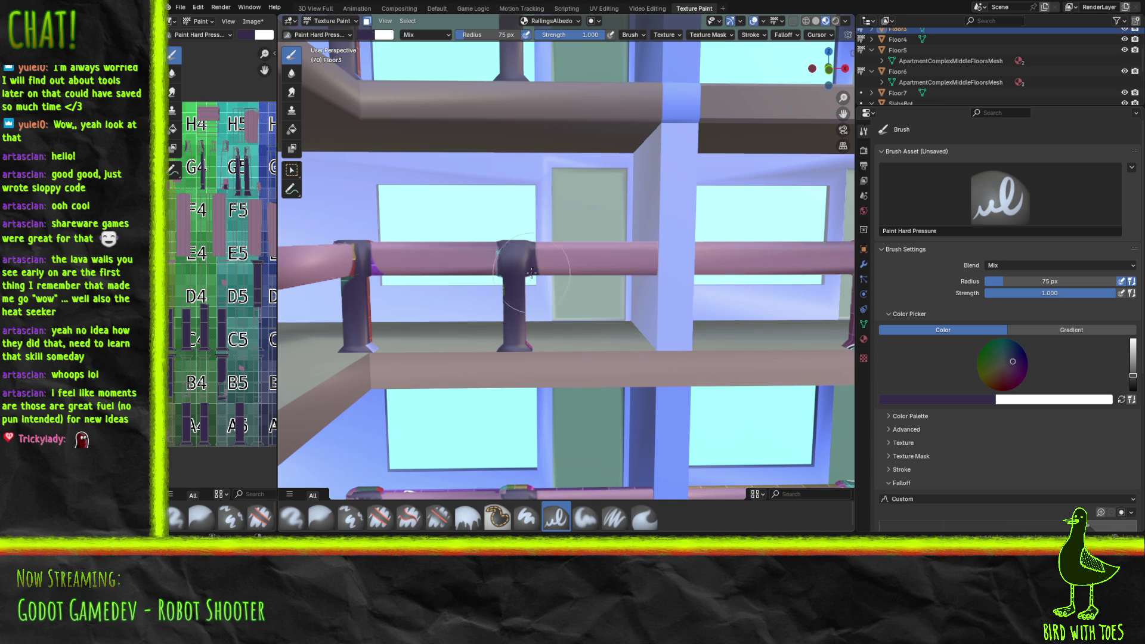
key("ctrl+z")
Step: Paint over the 58 marking, the left post top and the striped post junction in dark purple
mouse_move(549, 235)
middle_mouse_down()
mouse_move(799, 248)
mouse_move(393, 246)
middle_mouse_up()
middle_click_drag(468, 294, 379, 290)
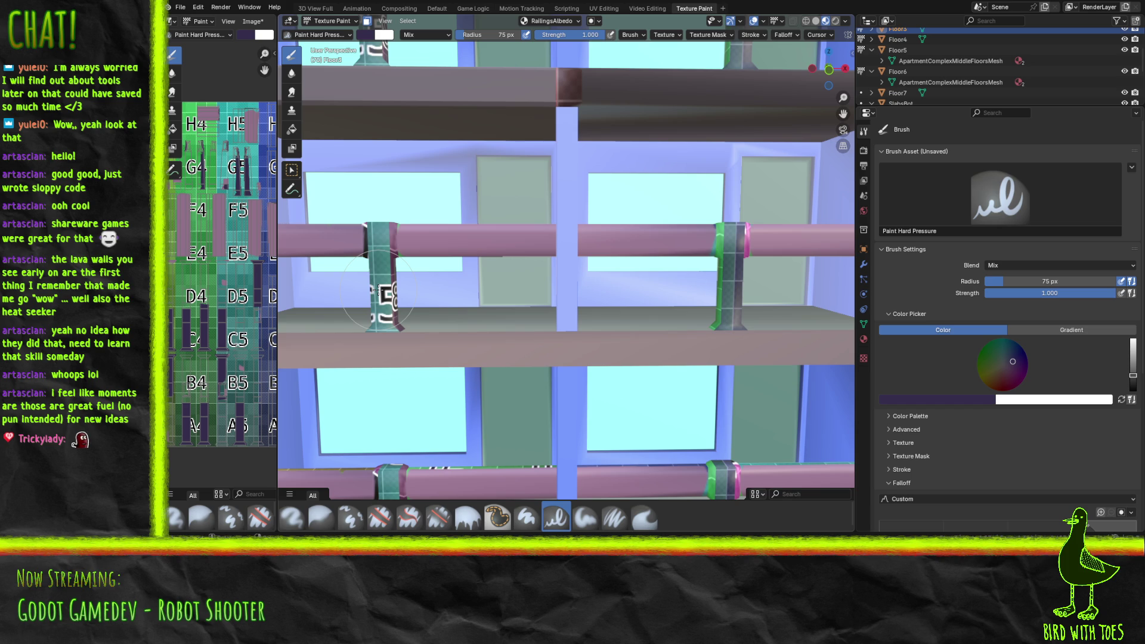
mouse_move(380, 292)
left_mouse_down()
mouse_move(377, 231)
mouse_move(390, 263)
left_mouse_up()
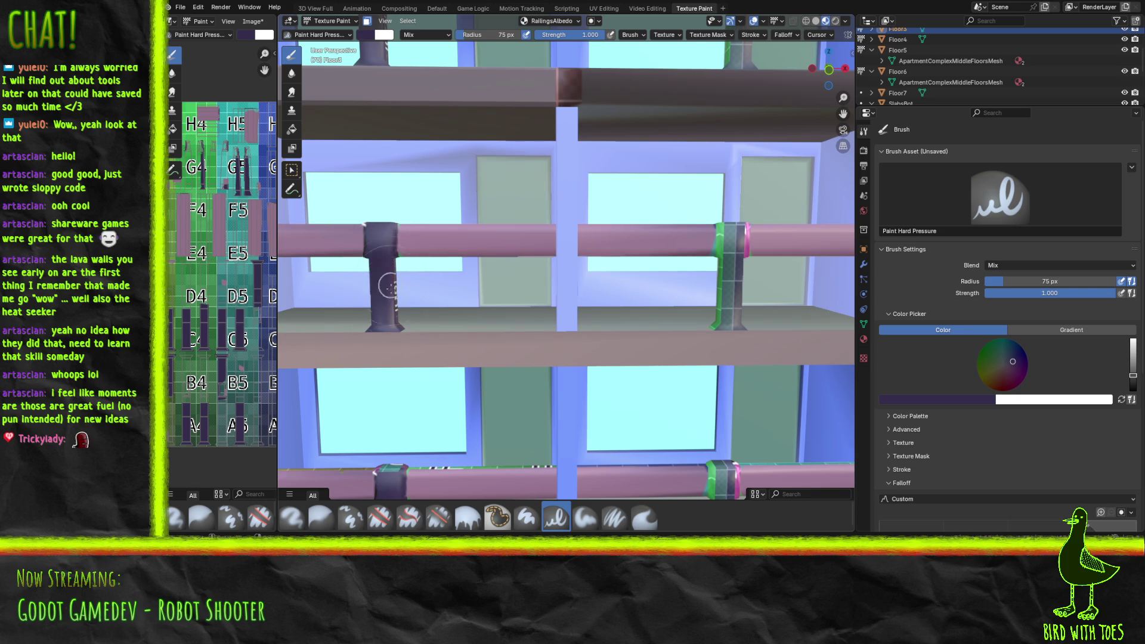
left_click_drag(370, 238, 370, 223)
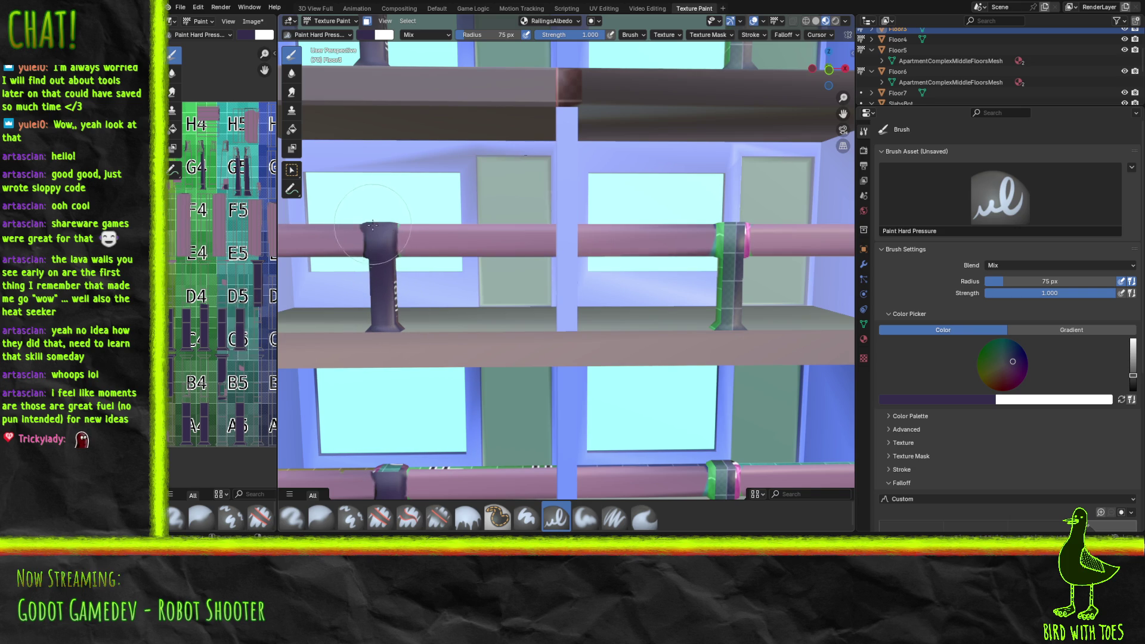
key("z")
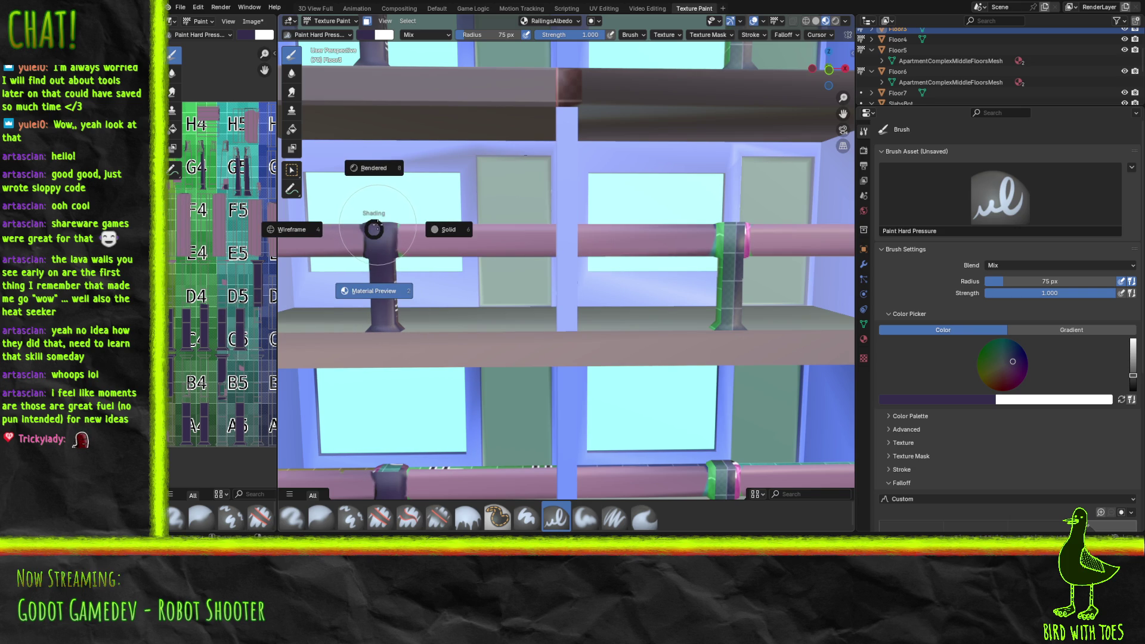
left_click(374, 228)
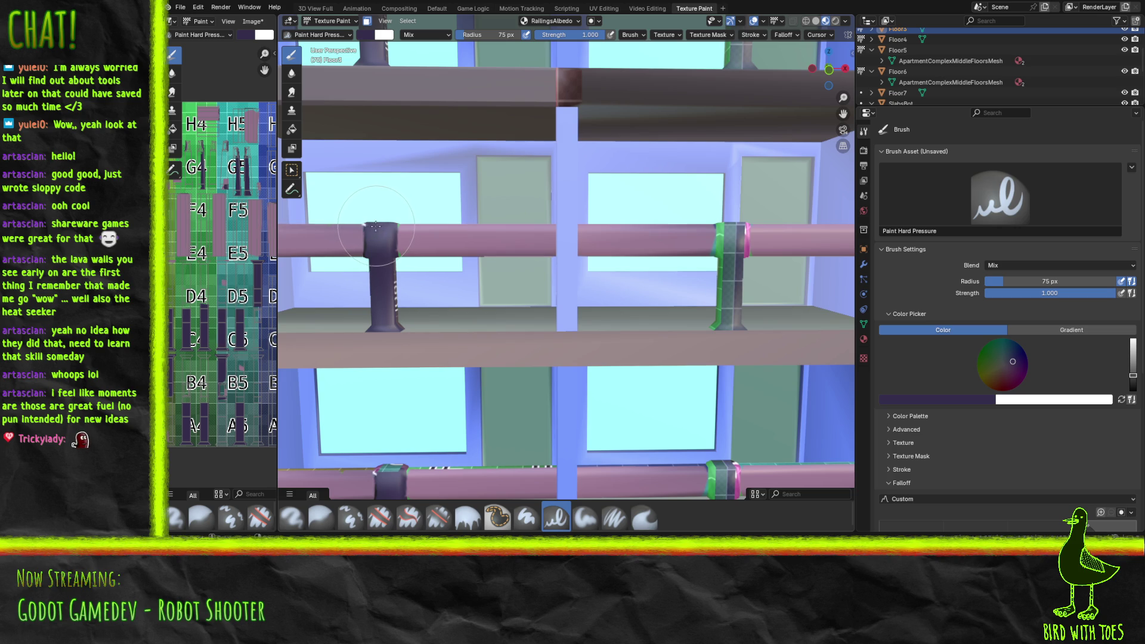
left_click_drag(371, 224, 402, 229)
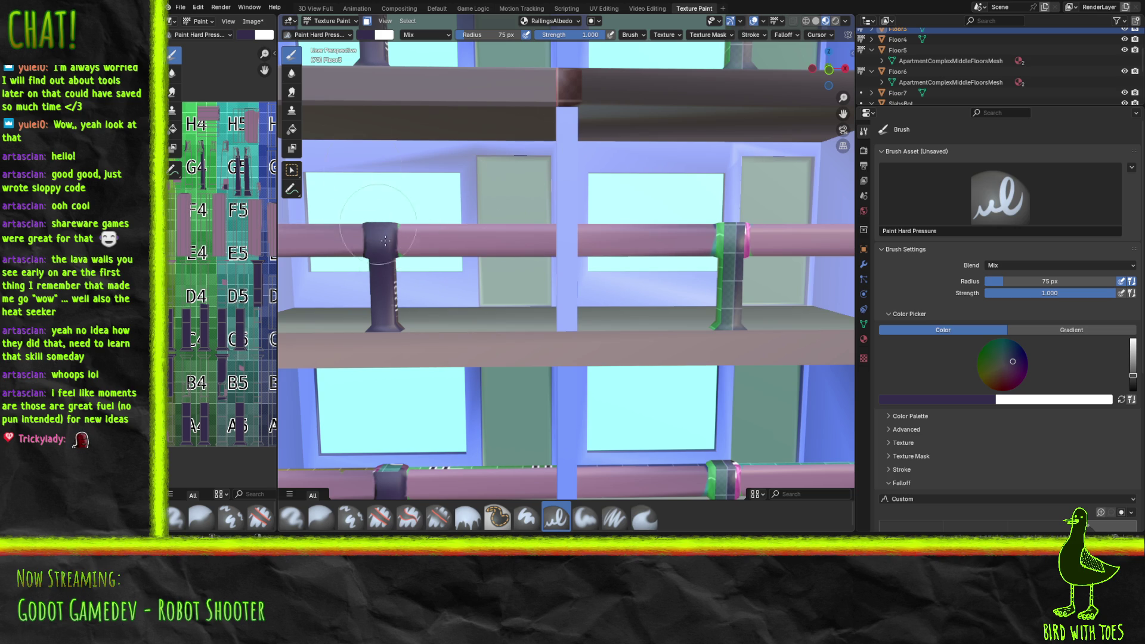
middle_click_drag(366, 184, 330, 273)
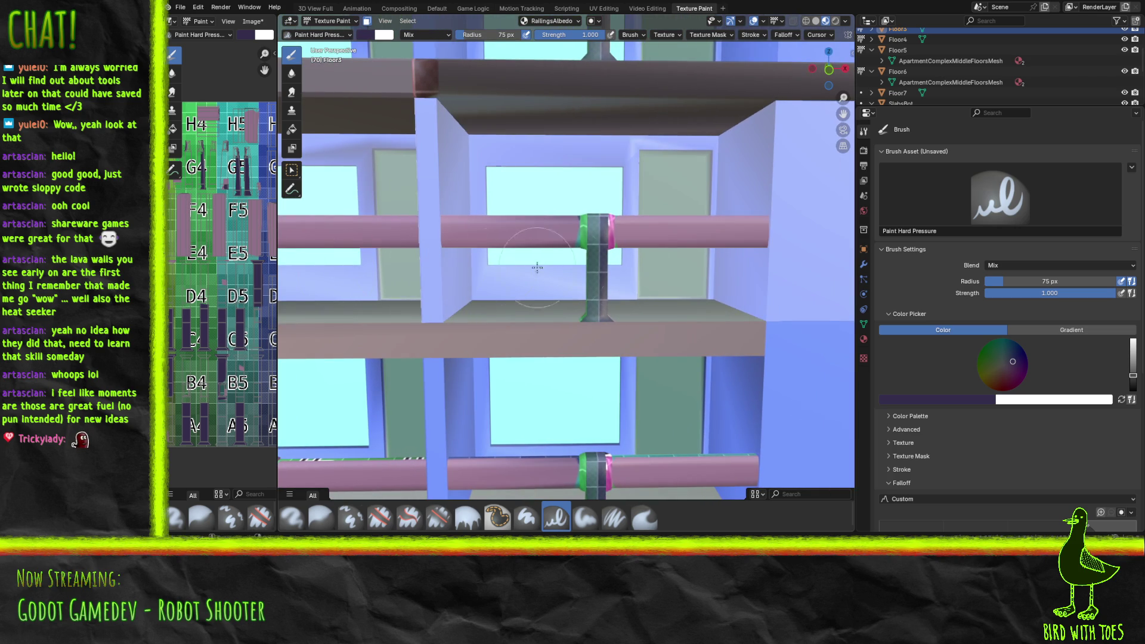
mouse_move(504, 258)
middle_mouse_down()
mouse_move(508, 286)
mouse_move(548, 274)
middle_mouse_up()
mouse_move(576, 309)
left_mouse_down()
mouse_move(587, 304)
mouse_move(583, 272)
left_mouse_up()
mouse_move(582, 215)
left_mouse_down()
mouse_move(584, 239)
mouse_move(564, 229)
mouse_move(589, 191)
left_mouse_up()
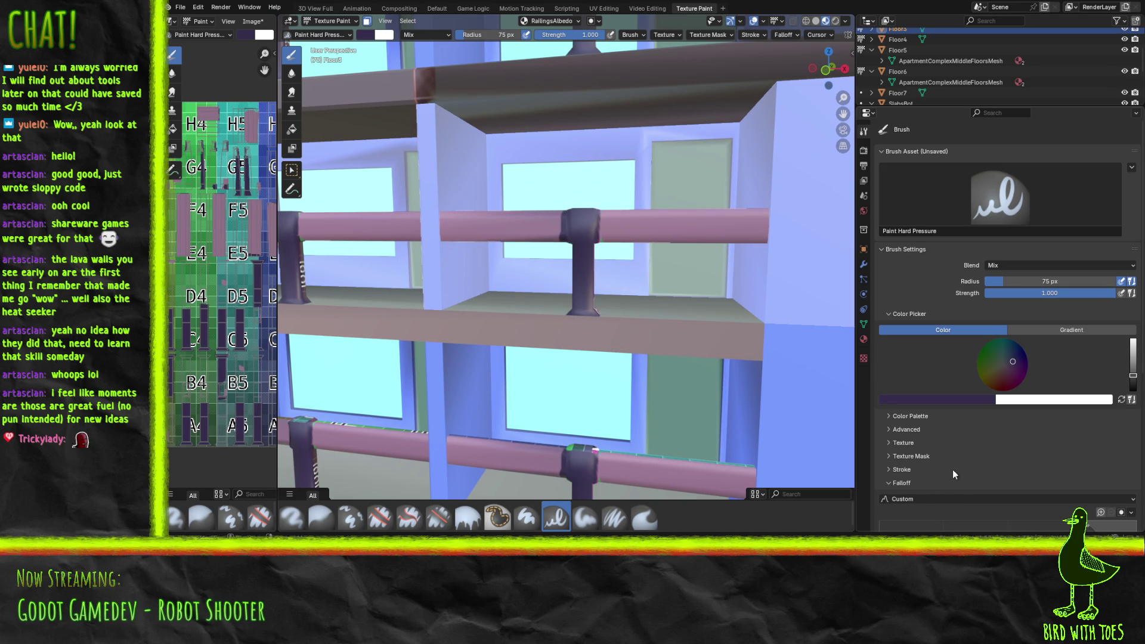
Step: Eyedrop the pink rail colour and paint pink over the left side of the rail joint
left_click(959, 401)
left_click(971, 384)
left_click(224, 220)
left_click_drag(558, 238, 571, 236)
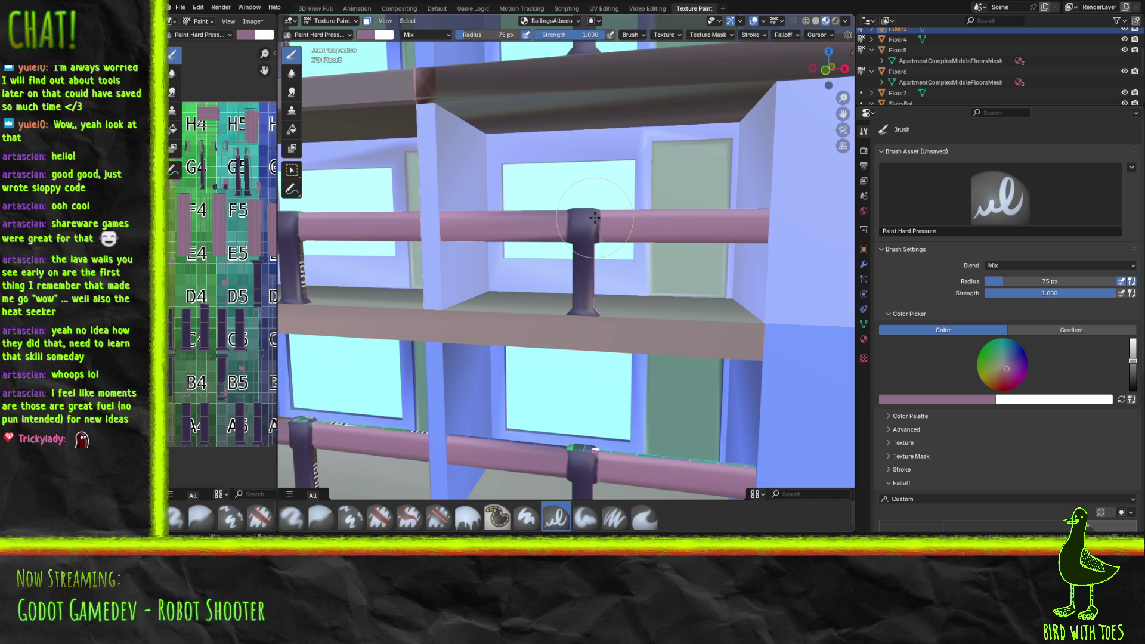
Step: Eyedrop the dark purple post colour back into the brush
left_click(955, 400)
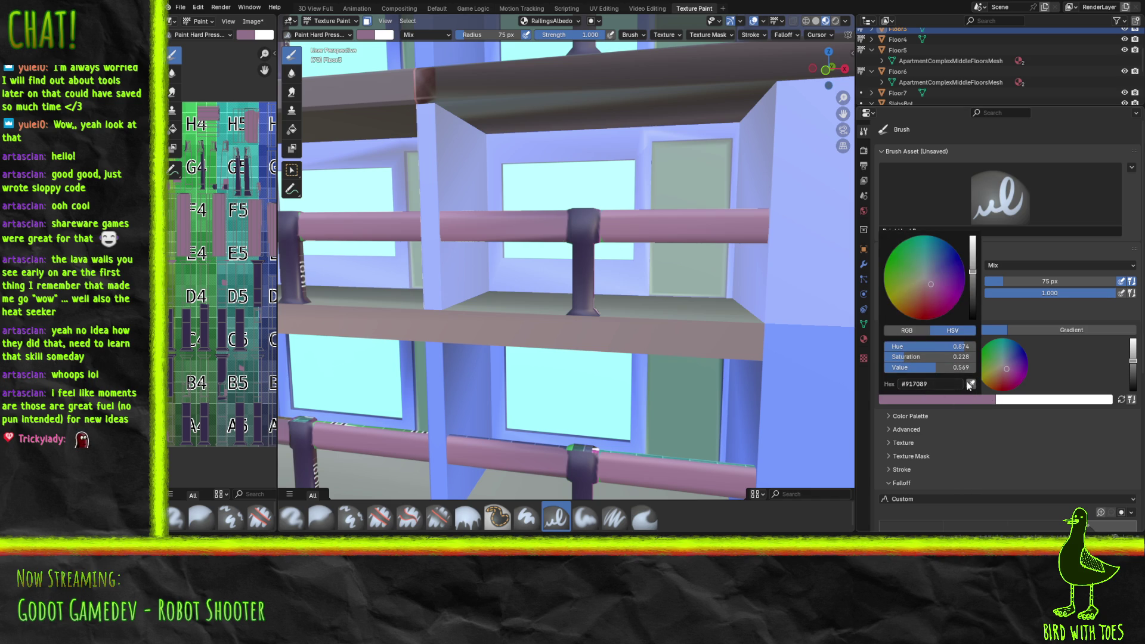
left_click(970, 385)
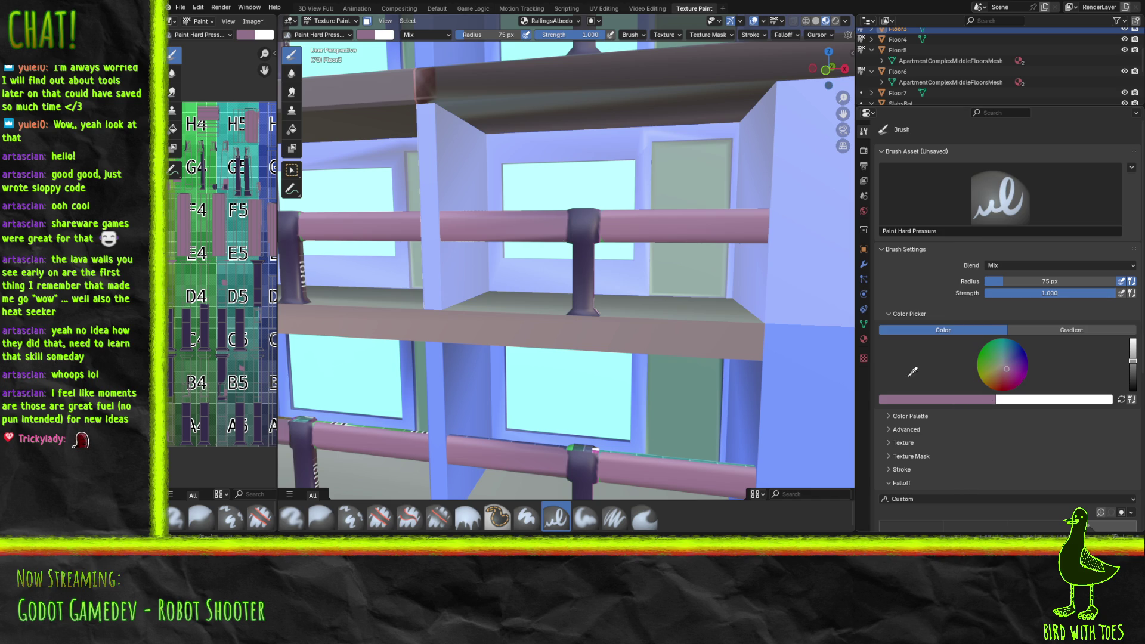
left_click(205, 328)
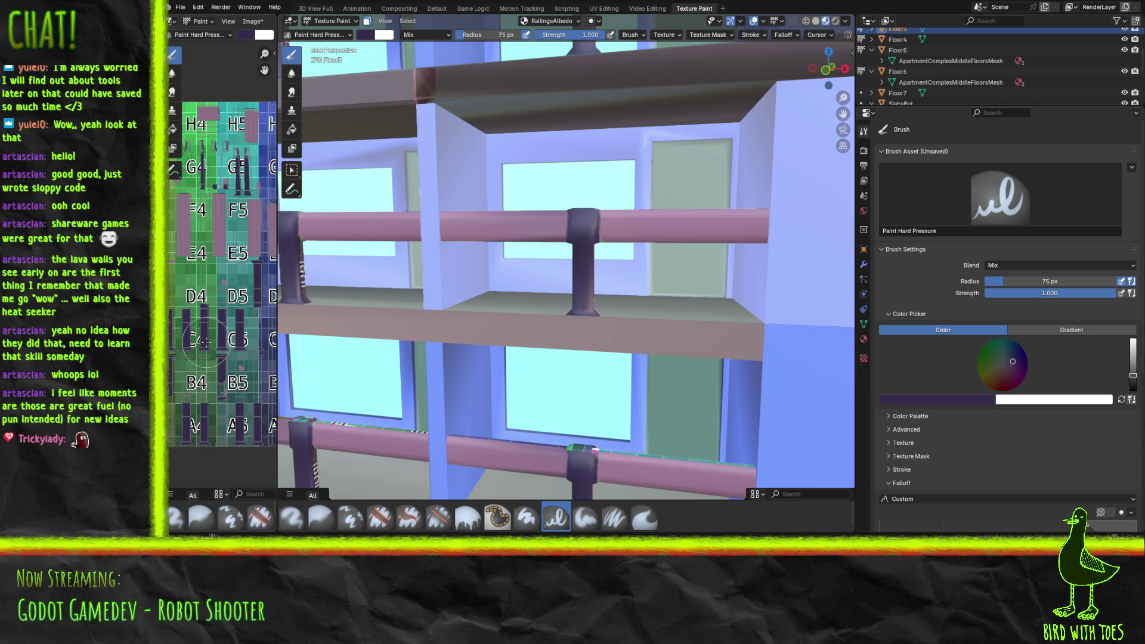
Step: Paint the post joint top, the lower railing post and the teal joint top dark purple
mouse_move(459, 291)
middle_mouse_down()
mouse_move(475, 305)
mouse_move(731, 278)
mouse_move(586, 479)
middle_mouse_up()
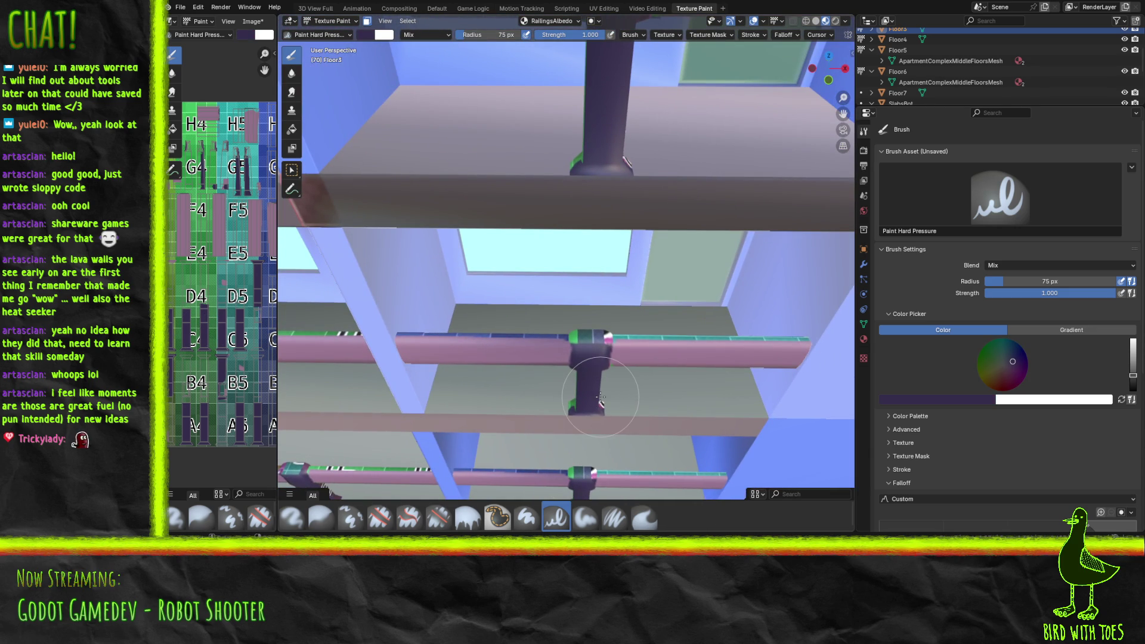
mouse_move(600, 397)
left_mouse_down()
mouse_move(590, 343)
mouse_move(606, 336)
mouse_move(577, 333)
left_mouse_up()
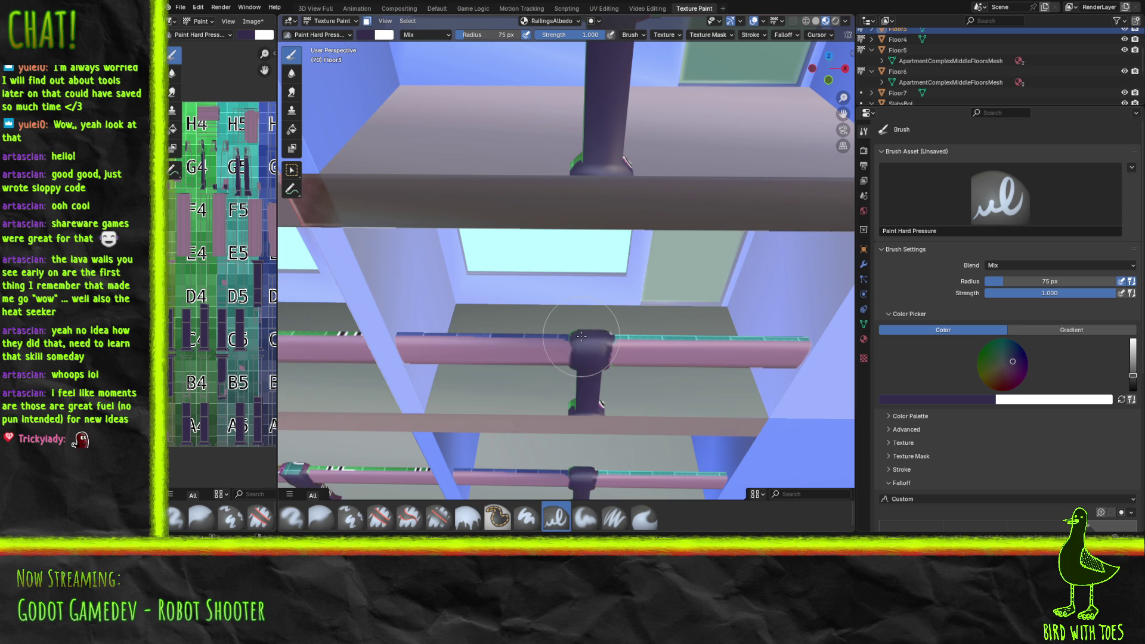
middle_click_drag(385, 349, 349, 357)
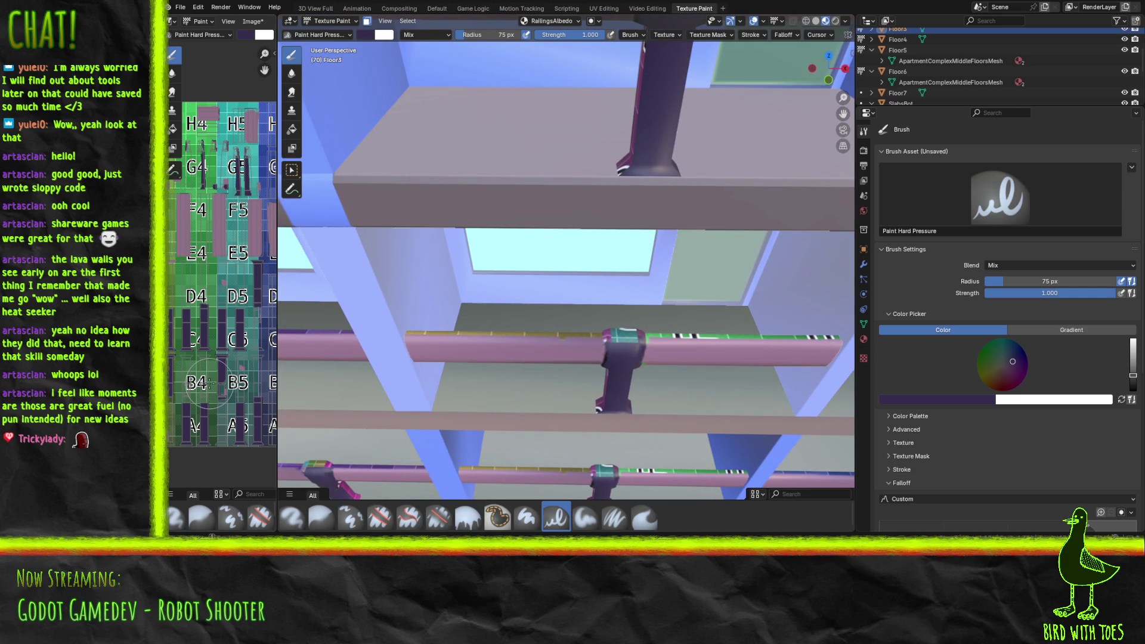
left_click_drag(602, 411, 606, 389)
mouse_move(588, 334)
left_mouse_down()
mouse_move(627, 332)
mouse_move(643, 307)
left_mouse_up()
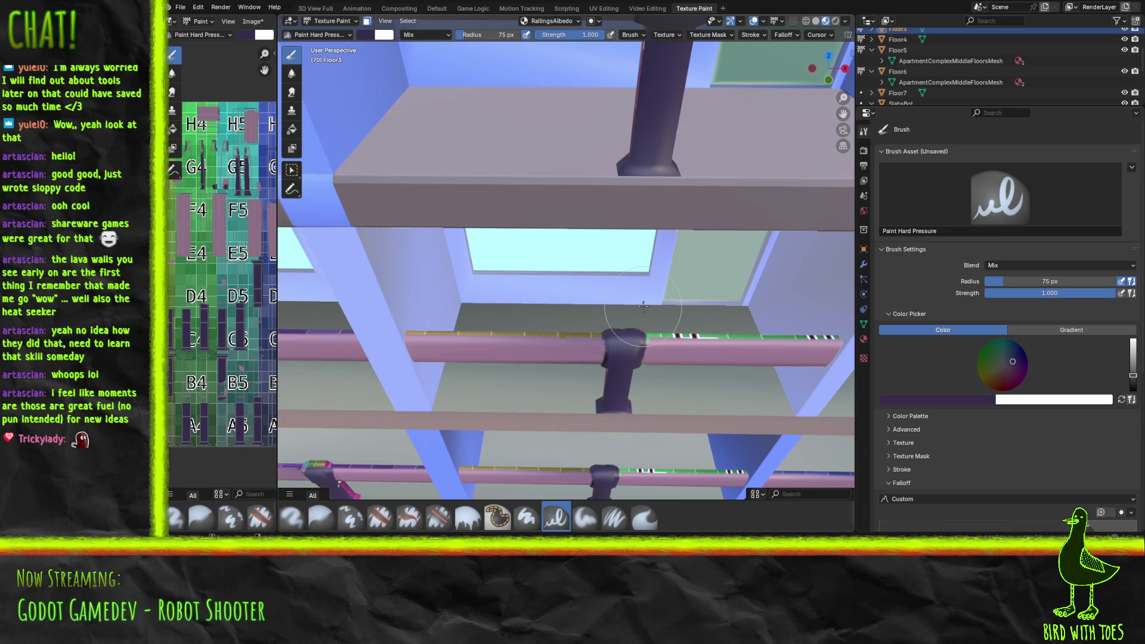
Step: Paint over the joint's colourful stripe and the red patch near the post top in dark purple
mouse_move(519, 286)
middle_mouse_down()
mouse_move(507, 304)
mouse_move(418, 334)
mouse_move(495, 347)
mouse_move(323, 330)
middle_mouse_up()
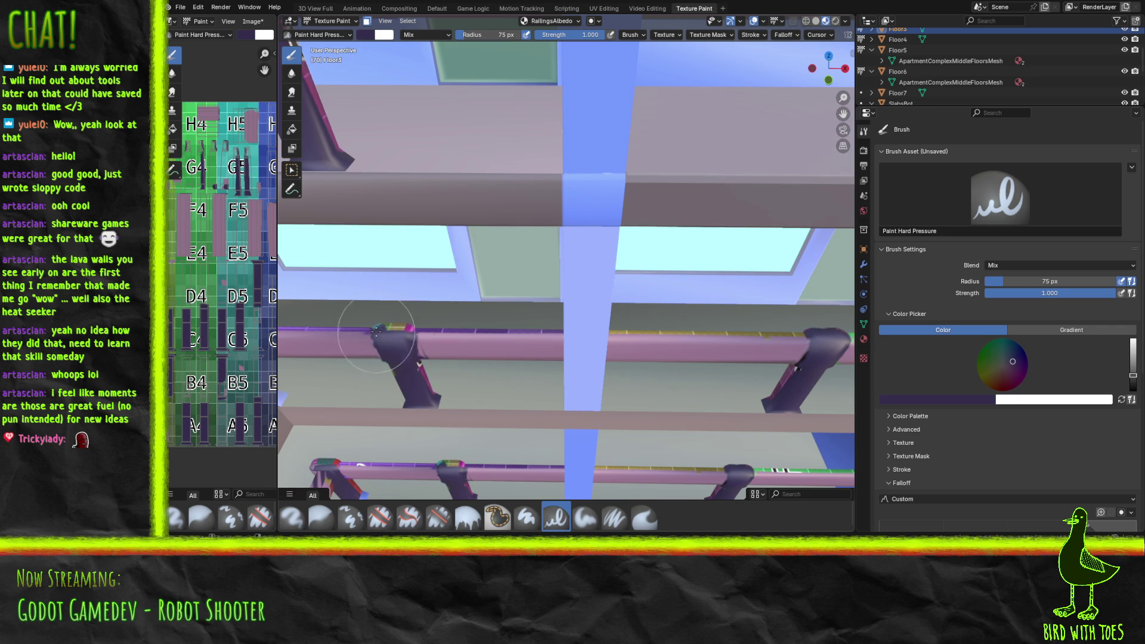
left_click_drag(386, 326, 409, 316)
mouse_move(317, 328)
middle_mouse_down()
mouse_move(453, 397)
mouse_move(393, 367)
mouse_move(359, 369)
middle_mouse_up()
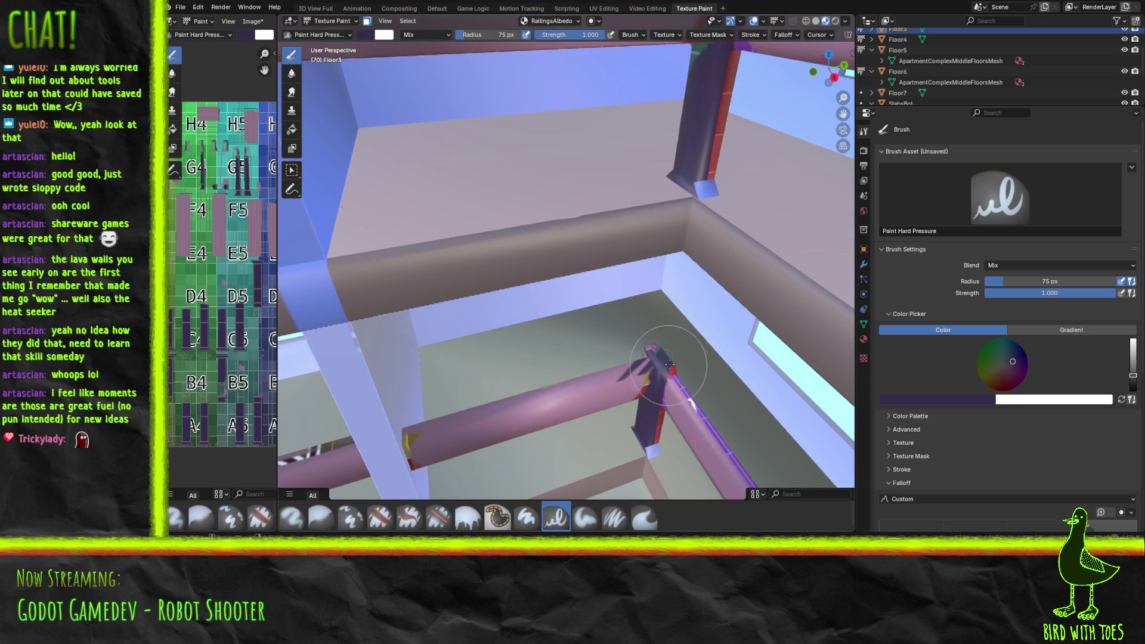
mouse_move(669, 370)
left_mouse_down()
mouse_move(656, 351)
mouse_move(650, 454)
mouse_move(658, 424)
mouse_move(656, 437)
left_mouse_up()
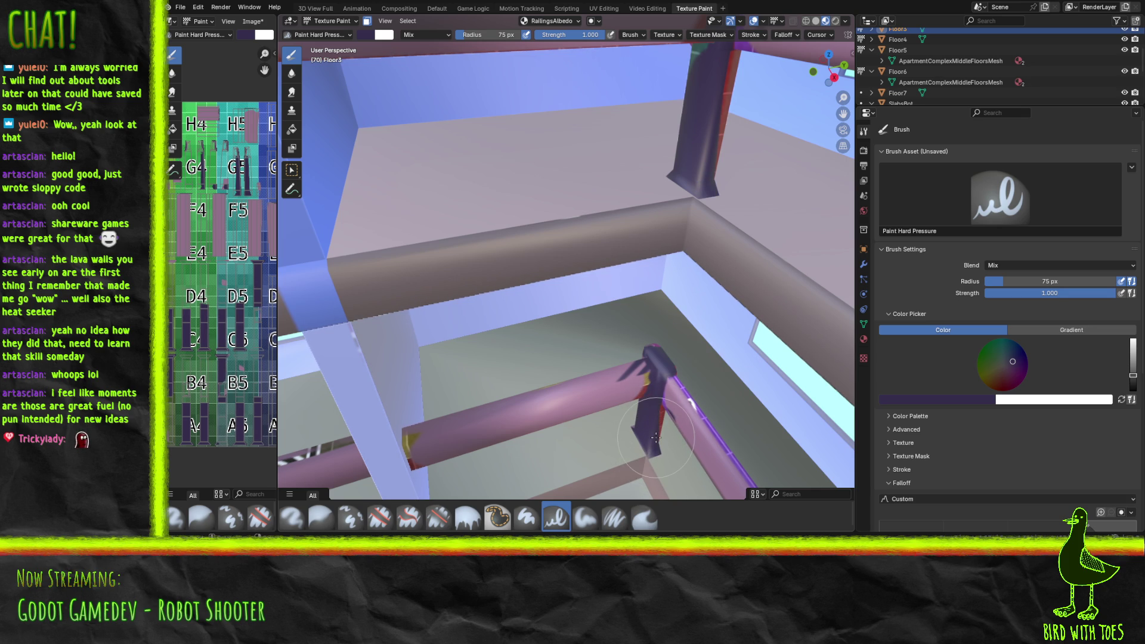
left_click_drag(656, 438, 669, 383)
scroll(254, 334, "left", 5)
scroll(254, 334, "right", 6)
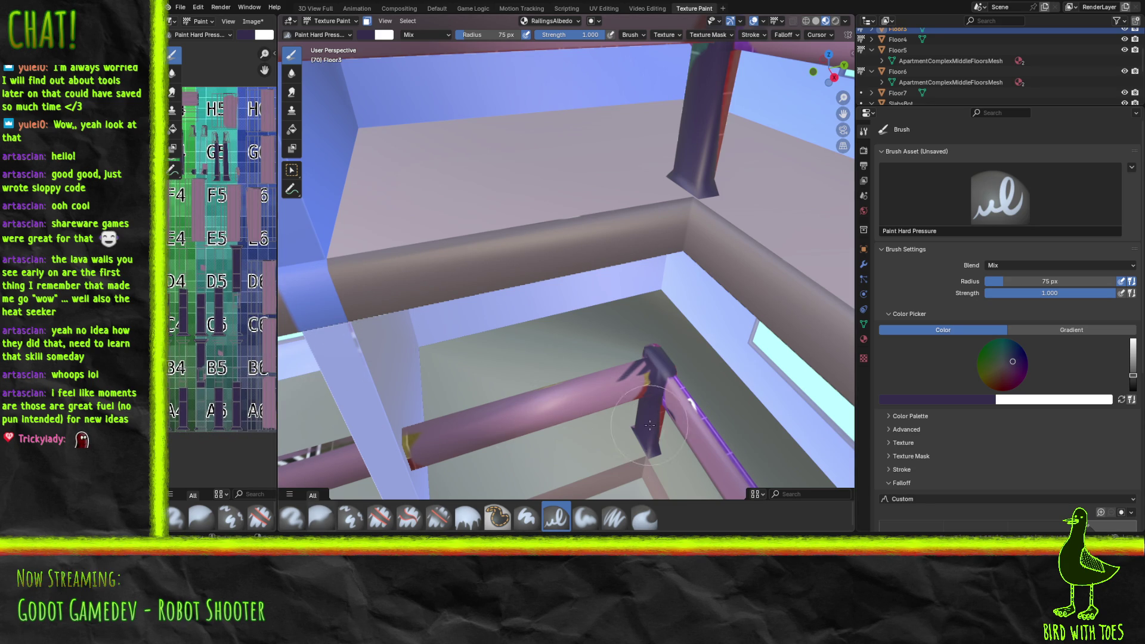
mouse_move(582, 398)
middle_mouse_down()
mouse_move(597, 396)
mouse_move(205, 299)
middle_mouse_up()
mouse_move(445, 354)
middle_mouse_down()
mouse_move(760, 401)
mouse_move(579, 45)
middle_mouse_up()
mouse_move(586, 132)
middle_mouse_down()
mouse_move(394, 291)
mouse_move(424, 334)
mouse_move(455, 486)
mouse_move(472, 285)
mouse_move(398, 309)
middle_mouse_up()
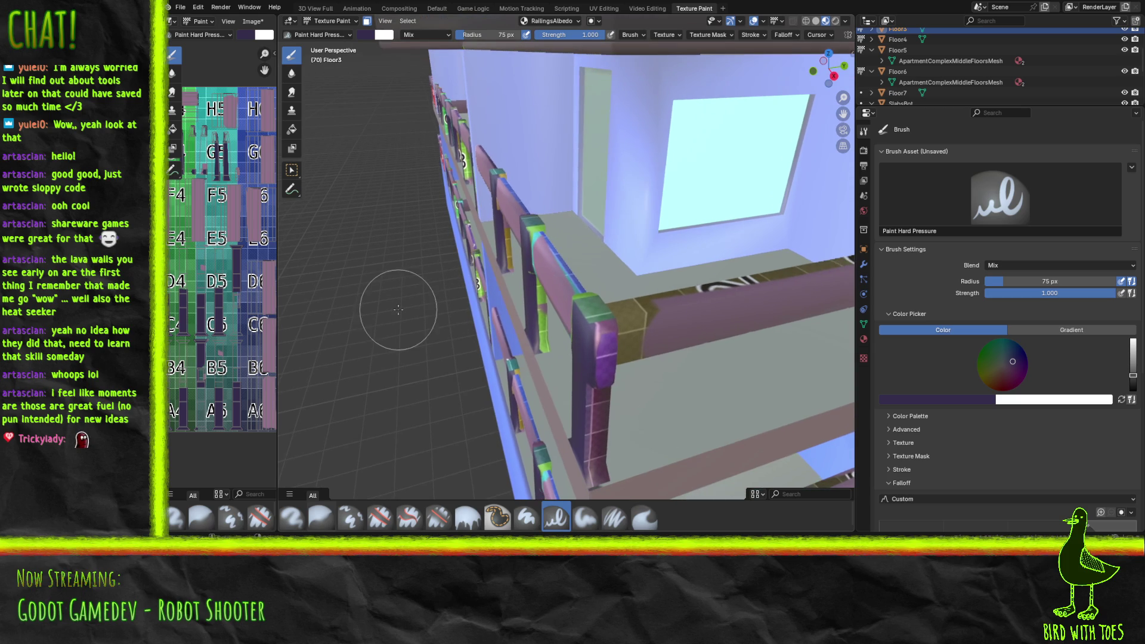
Step: Paint the lower post dark purple, then eyedrop mauve and start on the brown rail section
mouse_move(588, 435)
left_mouse_down()
mouse_move(600, 474)
mouse_move(587, 304)
mouse_move(604, 430)
mouse_move(602, 388)
left_mouse_up()
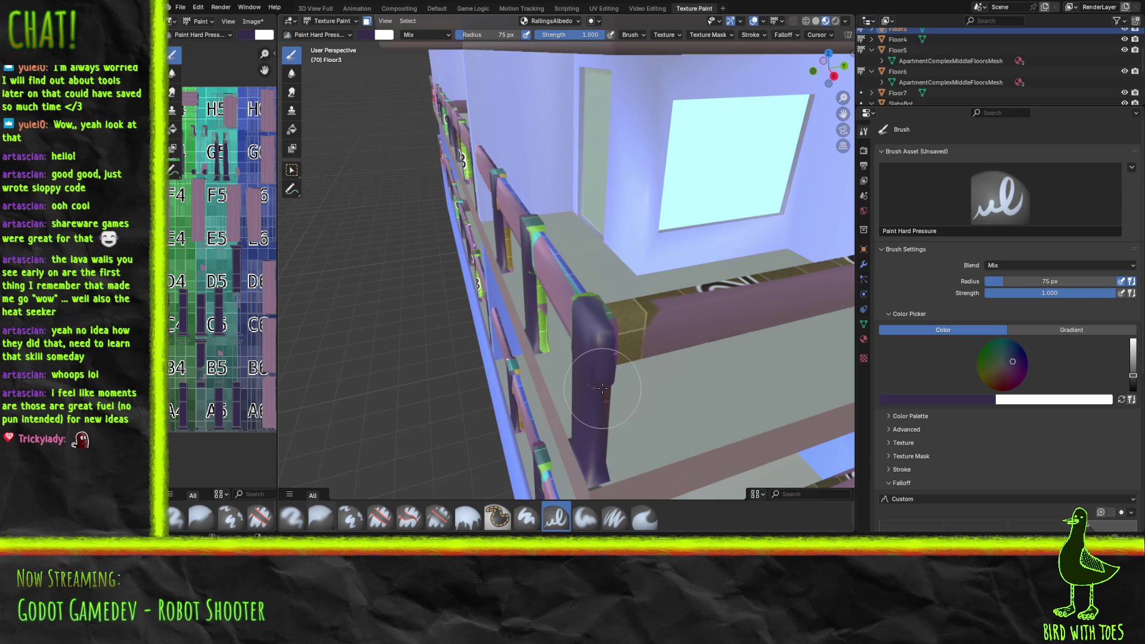
left_click(929, 403)
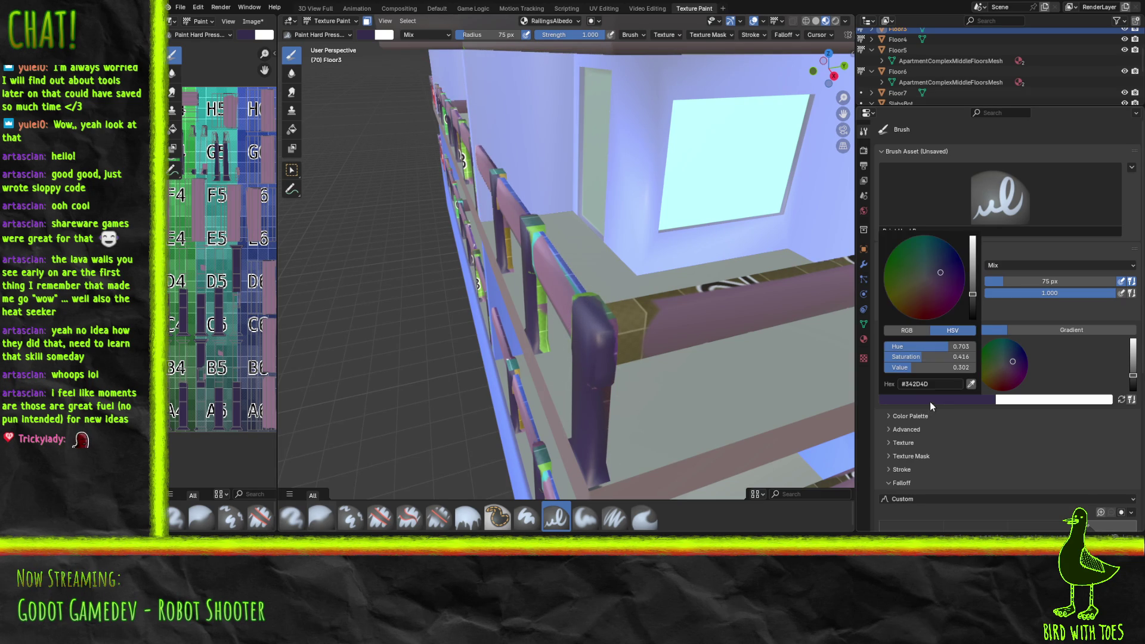
left_click(970, 384)
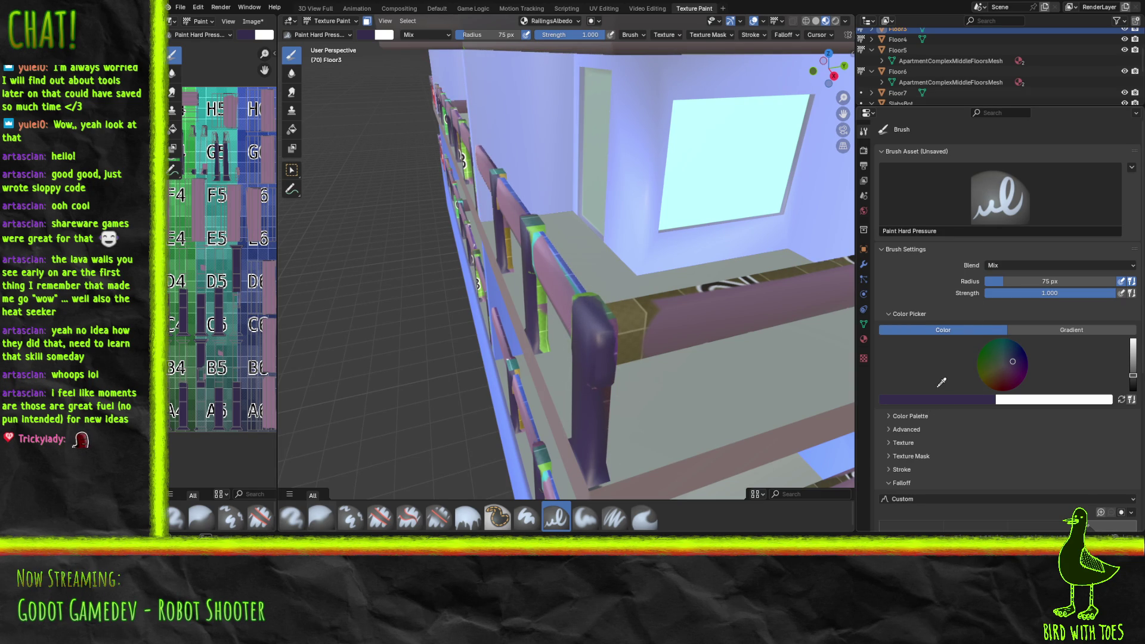
left_click(275, 335)
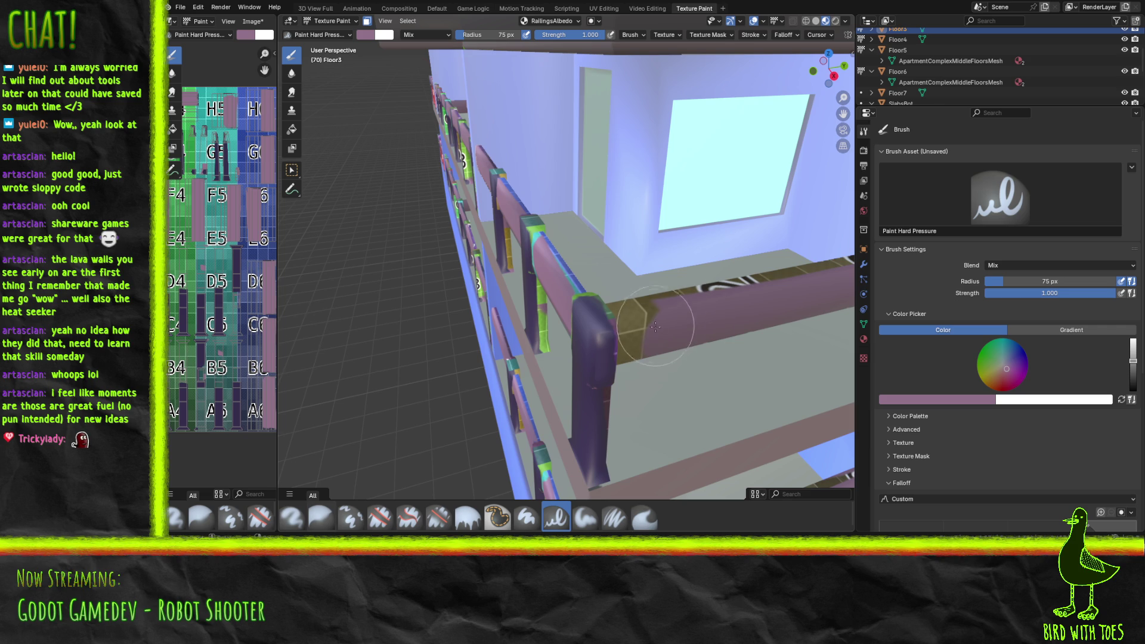
left_click_drag(647, 333, 659, 333)
Step: Paint the rest of the brown upper-rail band mauve and show the RailingsMat material settings
middle_click_drag(659, 332, 464, 296)
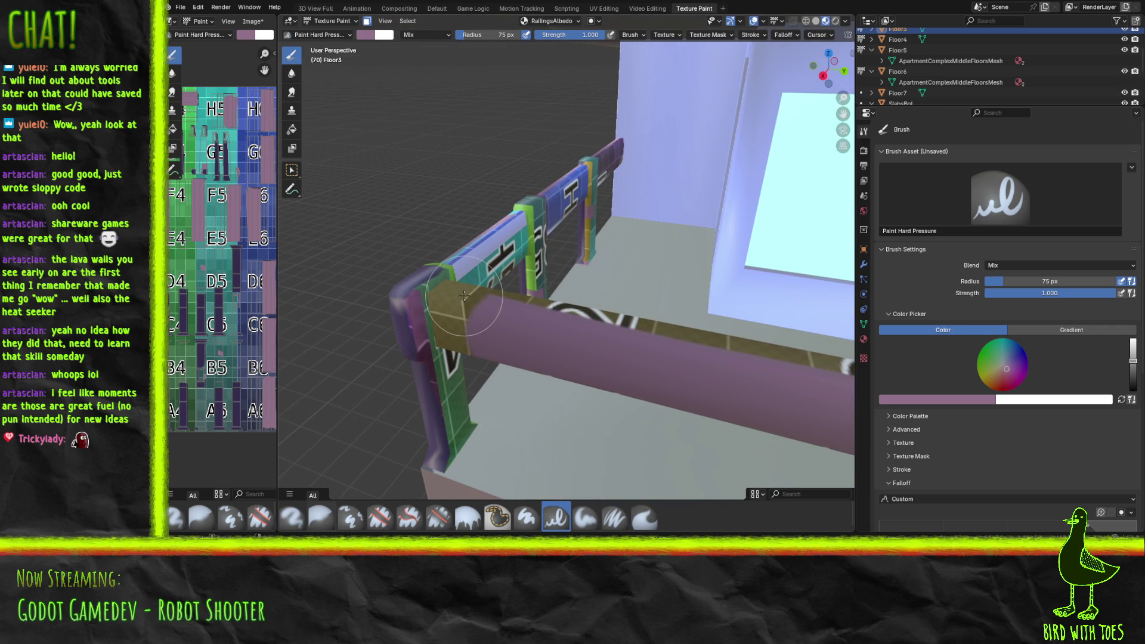
mouse_move(464, 296)
left_mouse_down()
mouse_move(456, 320)
mouse_move(476, 306)
mouse_move(647, 337)
left_mouse_up()
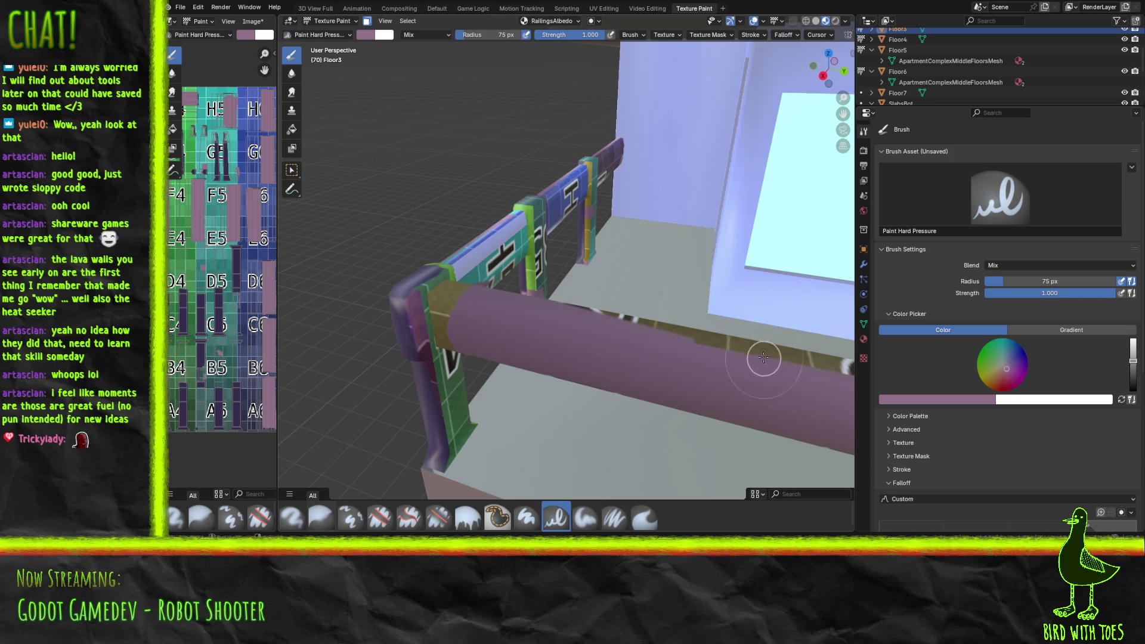
left_click_drag(446, 325, 450, 281)
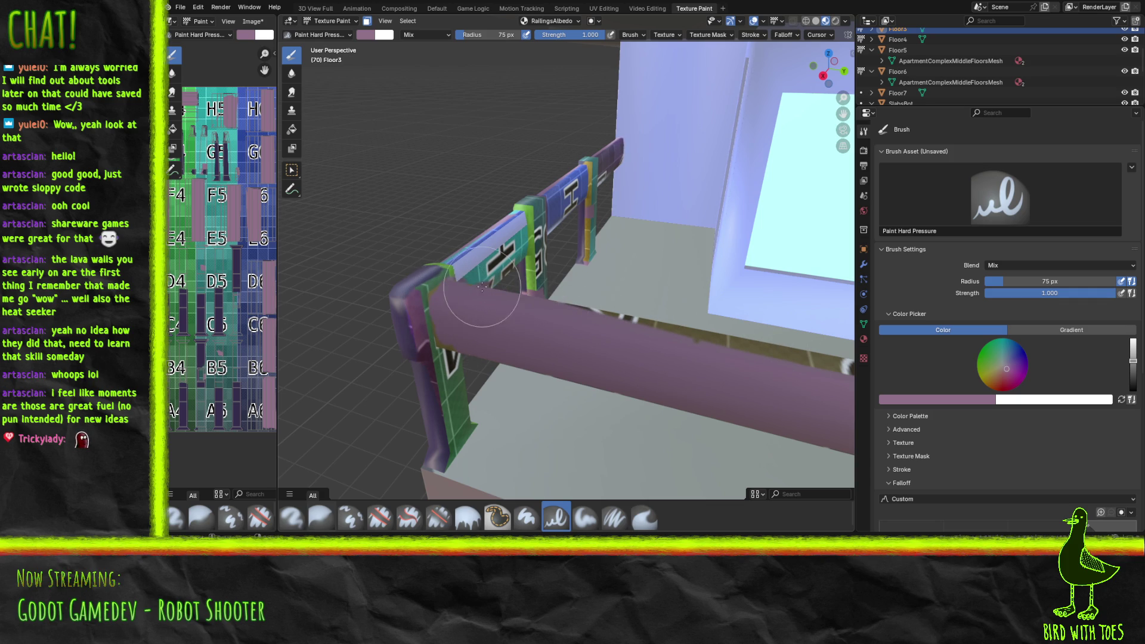
left_click_drag(490, 241, 490, 250)
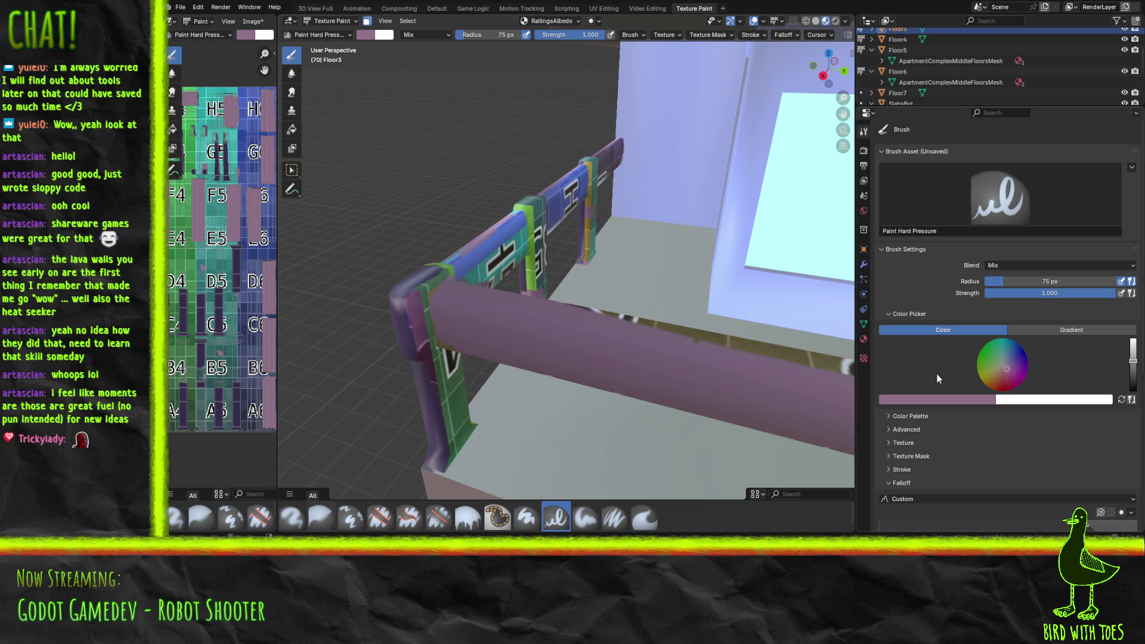
left_click(864, 339)
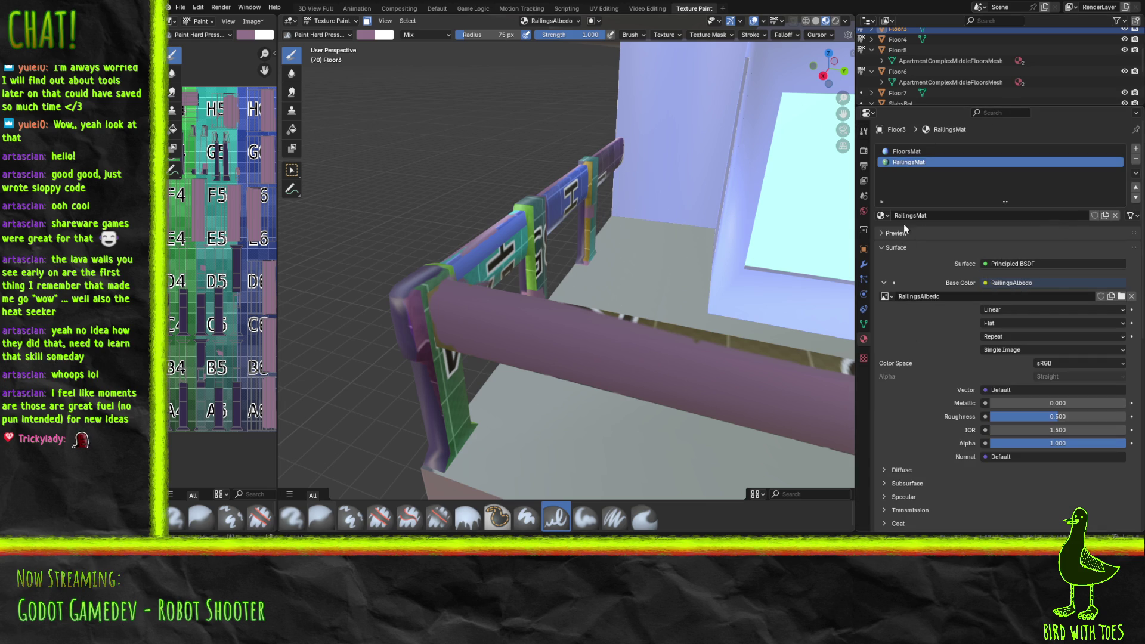
Step: Put Floor3 into Edit Mode from the Default workspace and move to the UV Editing workspace
left_click(437, 9)
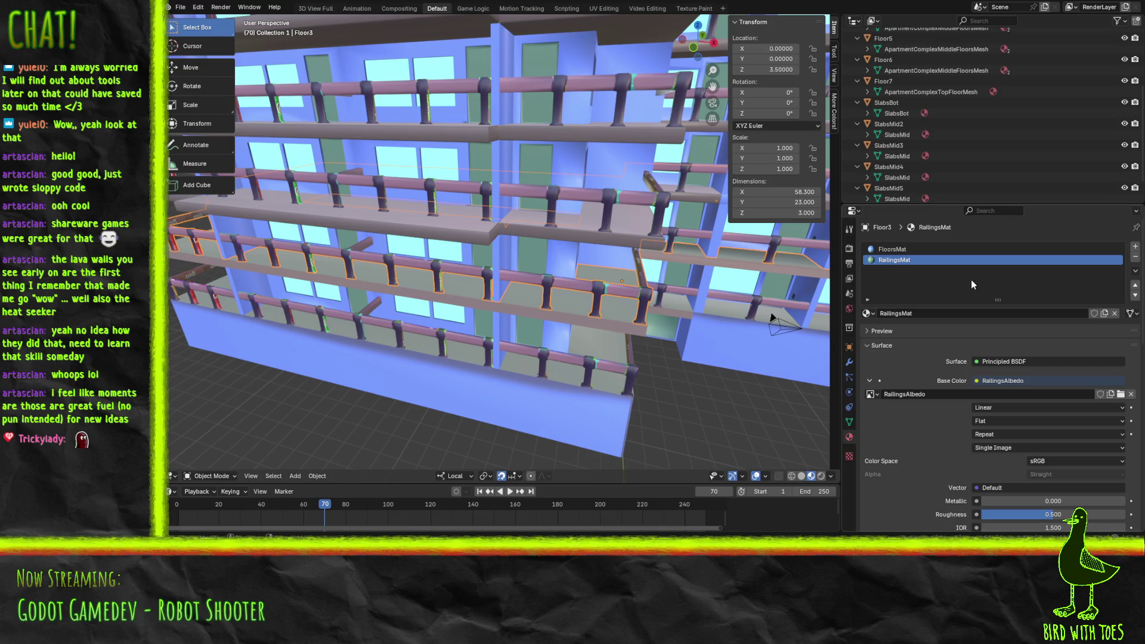
mouse_move(450, 289)
middle_mouse_down()
mouse_move(504, 293)
mouse_move(475, 288)
middle_mouse_up()
key("Tab")
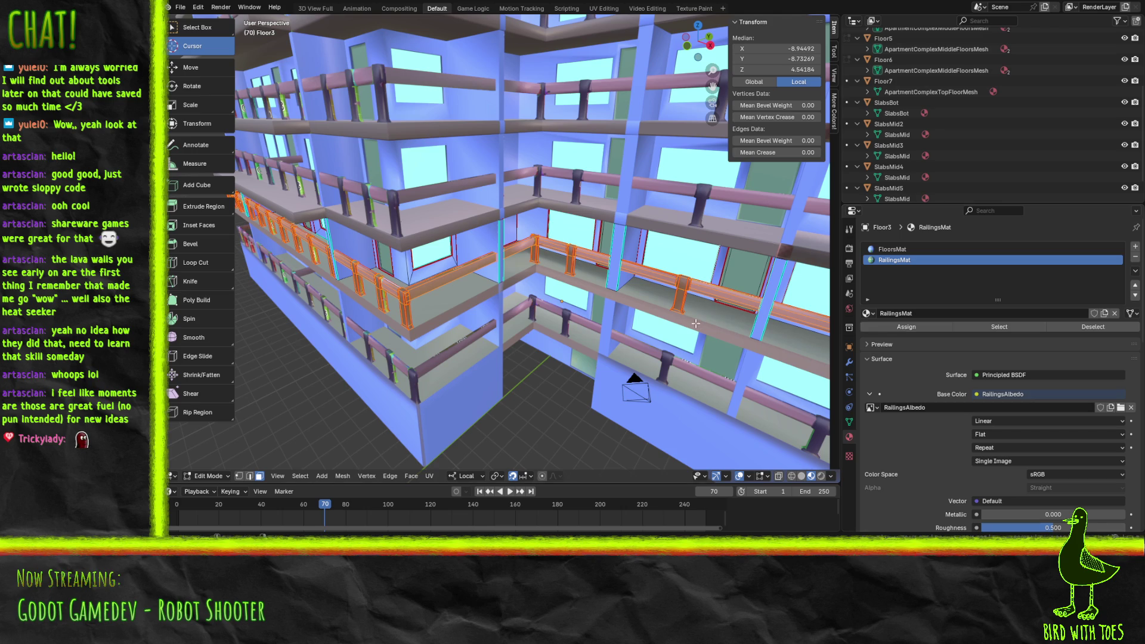
middle_click_drag(681, 322, 650, 324)
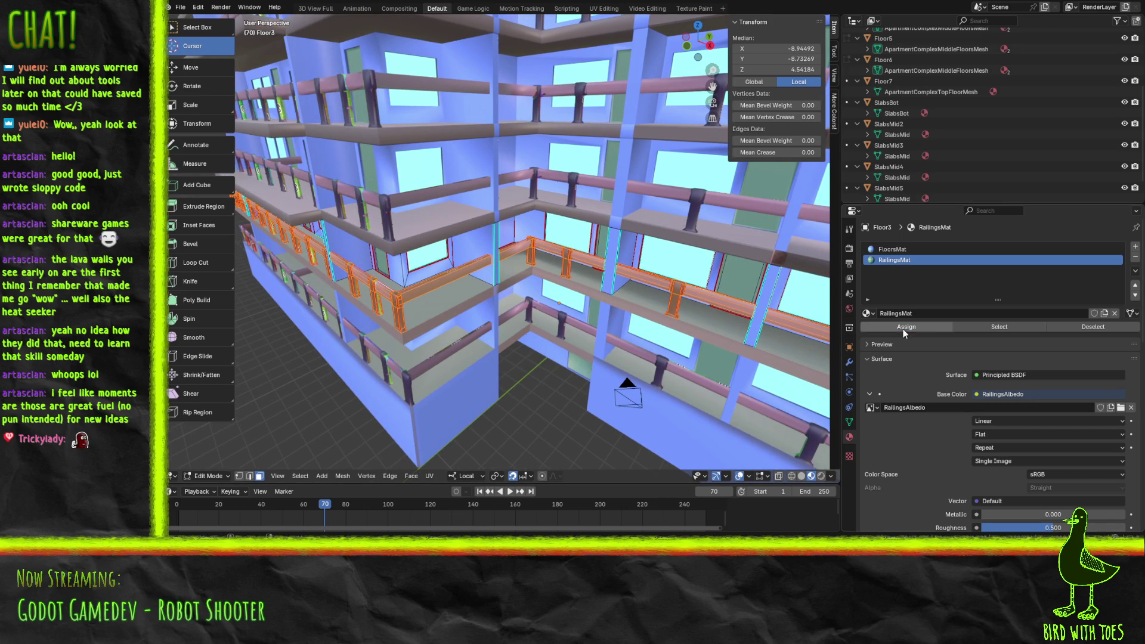
left_click(607, 9)
mouse_move(349, 191)
middle_mouse_down()
mouse_move(370, 168)
mouse_move(337, 168)
middle_mouse_up()
scroll(345, 217, "up", 5)
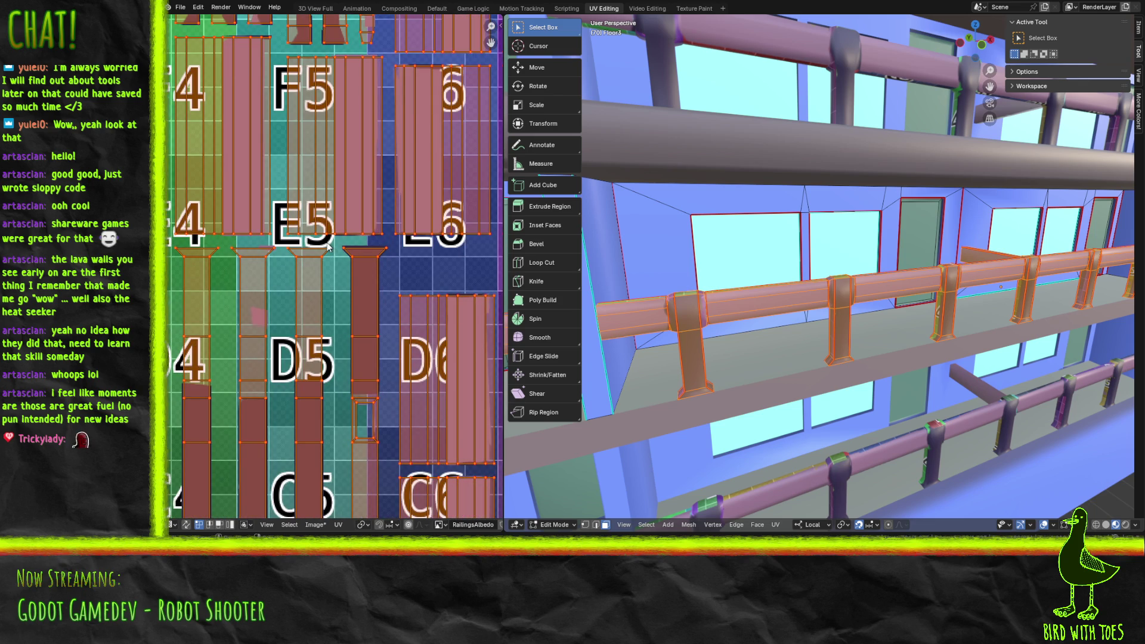
Step: Unwrap the selected railing faces and frame the whole RailingsAlbedo texture in the UV view
scroll(327, 247, "down", 2)
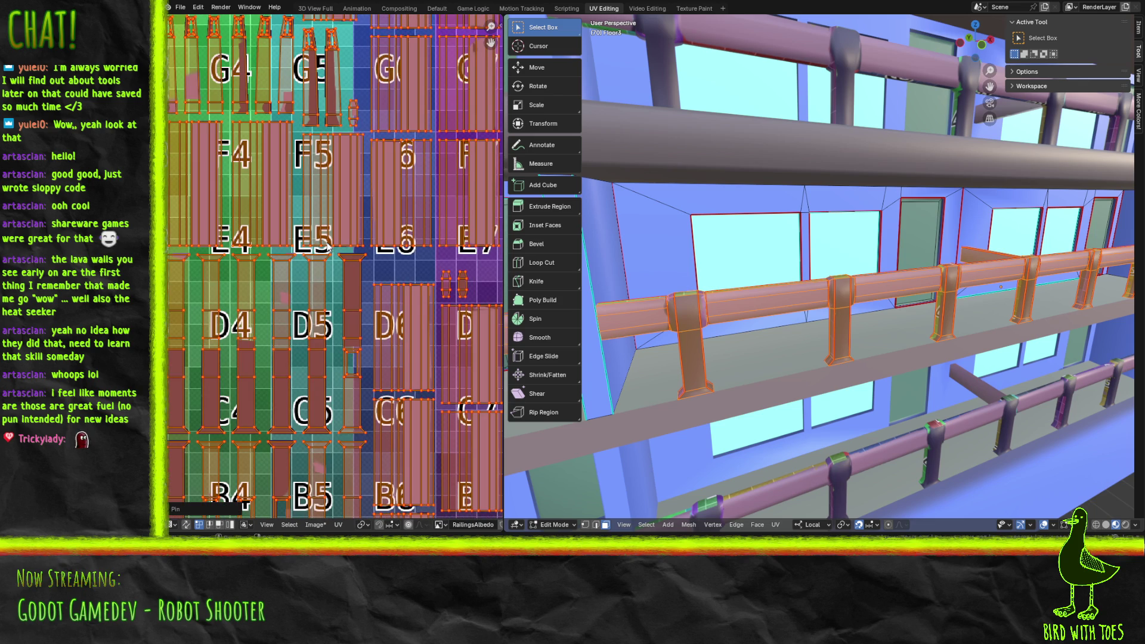
key("u")
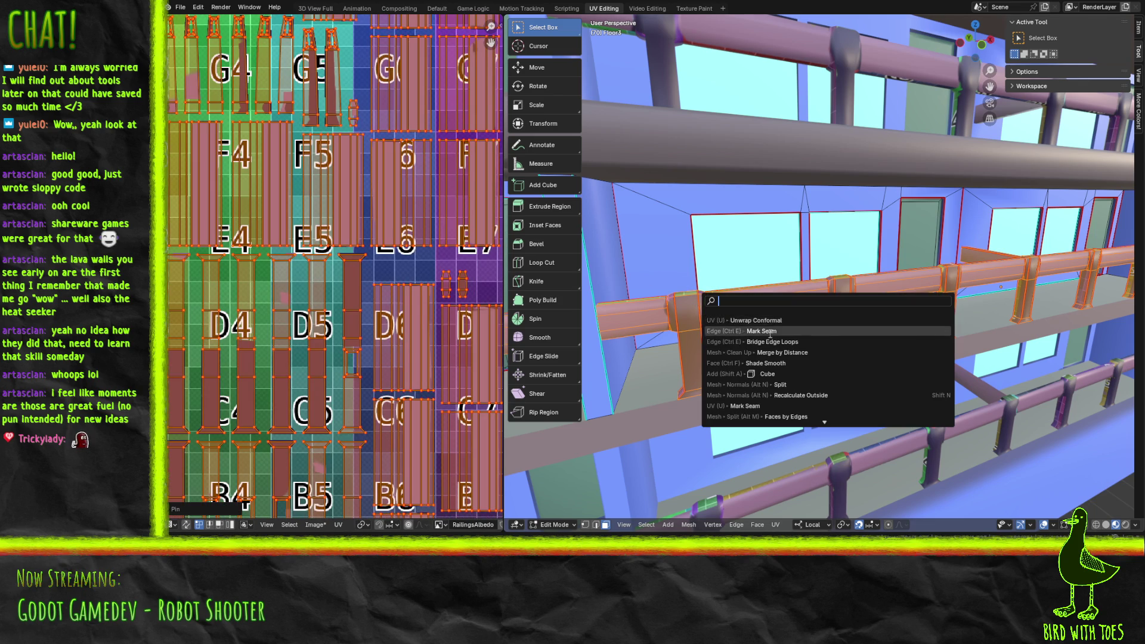
left_click(767, 320)
scroll(331, 185, "down", 4)
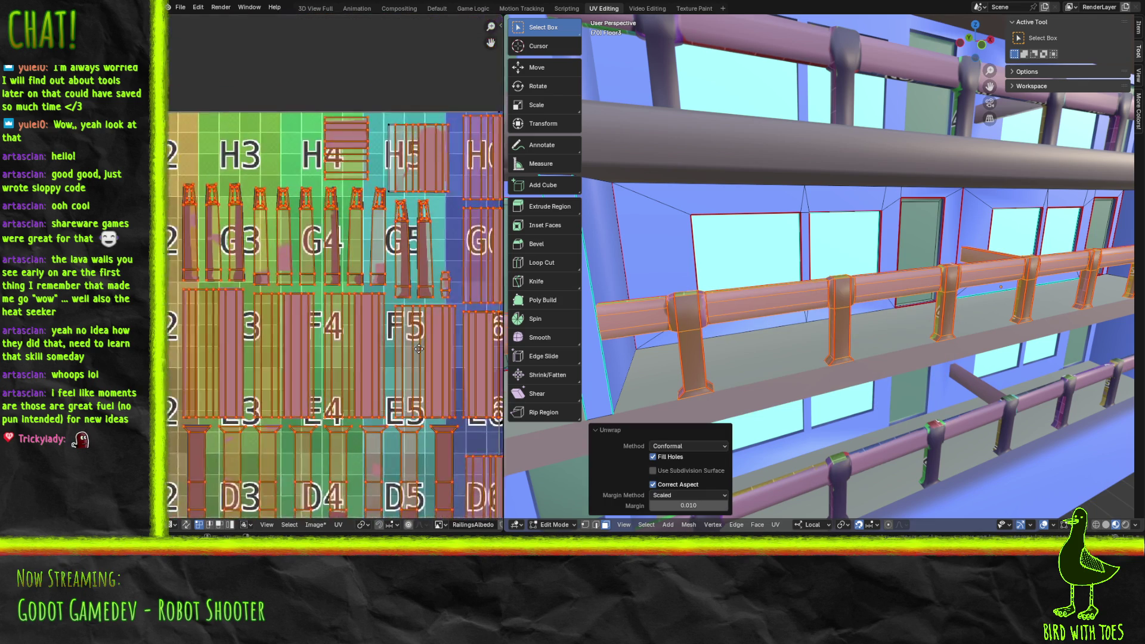
middle_click_drag(328, 341, 303, 325)
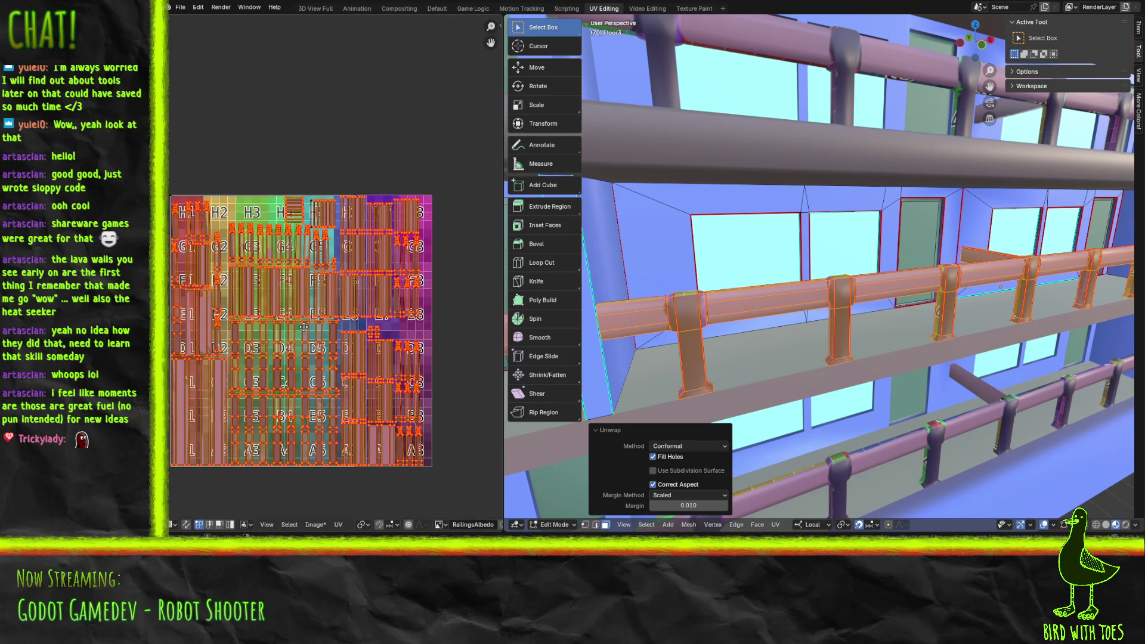
key("a")
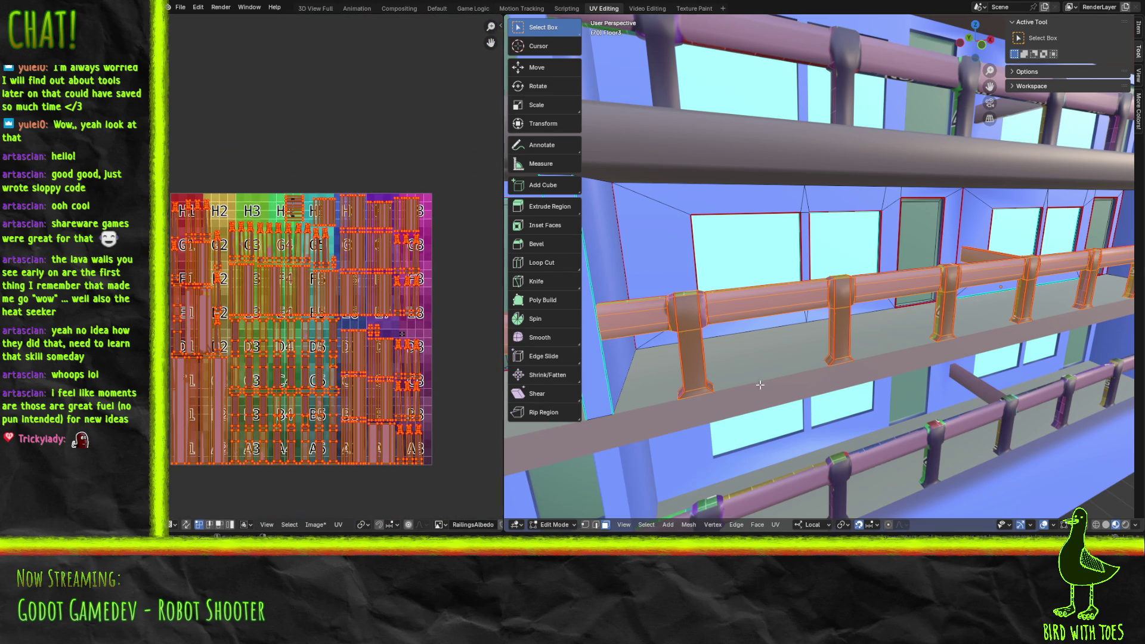
scroll(266, 319, "up", 8)
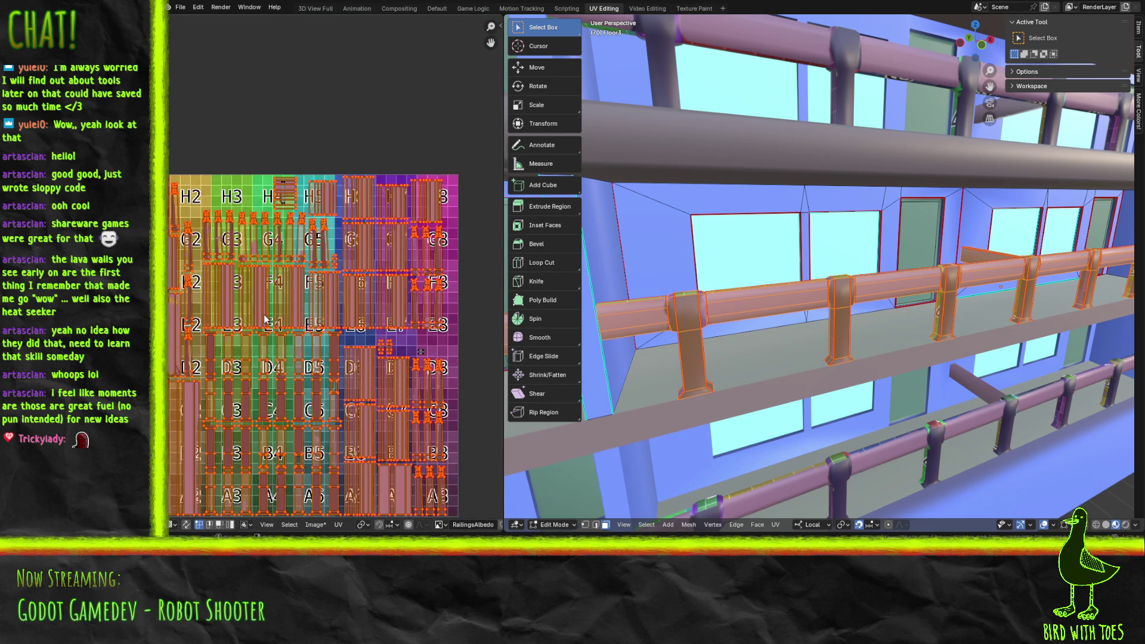
scroll(266, 319, "up", 3)
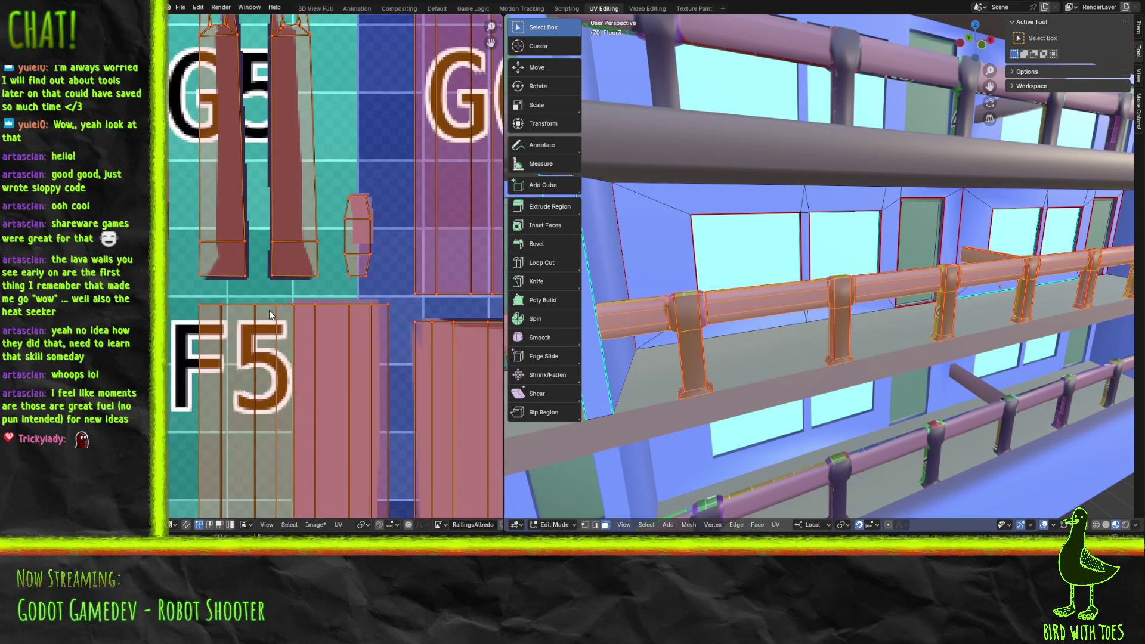
scroll(267, 315, "down", 10)
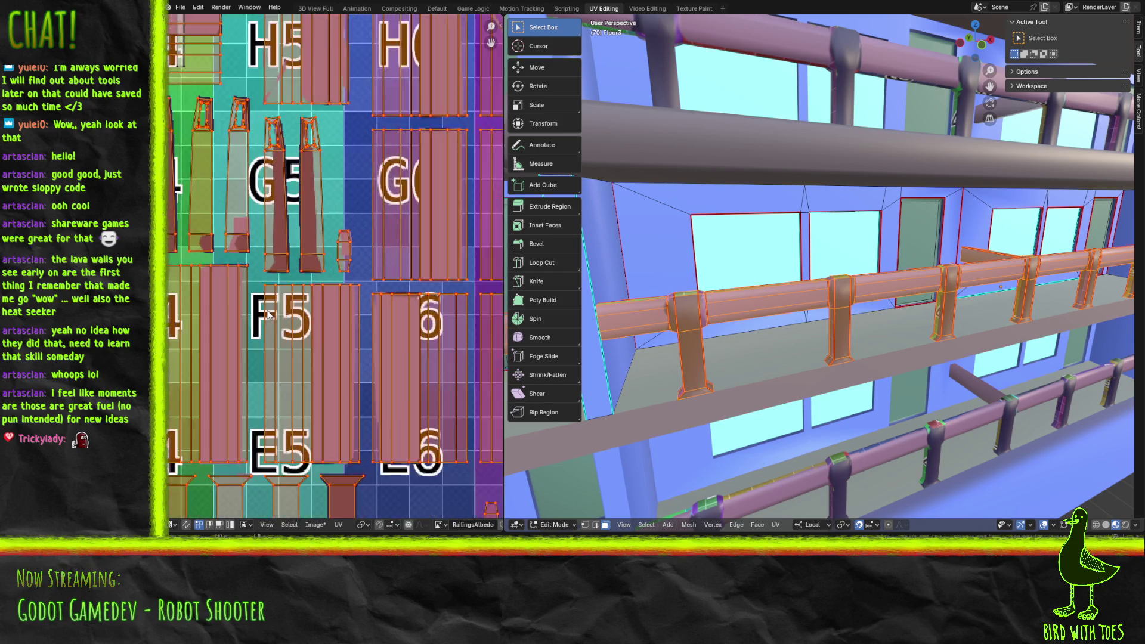
Step: Pin the selected UV islands, then zoom the viewport in toward a railing pillar
middle_click_drag(686, 310, 699, 337)
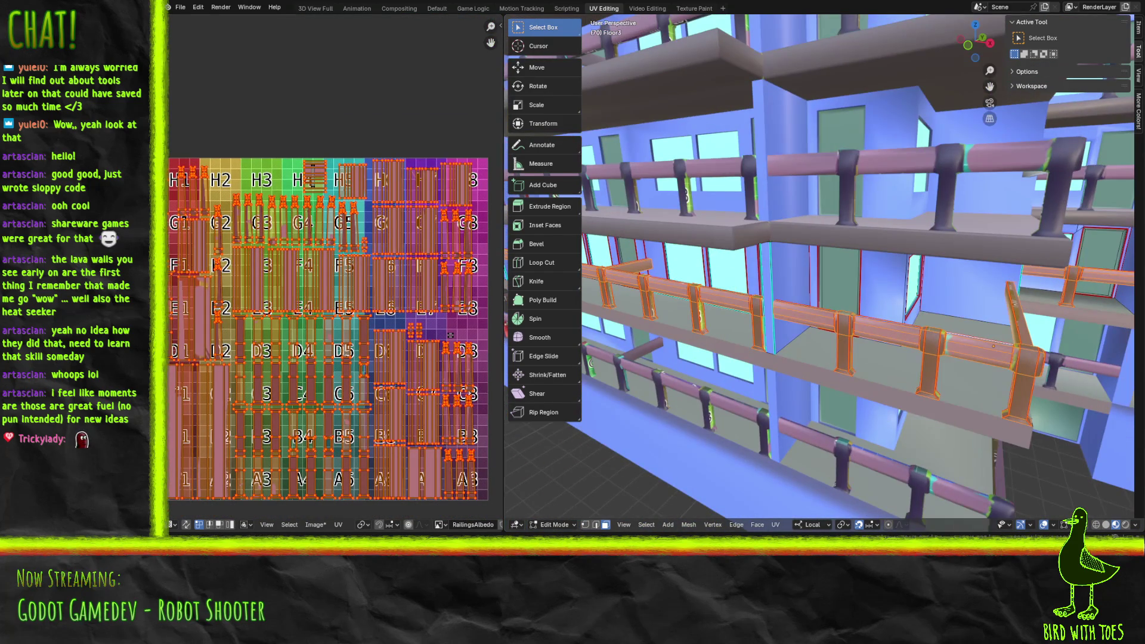
key("p")
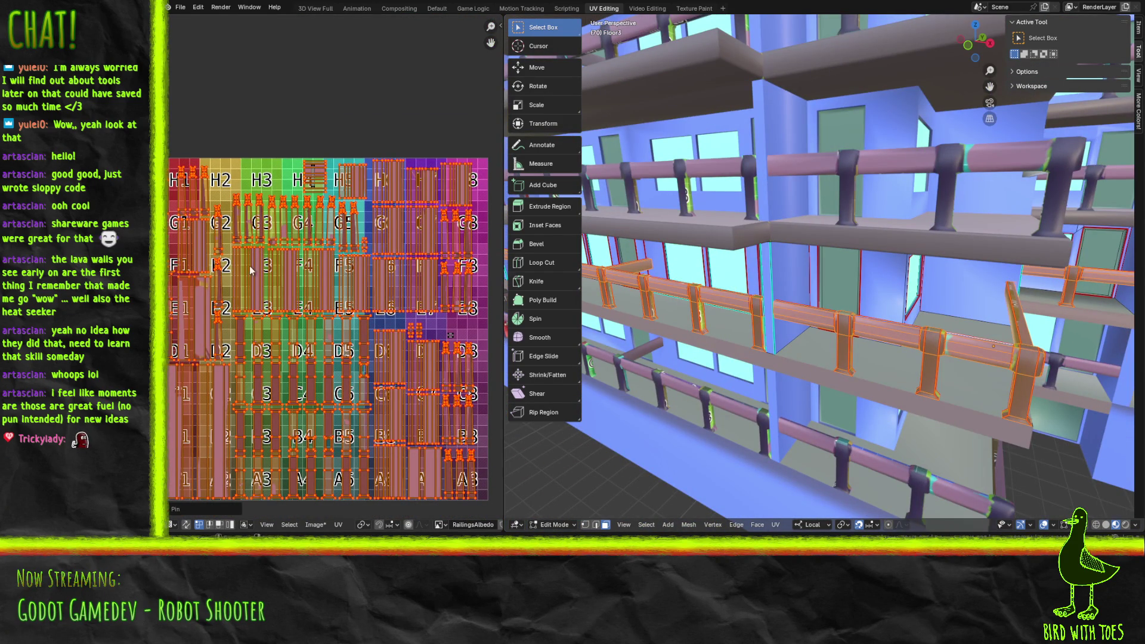
mouse_move(794, 308)
middle_mouse_down()
mouse_move(743, 313)
mouse_move(895, 278)
mouse_move(885, 280)
mouse_move(919, 284)
mouse_move(902, 274)
mouse_move(916, 275)
middle_mouse_up()
mouse_move(912, 276)
middle_mouse_down()
mouse_move(728, 294)
mouse_move(783, 268)
mouse_move(788, 232)
mouse_move(781, 264)
mouse_move(642, 253)
middle_mouse_up()
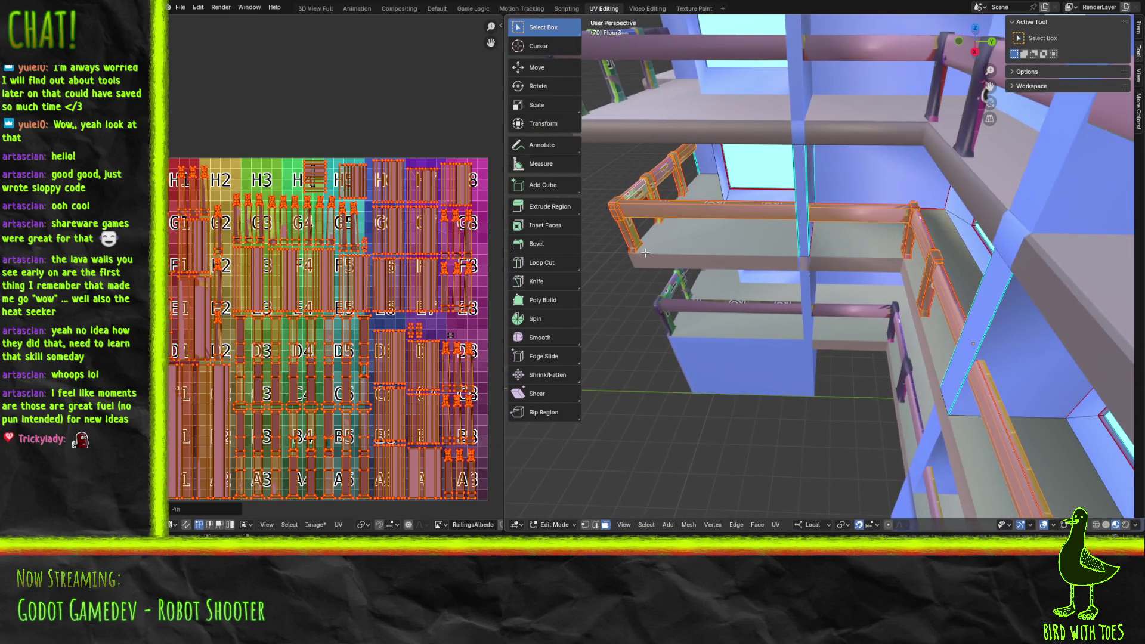
scroll(815, 257, "up", 10)
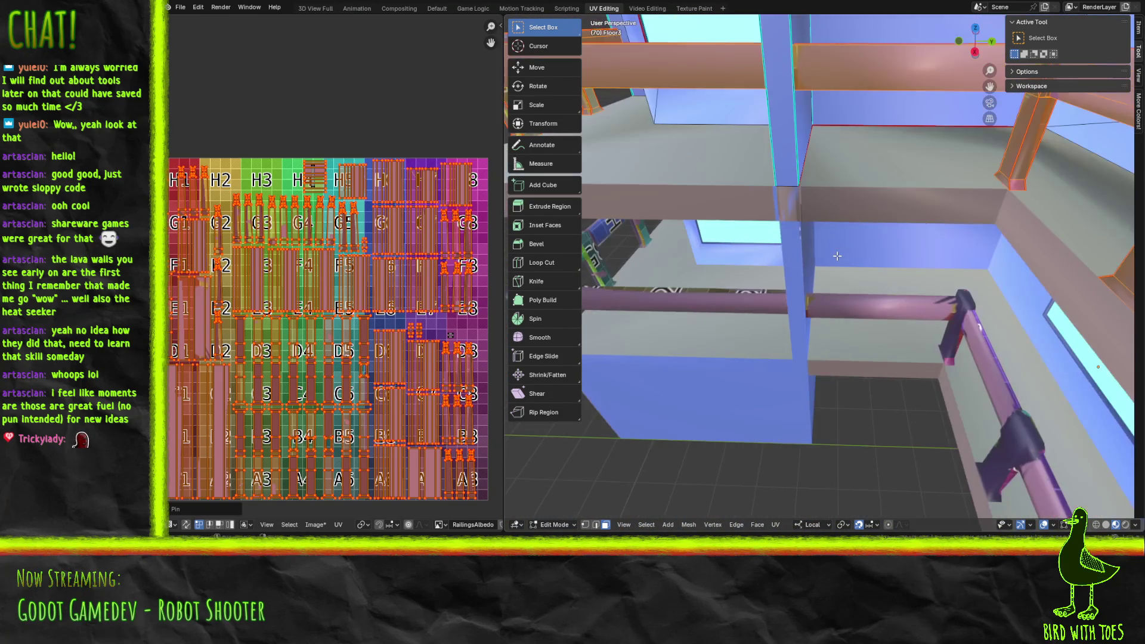
scroll(829, 258, "up", 8)
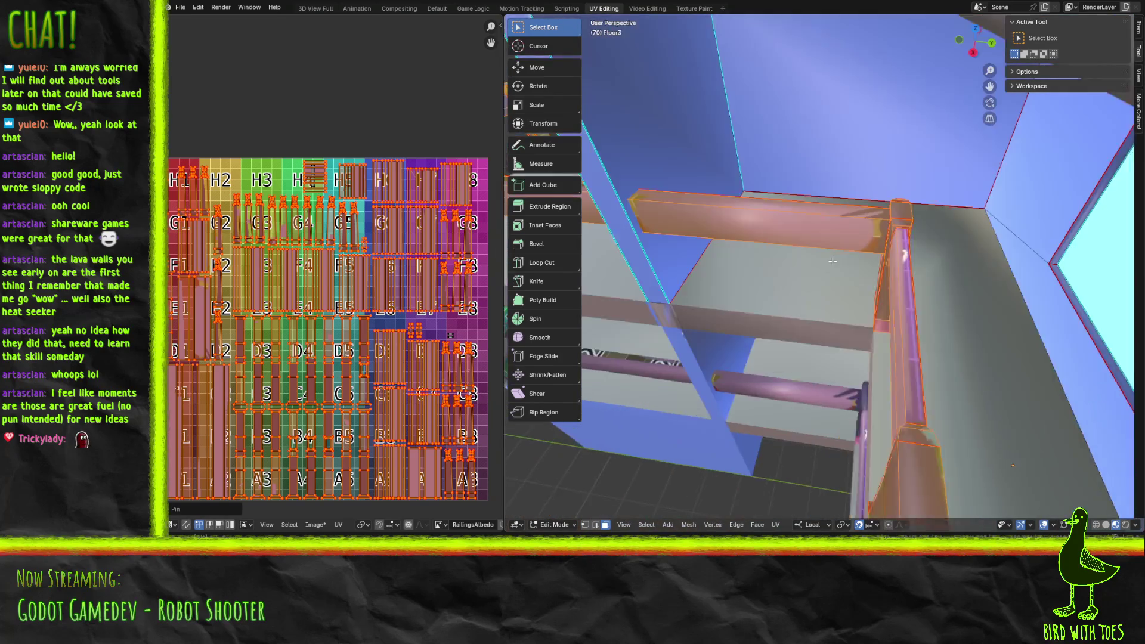
scroll(840, 253, "up", 8)
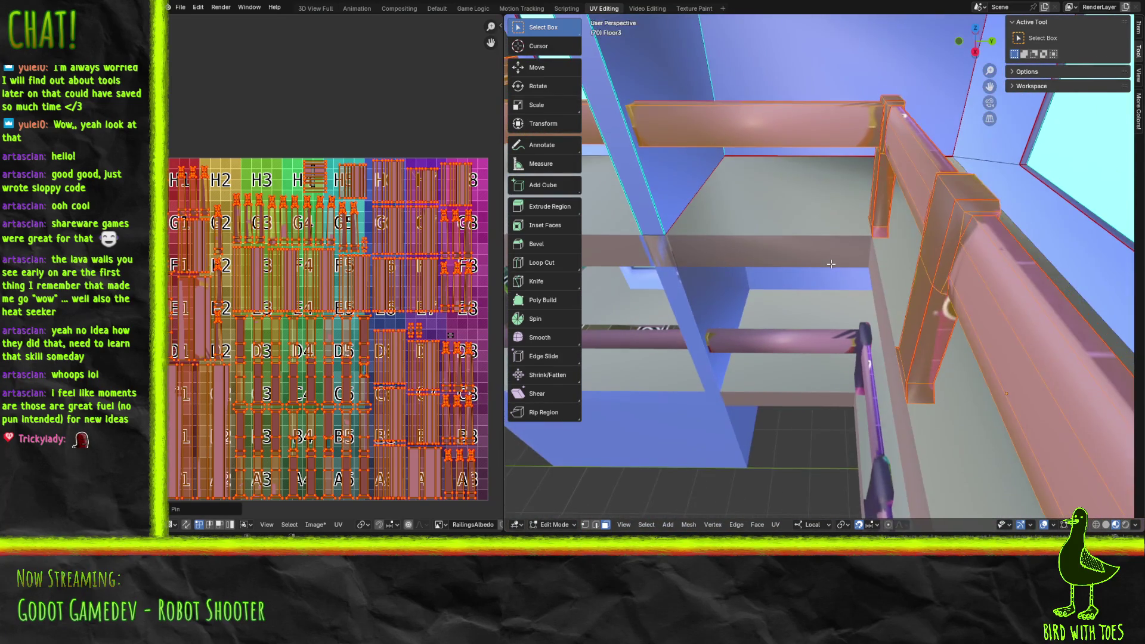
scroll(835, 246, "up", 5)
Step: Select the pillar's pink bottom face and linked faces, pin the UVs and run Unwrap Conformal
left_click(857, 291)
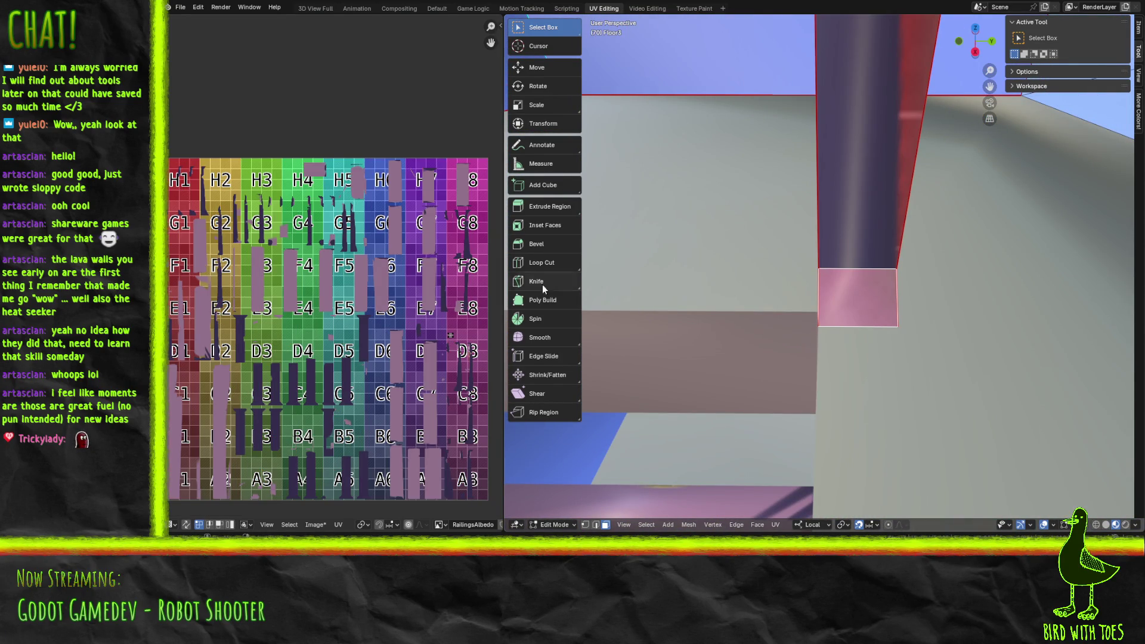
mouse_move(81, 285)
middle_mouse_down()
mouse_move(260, 140)
mouse_move(195, 243)
middle_mouse_up()
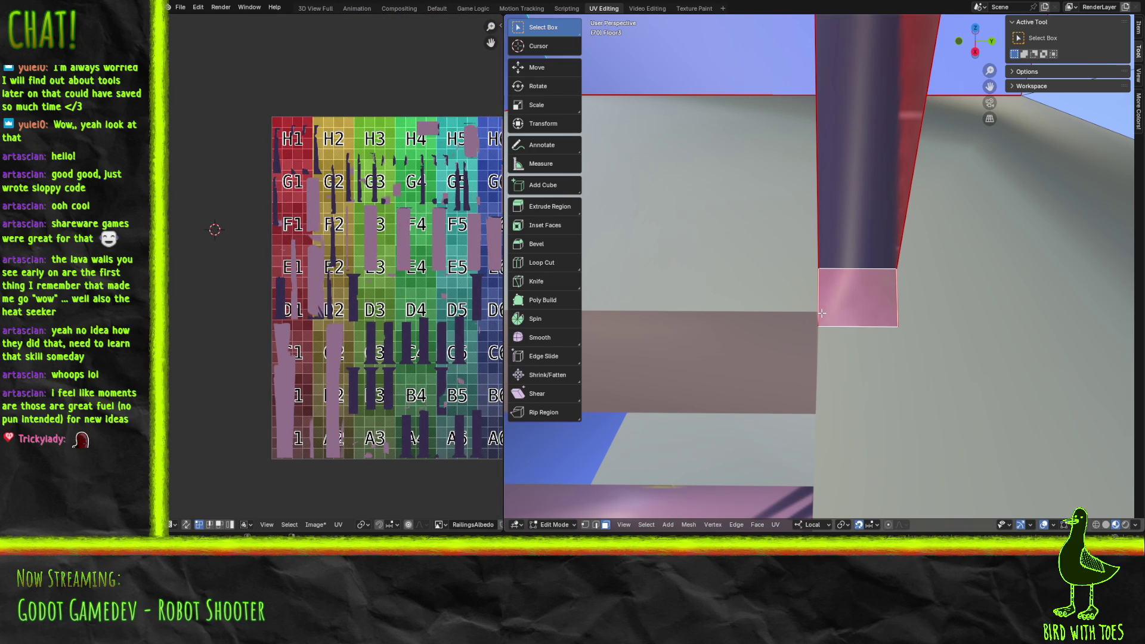
key("l")
middle_click_drag(397, 275, 224, 292)
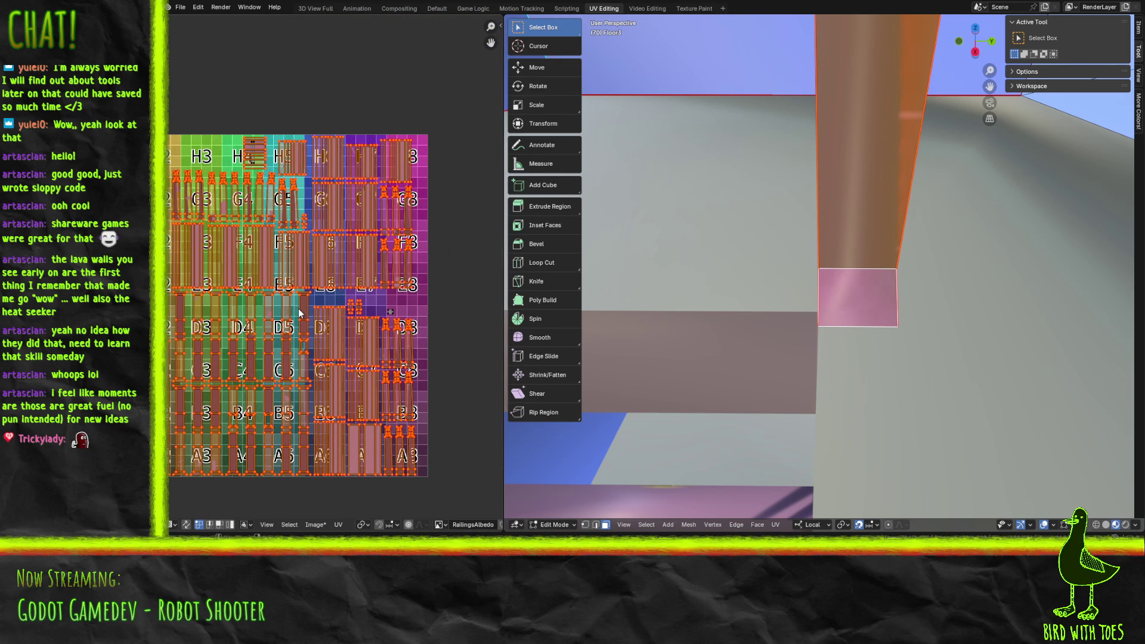
scroll(286, 313, "up", 4)
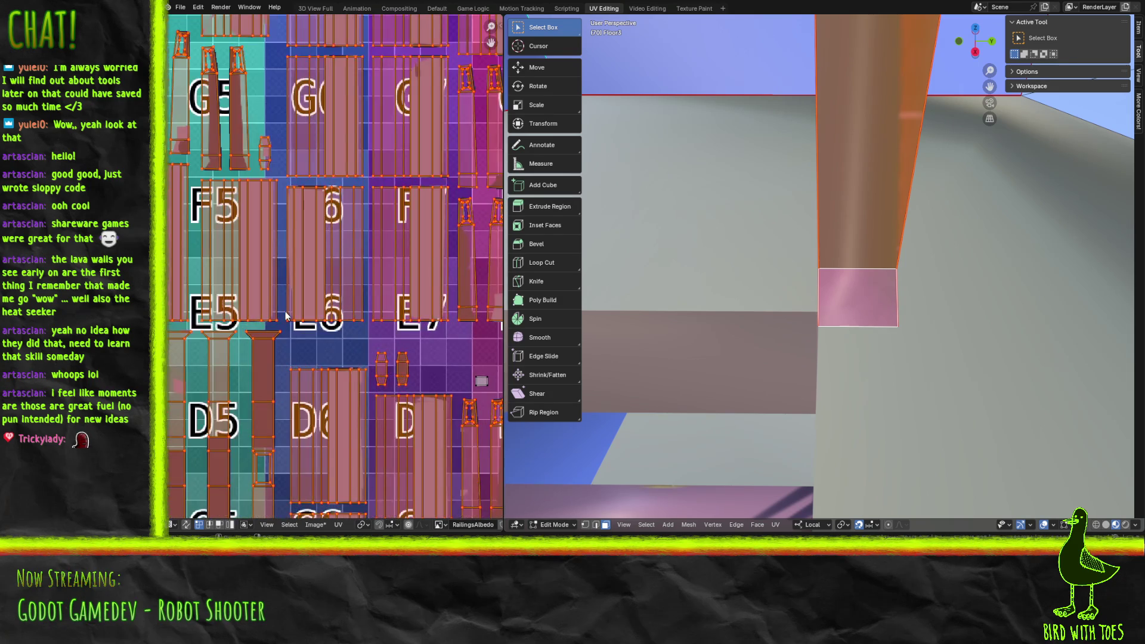
scroll(285, 313, "down", 5)
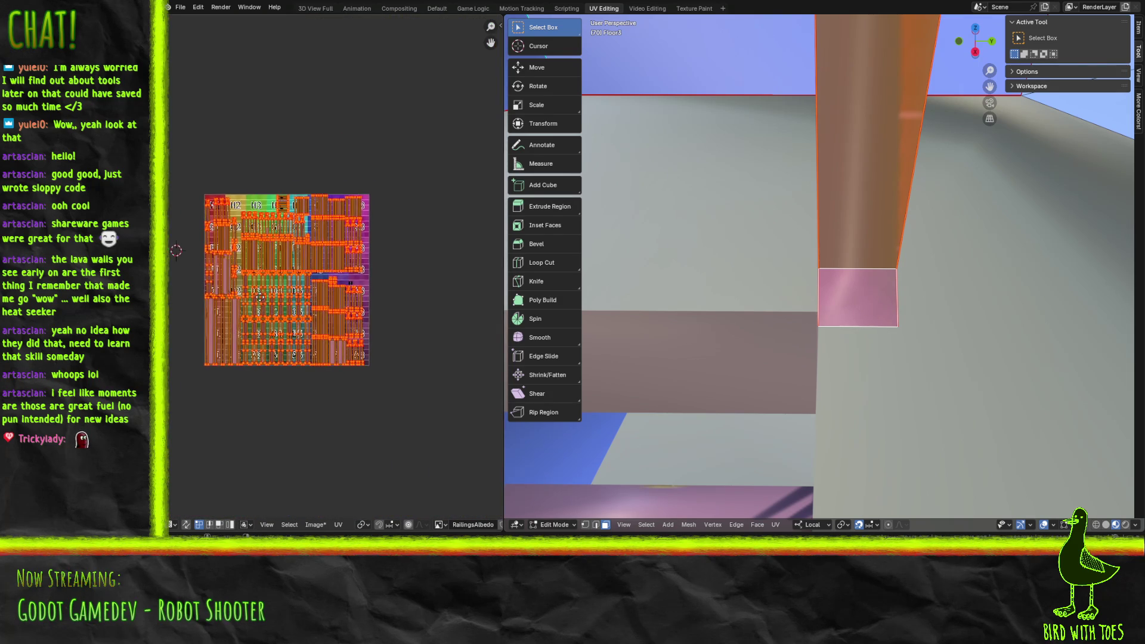
scroll(265, 298, "up", 1)
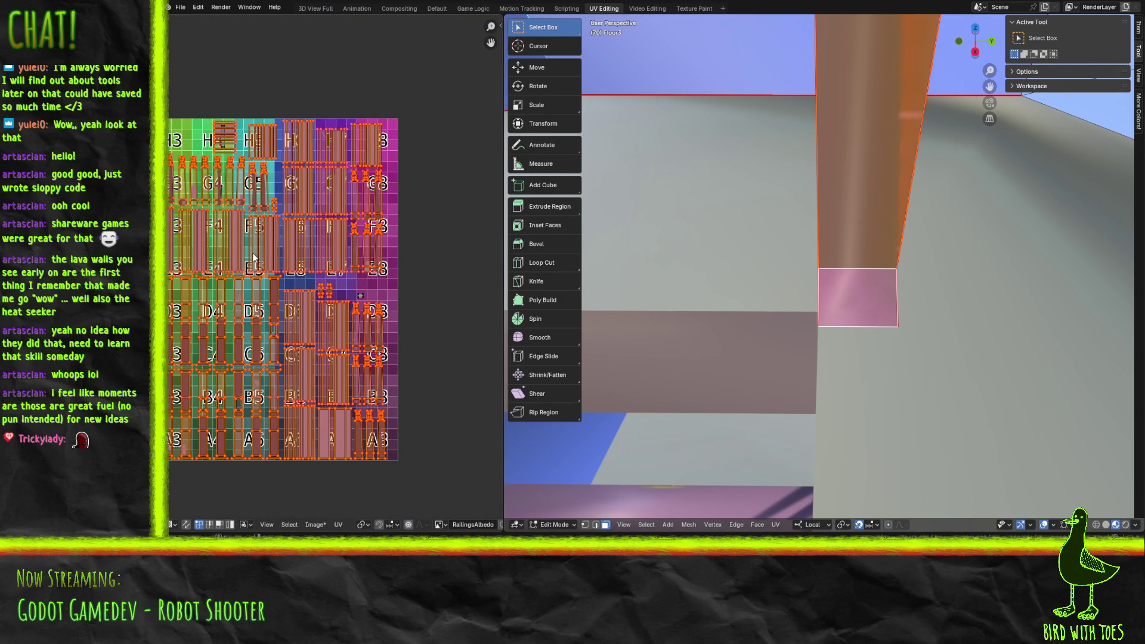
key("p")
key("F3")
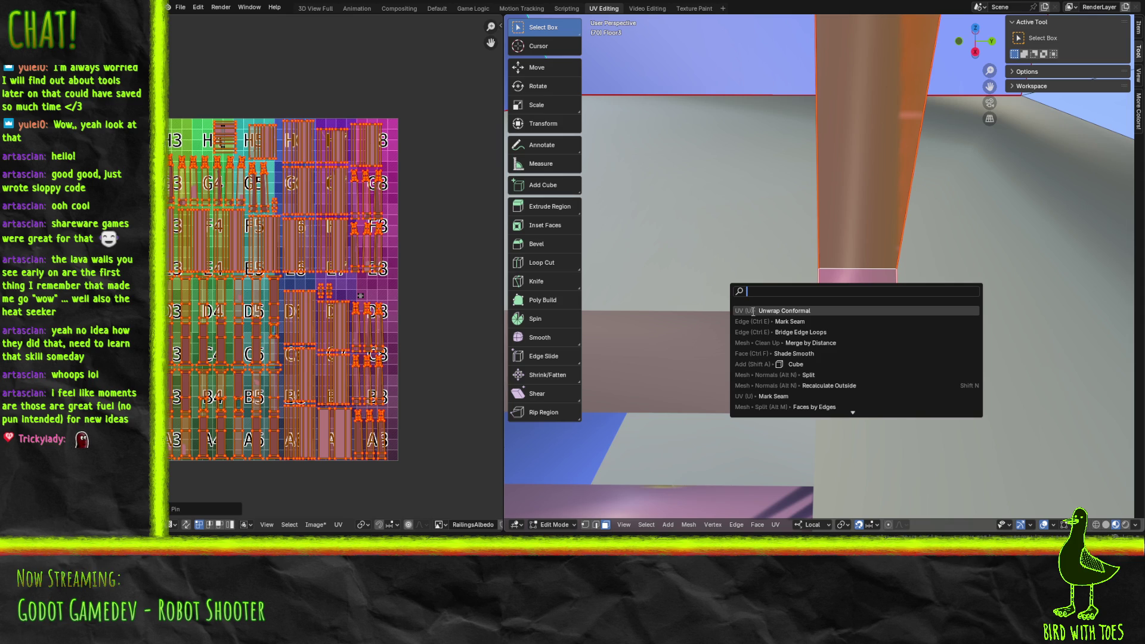
left_click(753, 310)
Step: Inspect the resulting UVs, then undo the unwrap and the face selection
middle_click_drag(273, 259, 286, 301)
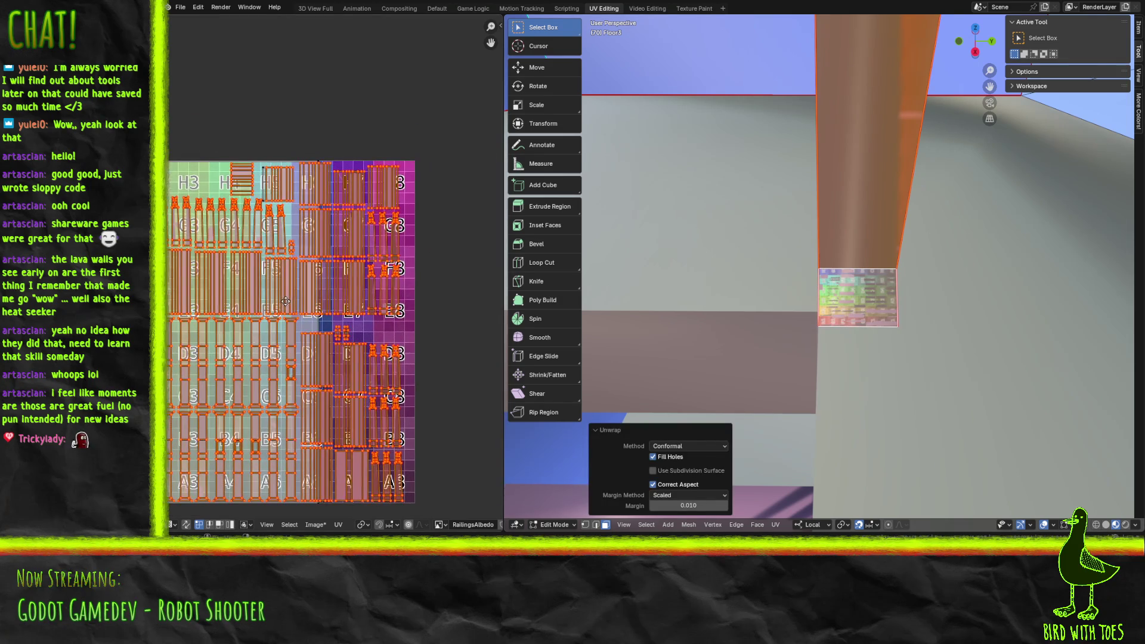
scroll(295, 226, "up", 5)
middle_click_drag(305, 242, 338, 365)
key("ctrl+z")
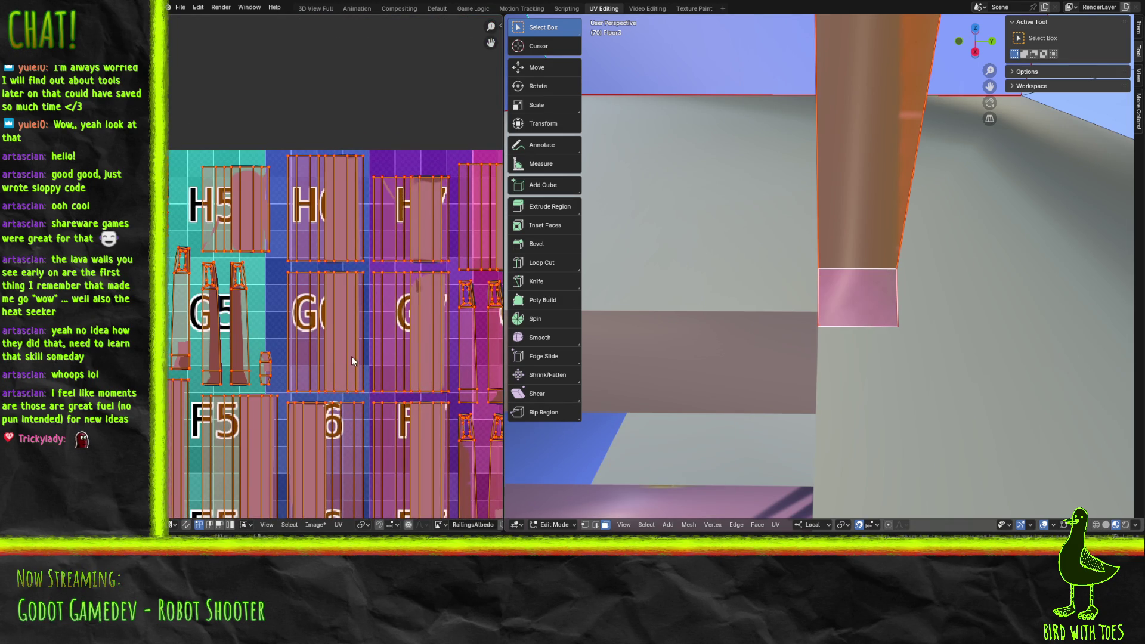
scroll(352, 356, "down", 2)
key("ctrl+z")
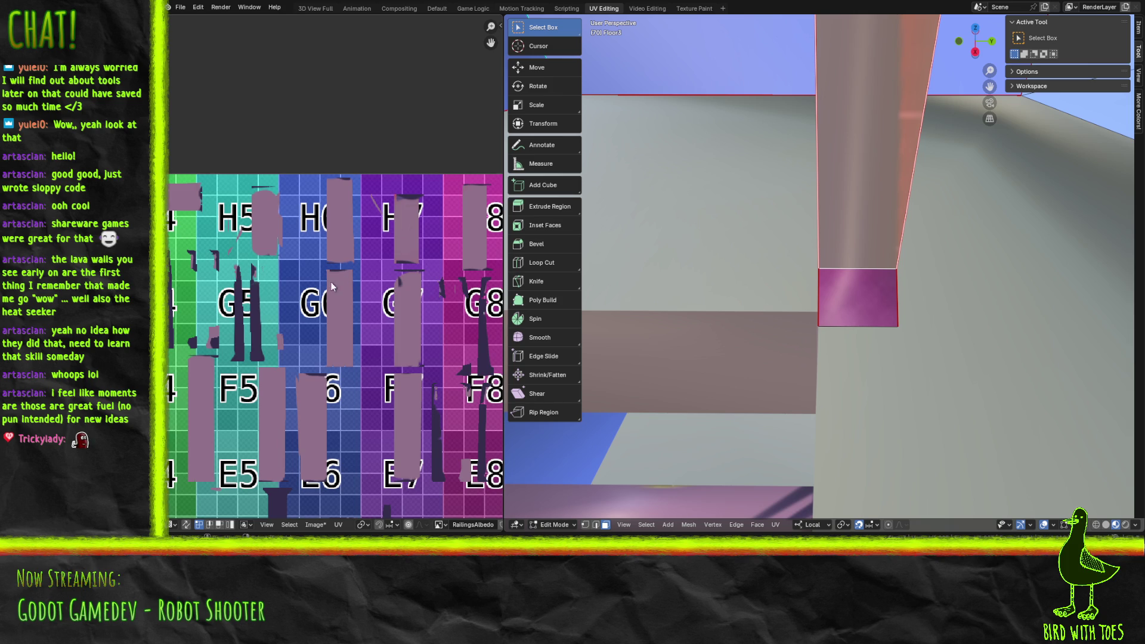
Step: Pin the UVs, select the pillar's upper and bottom faces, and unwrap them with Conformal
scroll(336, 278, "down", 5)
scroll(312, 300, "up", 3)
scroll(313, 301, "down", 3)
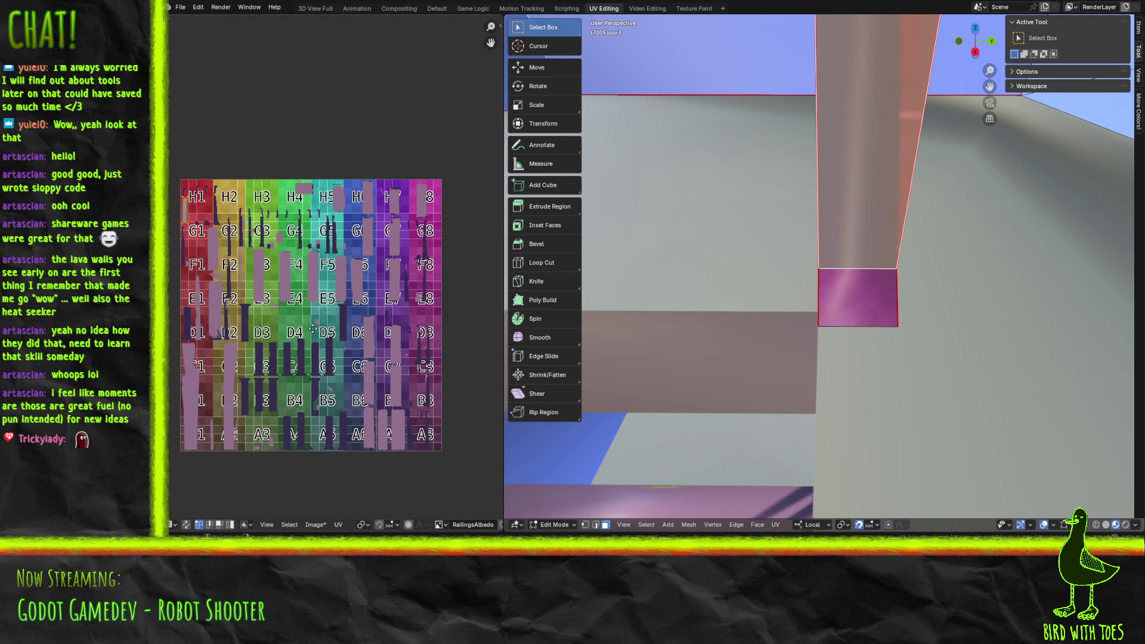
key("p")
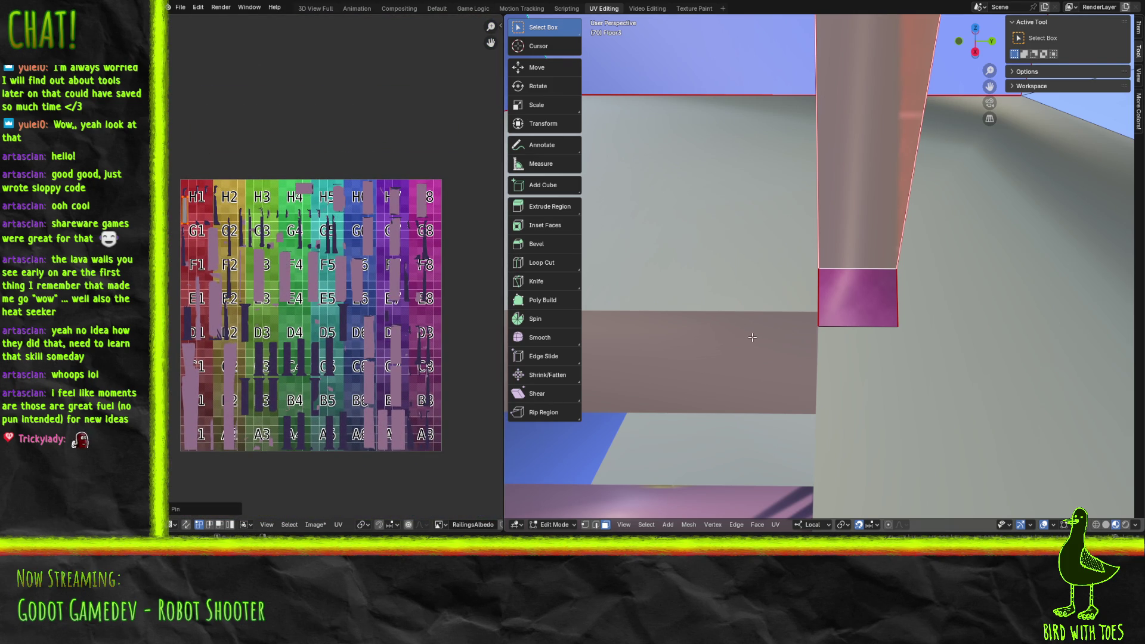
key("l")
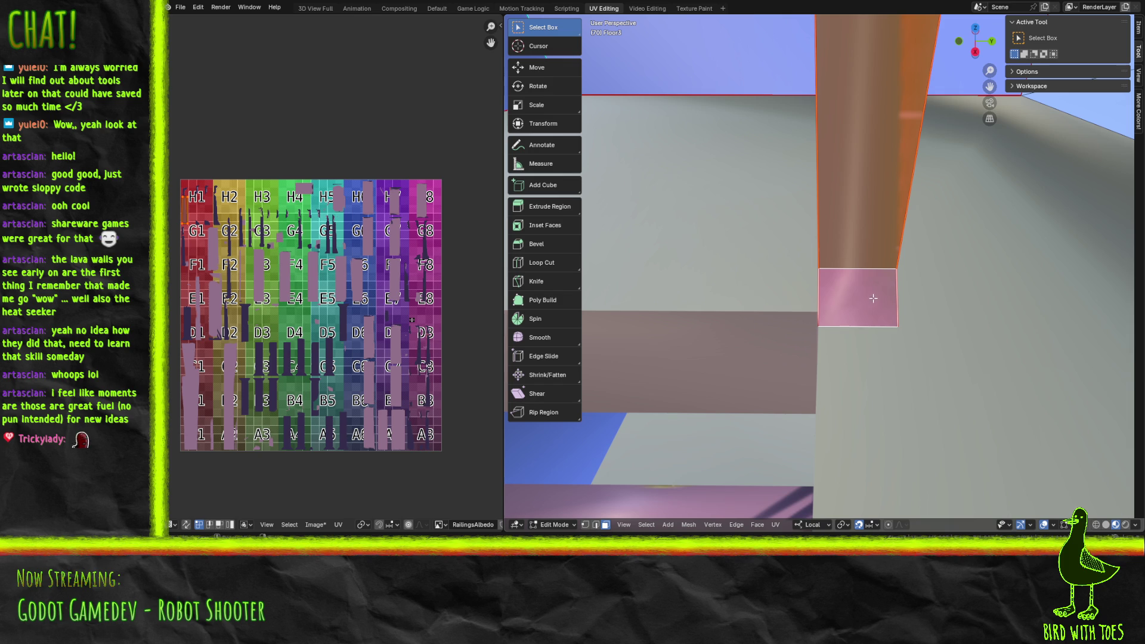
key("F3")
left_click(919, 318)
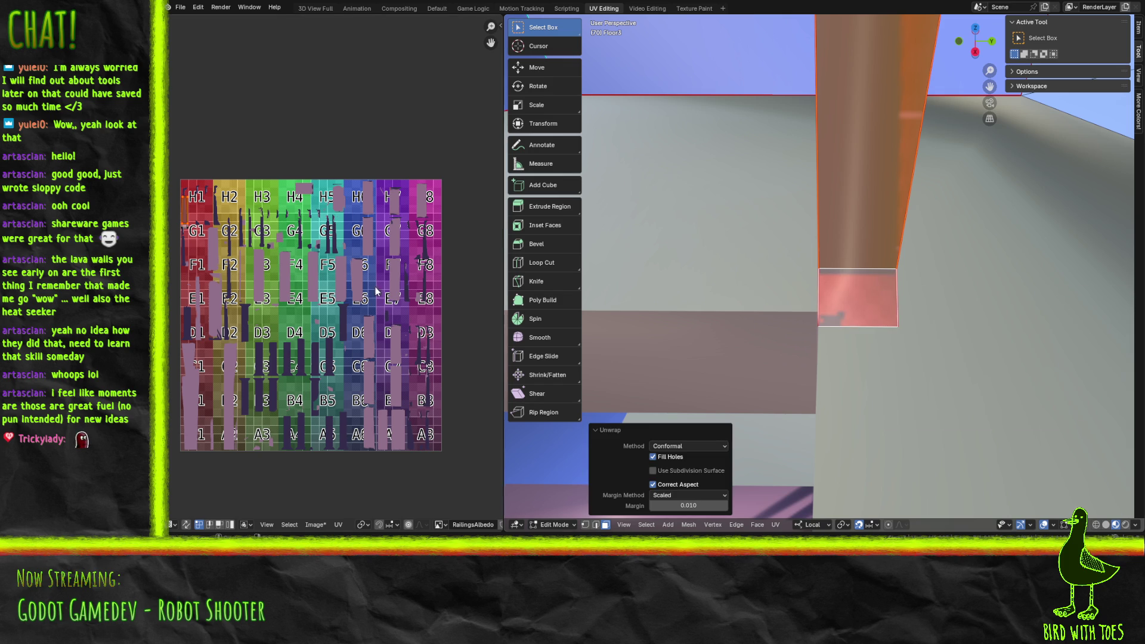
scroll(688, 285, "down", 5)
mouse_move(688, 285)
middle_mouse_down()
mouse_move(864, 330)
mouse_move(838, 327)
mouse_move(823, 306)
middle_mouse_up()
left_click(671, 232)
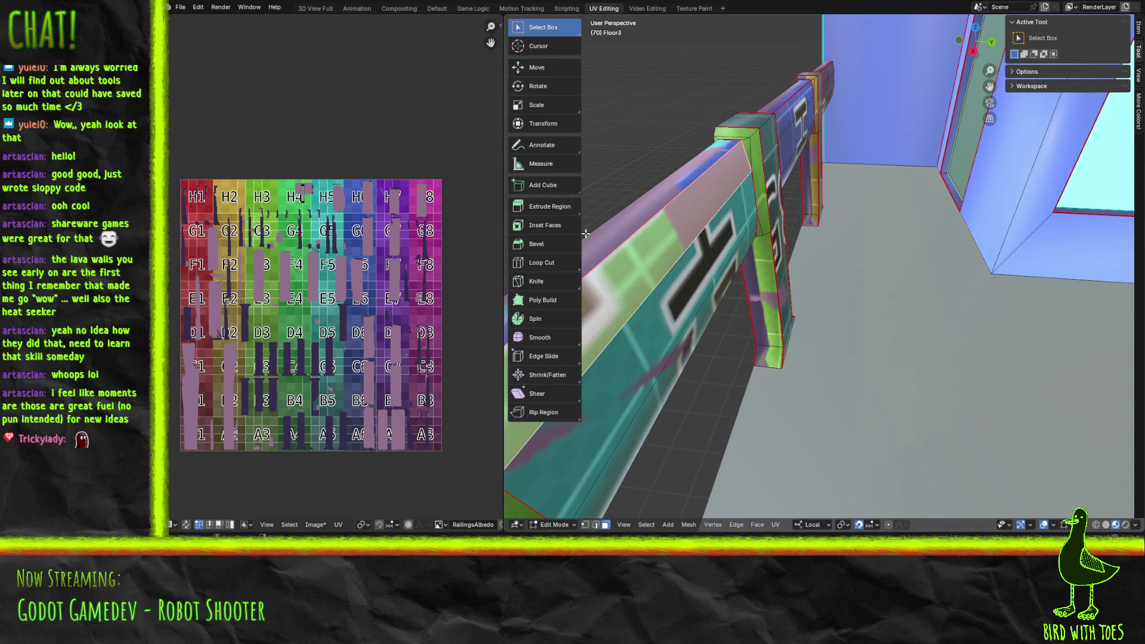
scroll(273, 260, "down", 2)
middle_click_drag(274, 261, 358, 271)
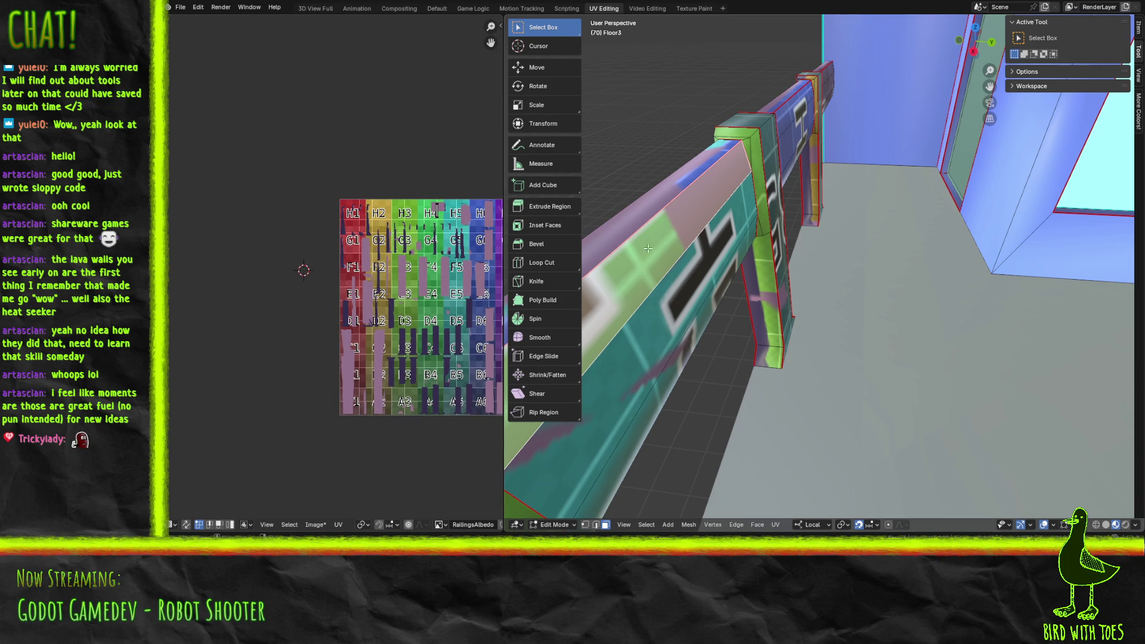
left_click(652, 207, "shift")
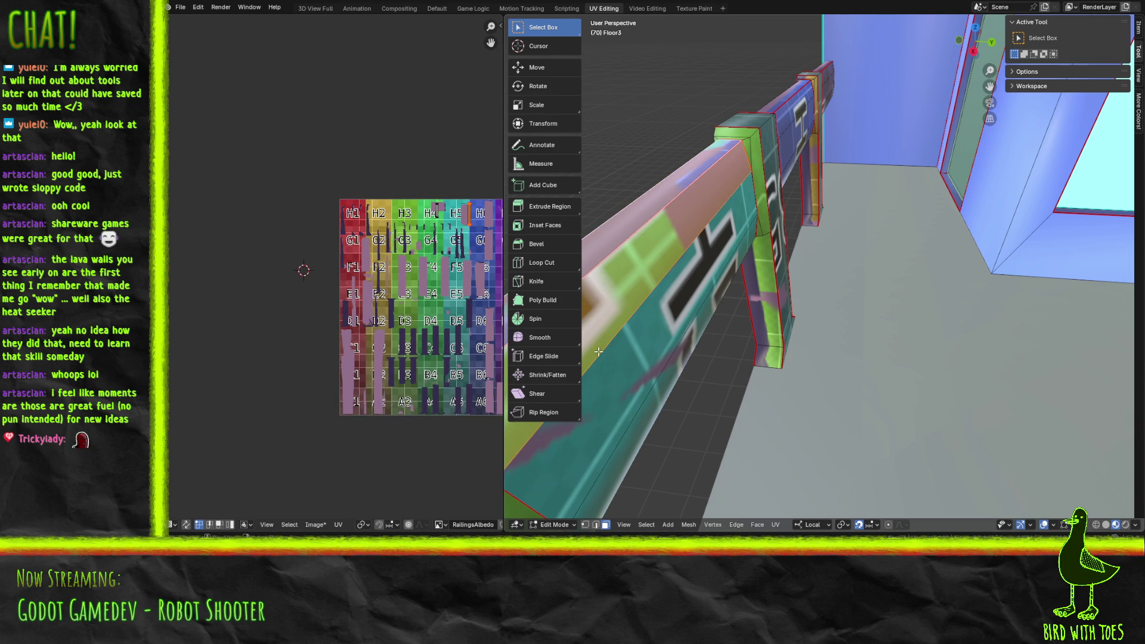
left_click(659, 379, "shift")
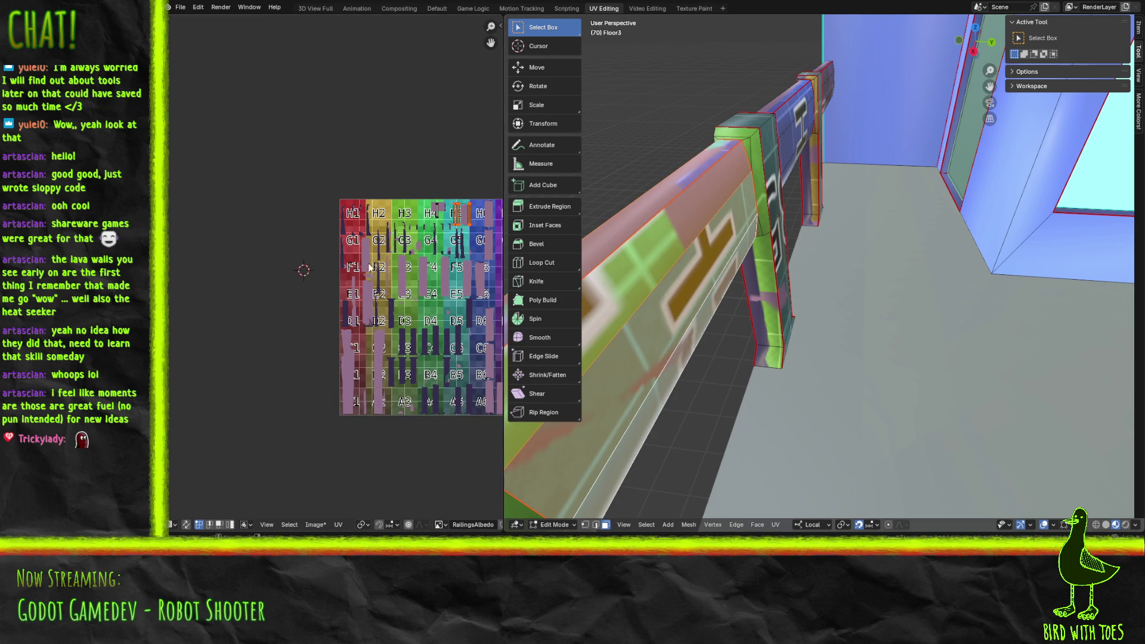
scroll(382, 277, "up", 4)
mouse_move(373, 240)
middle_mouse_down()
mouse_move(207, 241)
mouse_move(173, 258)
middle_mouse_up()
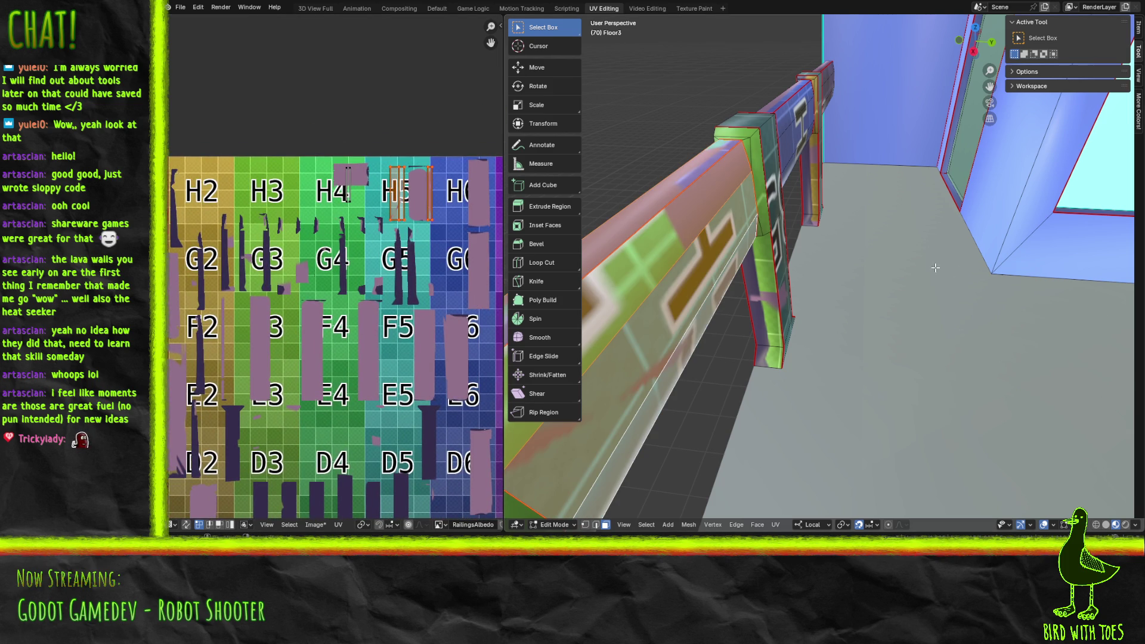
left_click(665, 224, "shift")
left_click(665, 228, "shift")
left_click(664, 230, "shift")
left_click(663, 233, "shift")
scroll(298, 191, "up", 6)
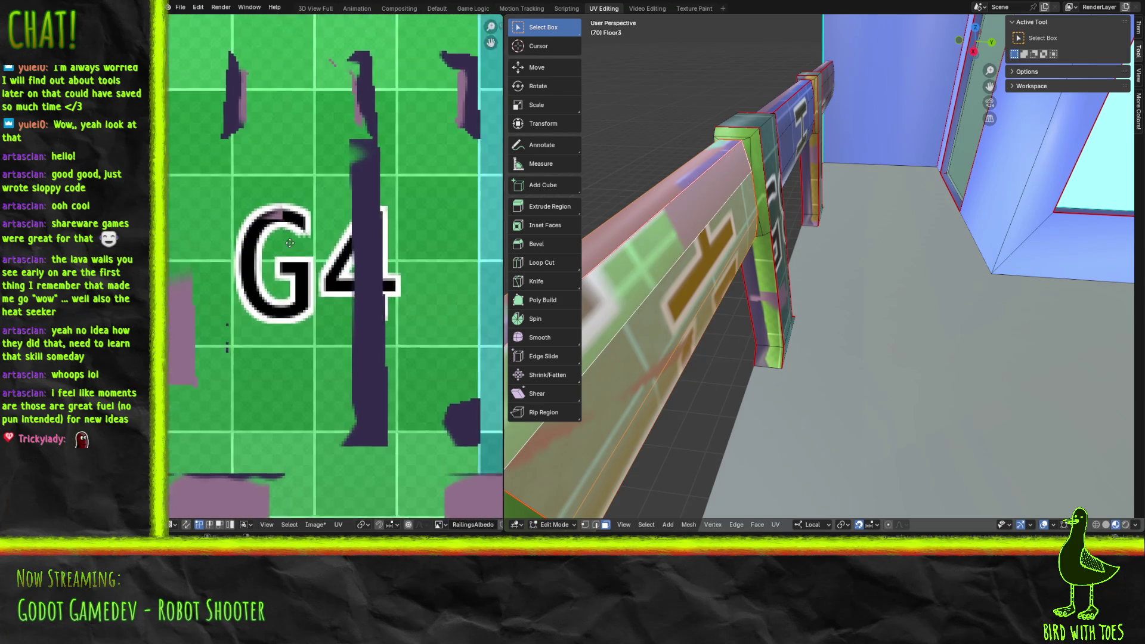
scroll(720, 358, "down", 5)
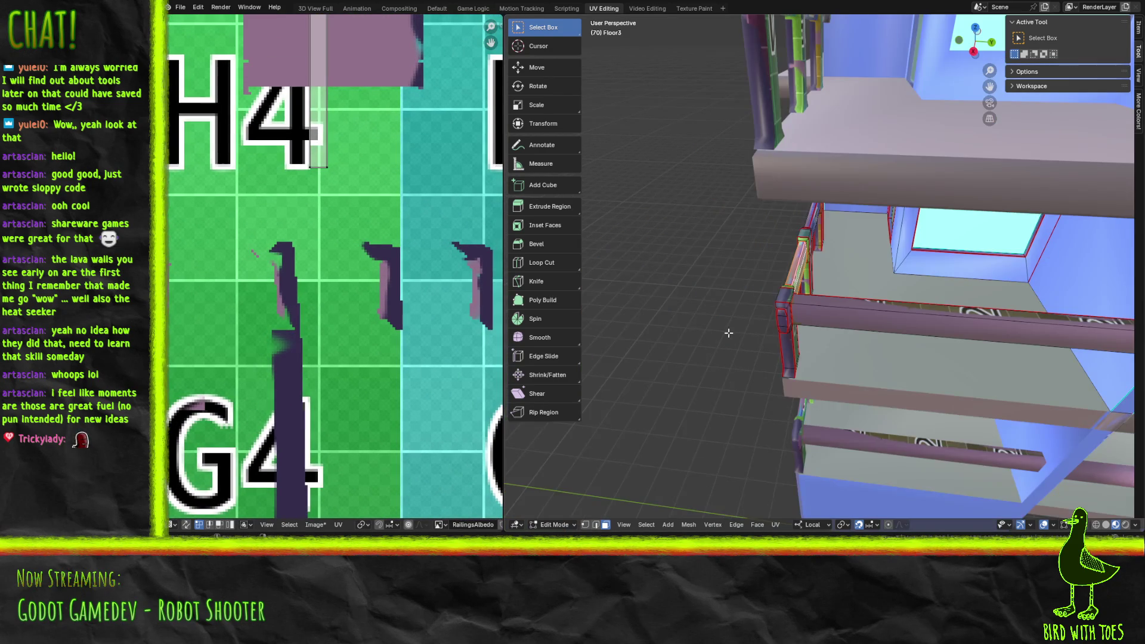
scroll(790, 343, "up", 3)
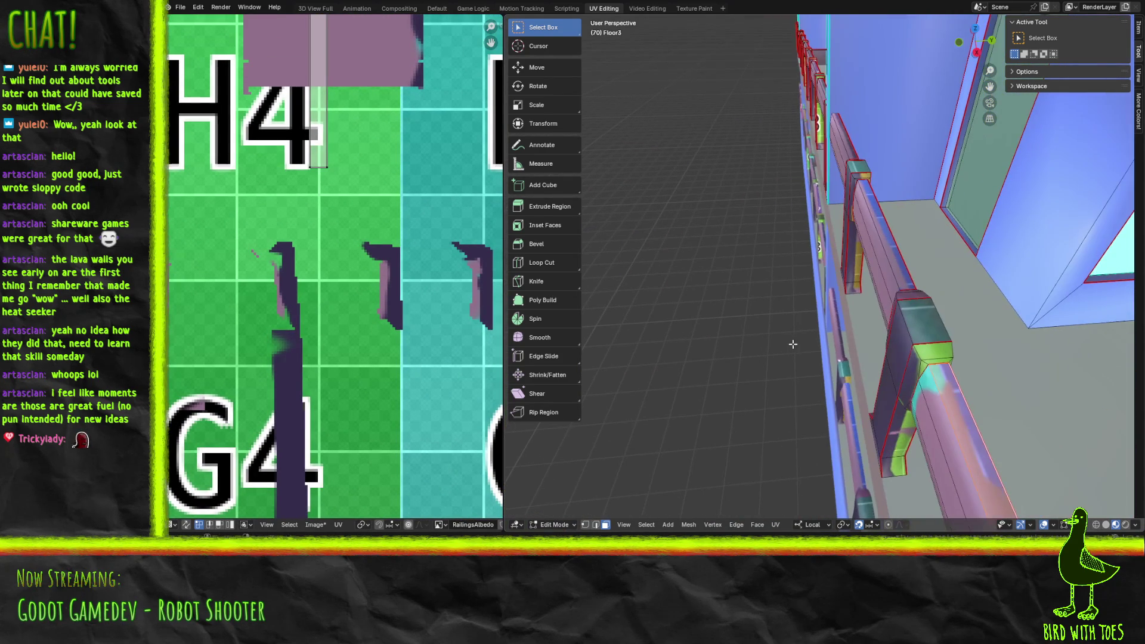
left_click(924, 412)
left_click(928, 415)
middle_click_drag(613, 319, 948, 194)
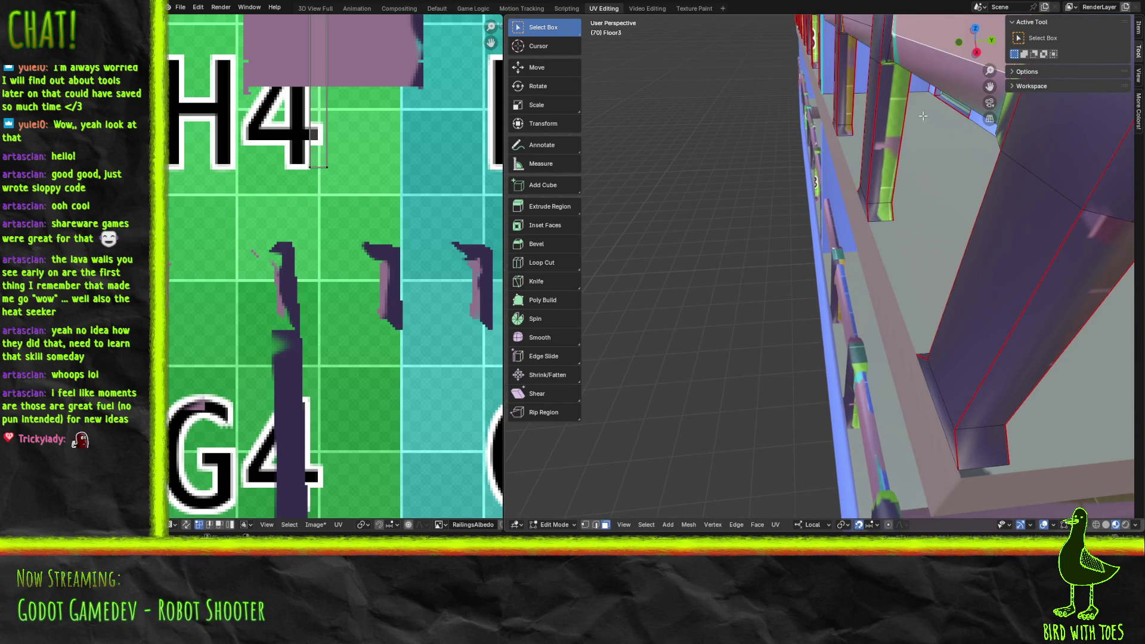
middle_click_drag(943, 113, 937, 152)
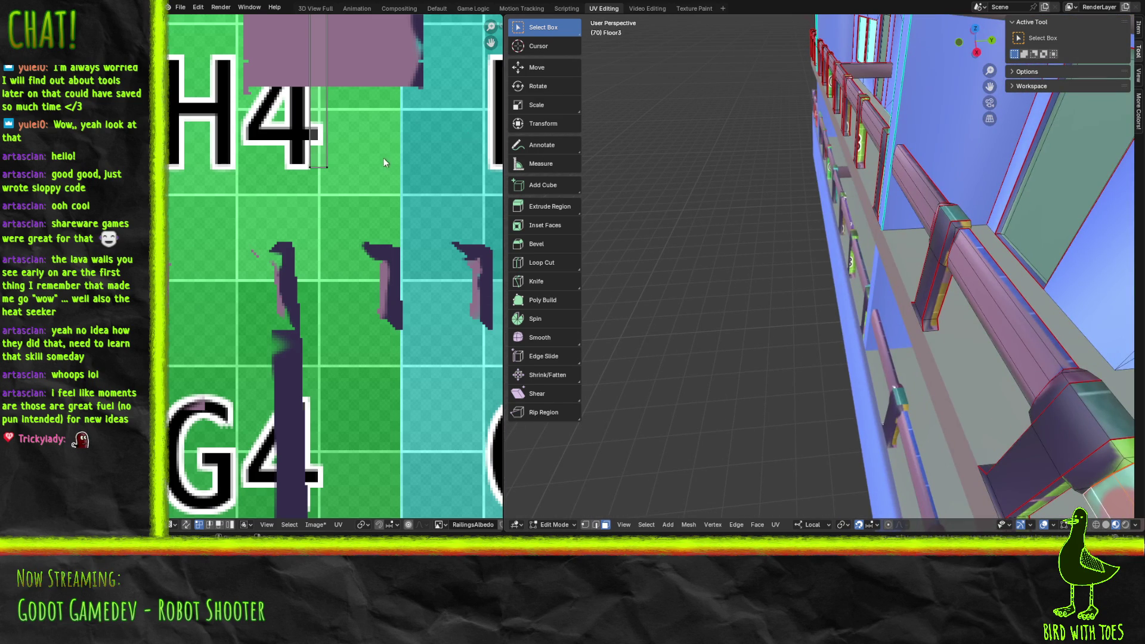
scroll(388, 164, "down", 3)
middle_click_drag(316, 229, 324, 232)
mouse_move(954, 265)
middle_mouse_down()
mouse_move(905, 268)
mouse_move(892, 243)
middle_mouse_up()
mouse_move(776, 329)
middle_mouse_down()
mouse_move(761, 316)
mouse_move(742, 326)
mouse_move(751, 331)
middle_mouse_up()
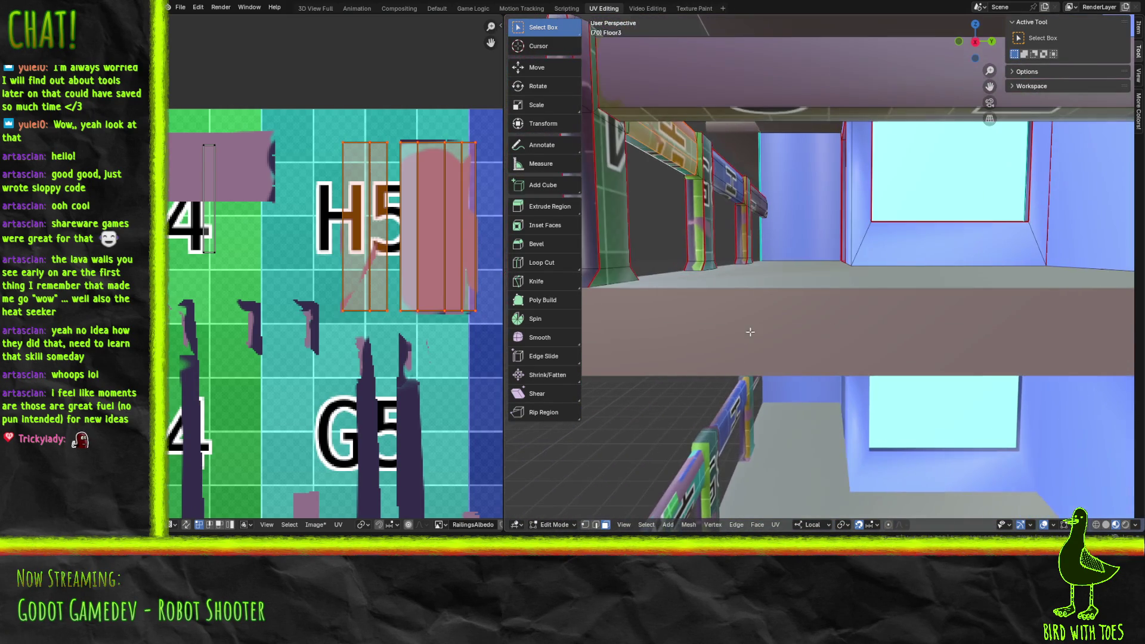
Step: Re-unwrap the selected railing face with Unwrap Conformal and view the railings from the front
left_click(642, 148, "shift")
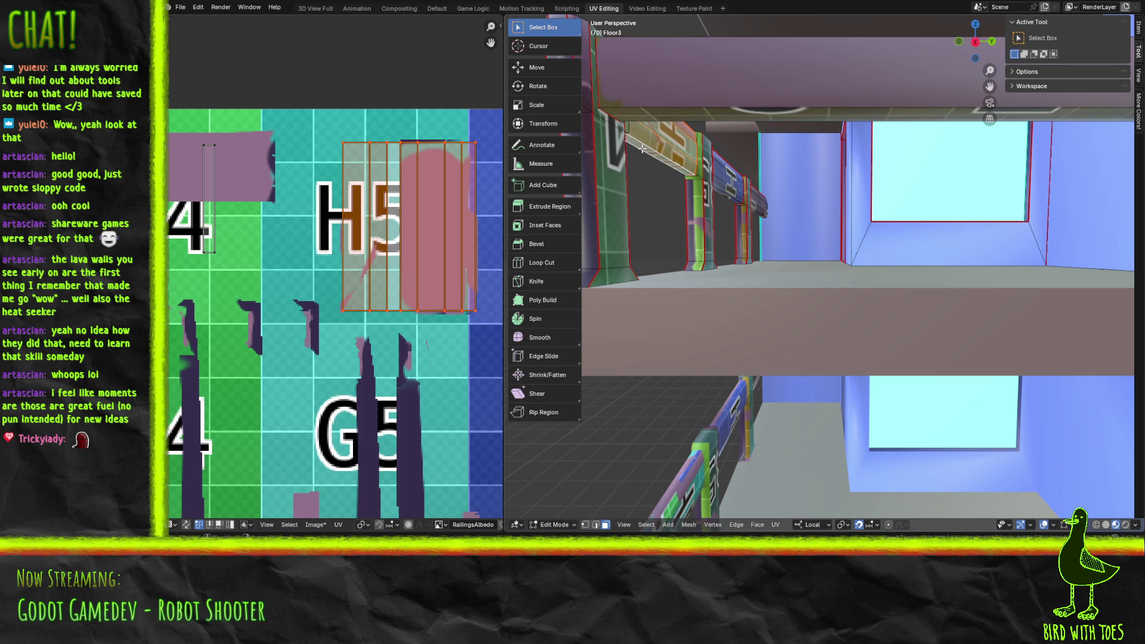
middle_click_drag(224, 227, 229, 233)
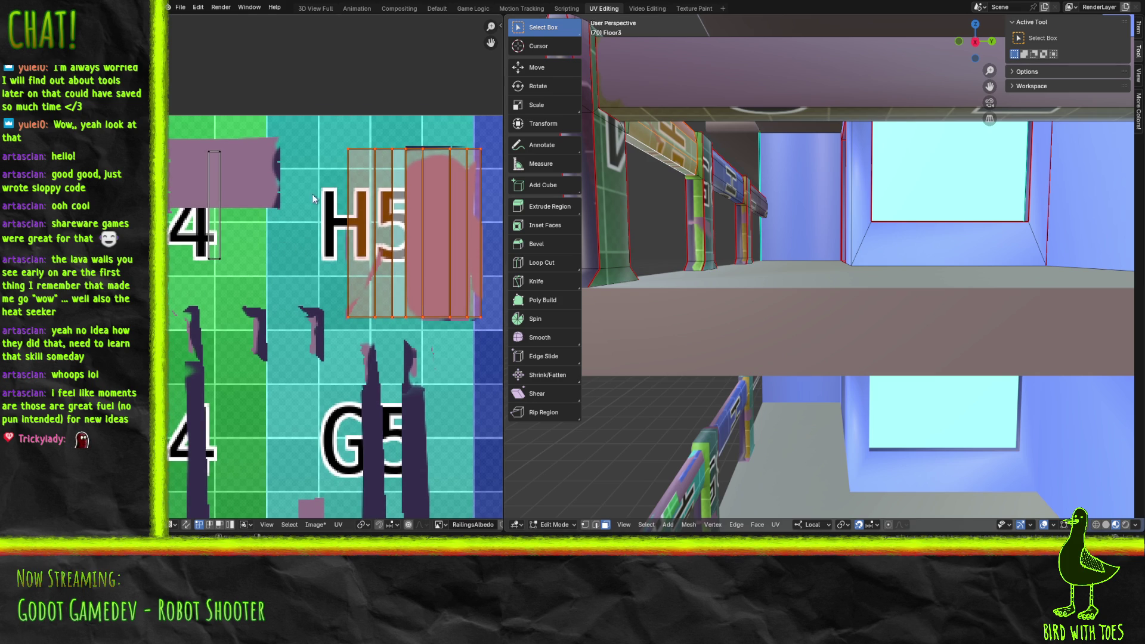
key("F9")
key("F3")
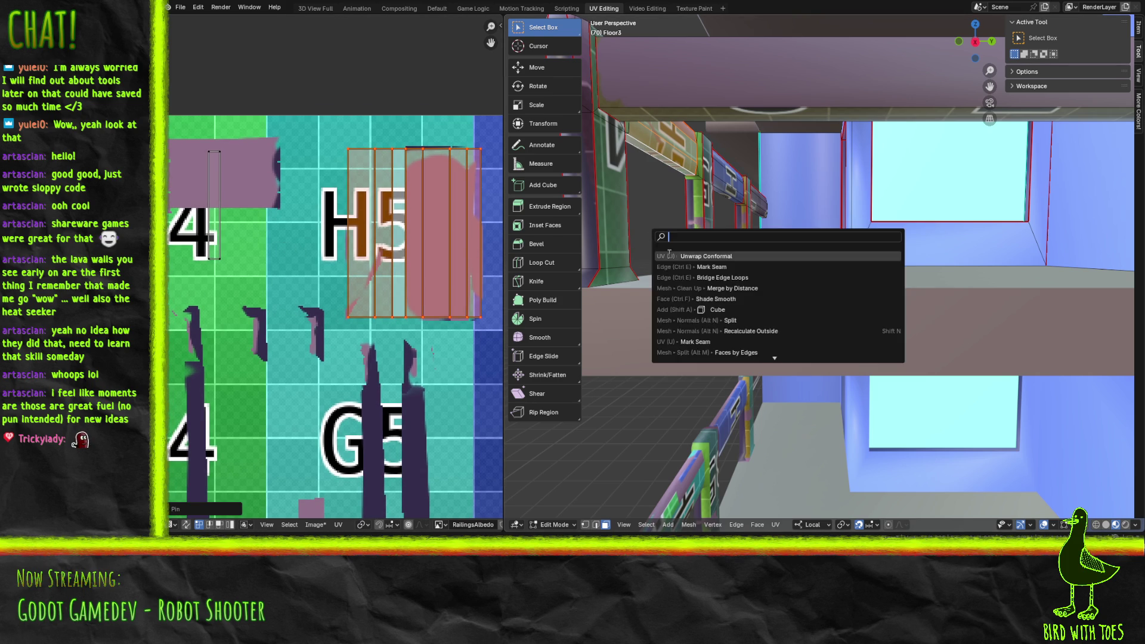
left_click(684, 256)
middle_click_drag(390, 224, 386, 248)
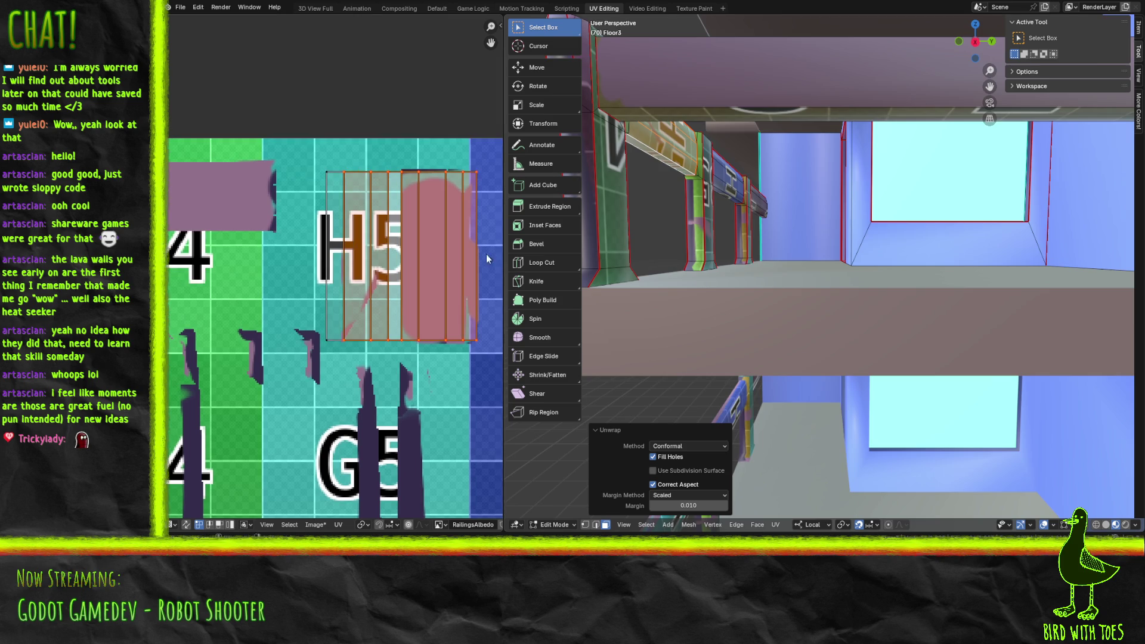
scroll(738, 280, "down", 6)
mouse_move(832, 294)
middle_mouse_down()
mouse_move(847, 299)
mouse_move(647, 253)
middle_mouse_up()
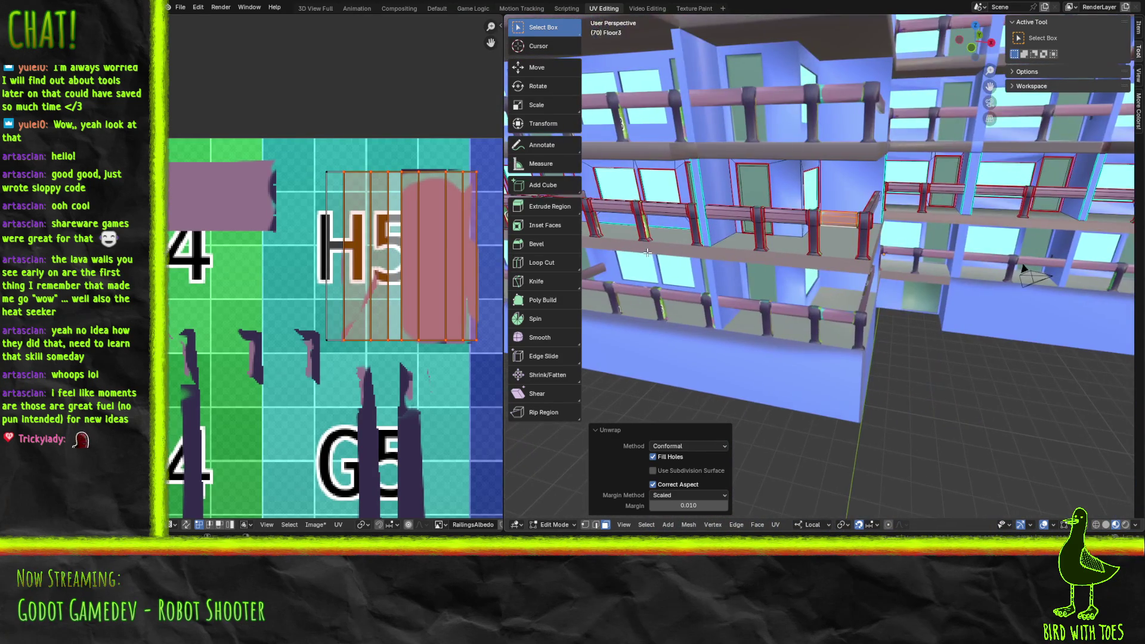
Step: Save the blend file, select the railing geometry, and return to the Default workspace
key("ctrl+s")
middle_click_drag(724, 306, 733, 296)
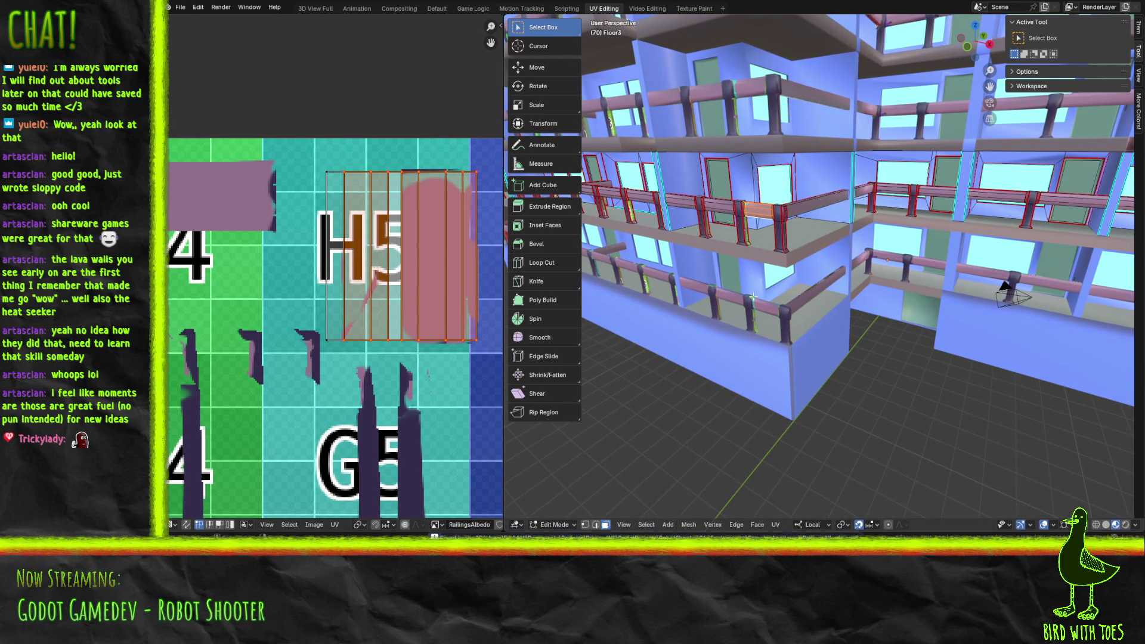
scroll(747, 296, "up", 5)
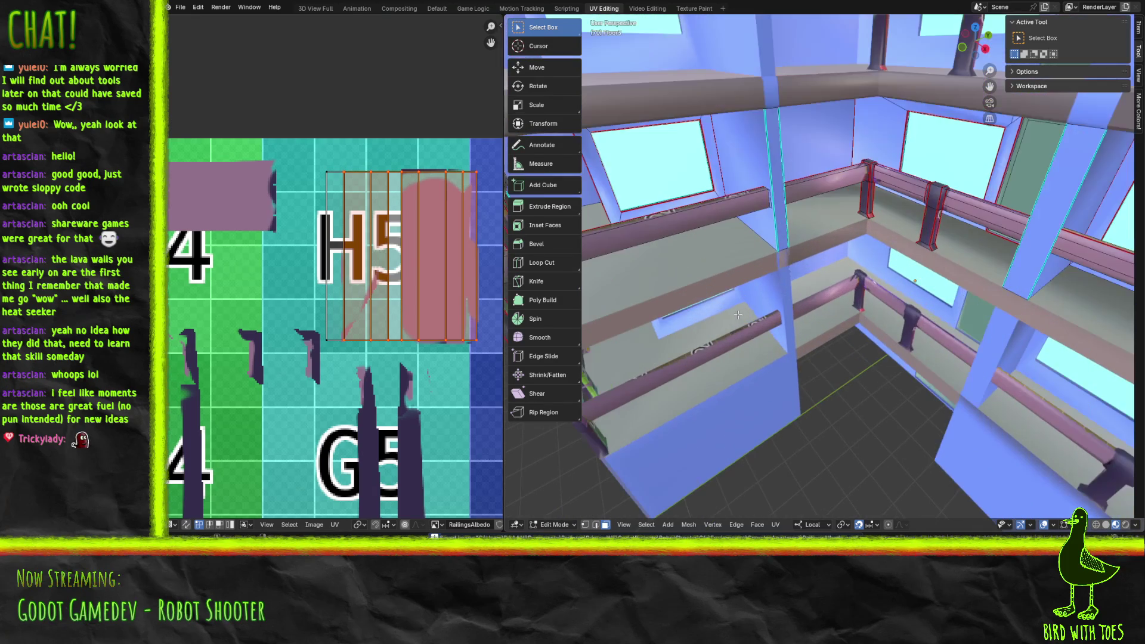
key("ctrl+l")
middle_click_drag(421, 312, 302, 319)
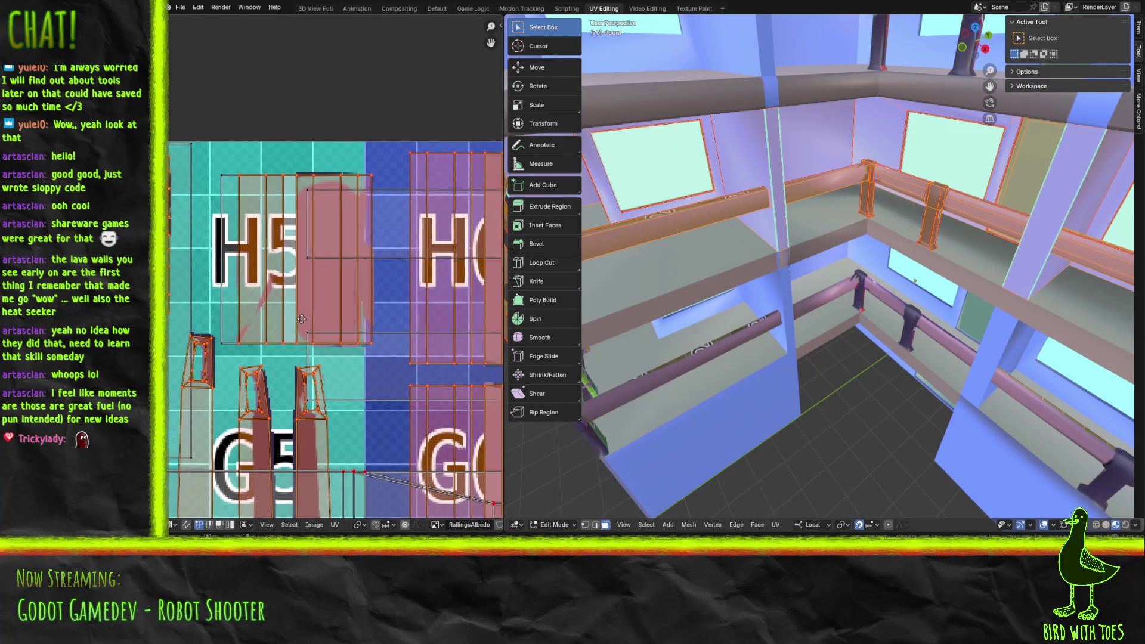
left_click(324, 318)
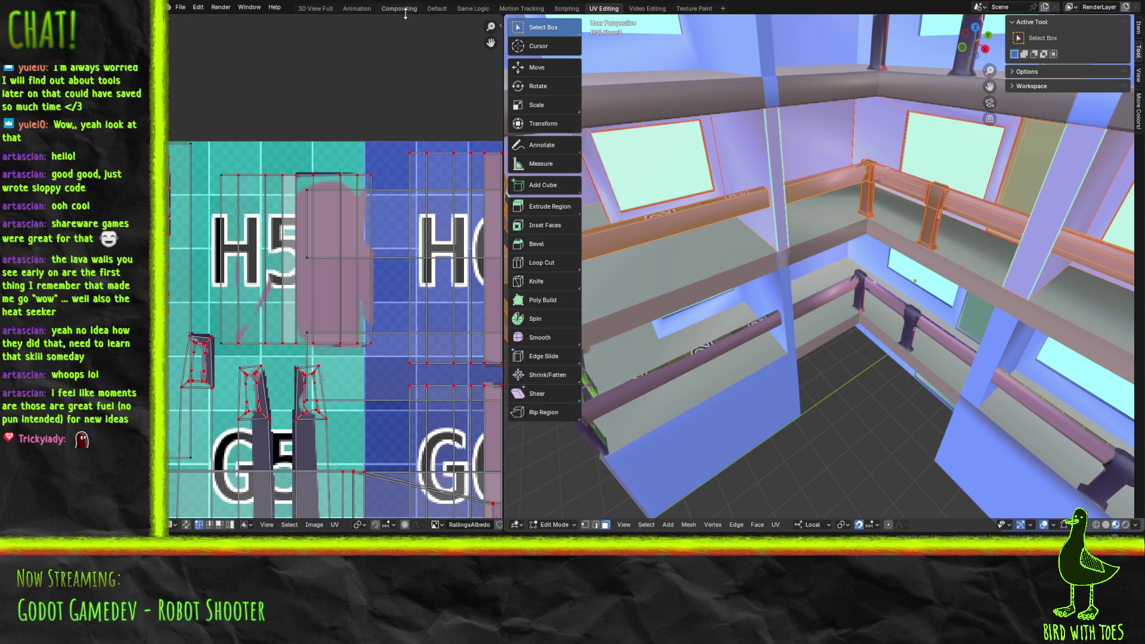
left_click(437, 8)
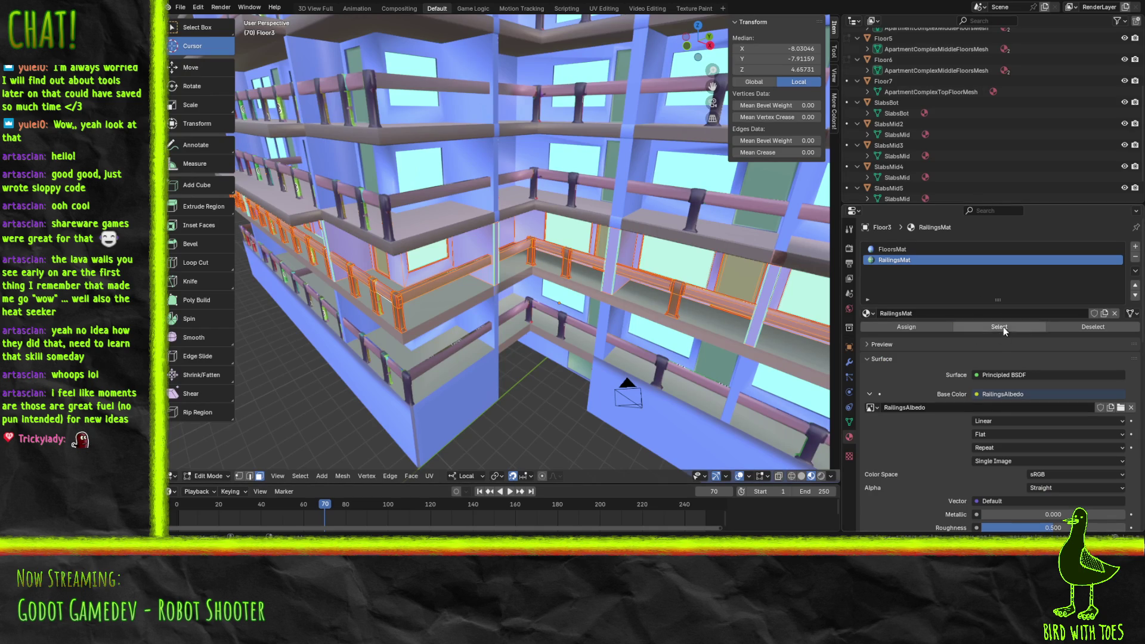
Step: Clear the selection and select every face that uses the RailingsMat material
middle_click_drag(576, 261, 559, 259)
key("alt+a")
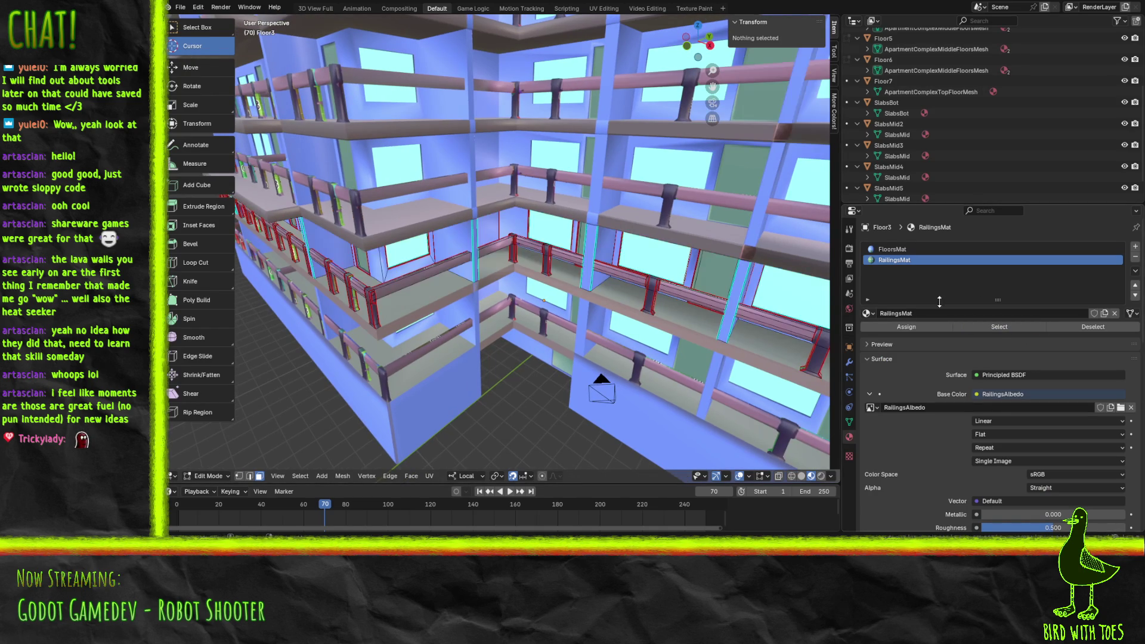
left_click(997, 330)
middle_click_drag(670, 299, 661, 297)
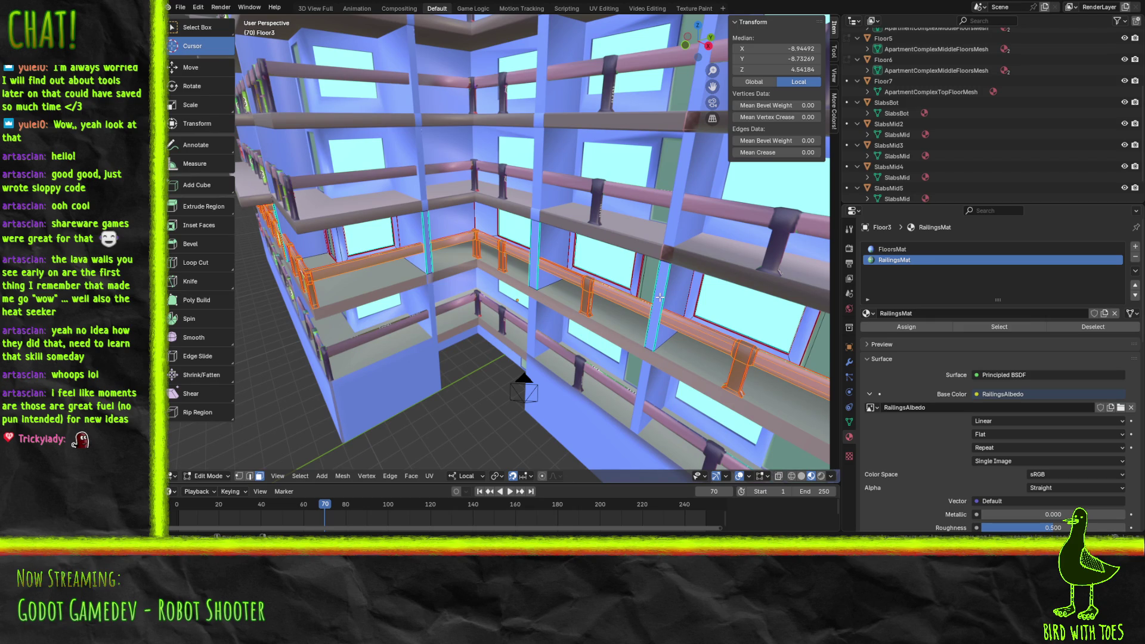
mouse_move(352, 256)
middle_mouse_down()
mouse_move(418, 225)
mouse_move(643, 224)
mouse_move(555, 238)
middle_mouse_up()
Step: Inspect the selected railings, then switch to the Texture Paint layout showing RailingsAlbedo
scroll(566, 220, "down", 8)
scroll(565, 234, "up", 5)
scroll(565, 234, "down", 5)
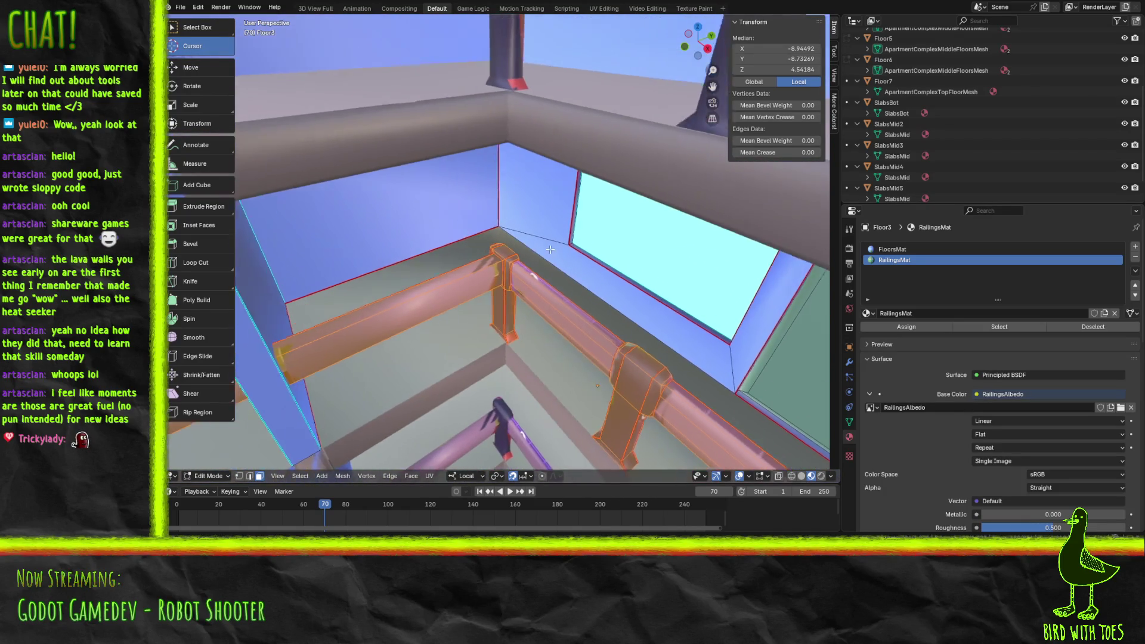
scroll(545, 240, "up", 2)
scroll(545, 239, "up", 3)
mouse_move(550, 240)
middle_mouse_down()
mouse_move(525, 248)
mouse_move(583, 242)
mouse_move(683, 264)
mouse_move(674, 275)
middle_mouse_up()
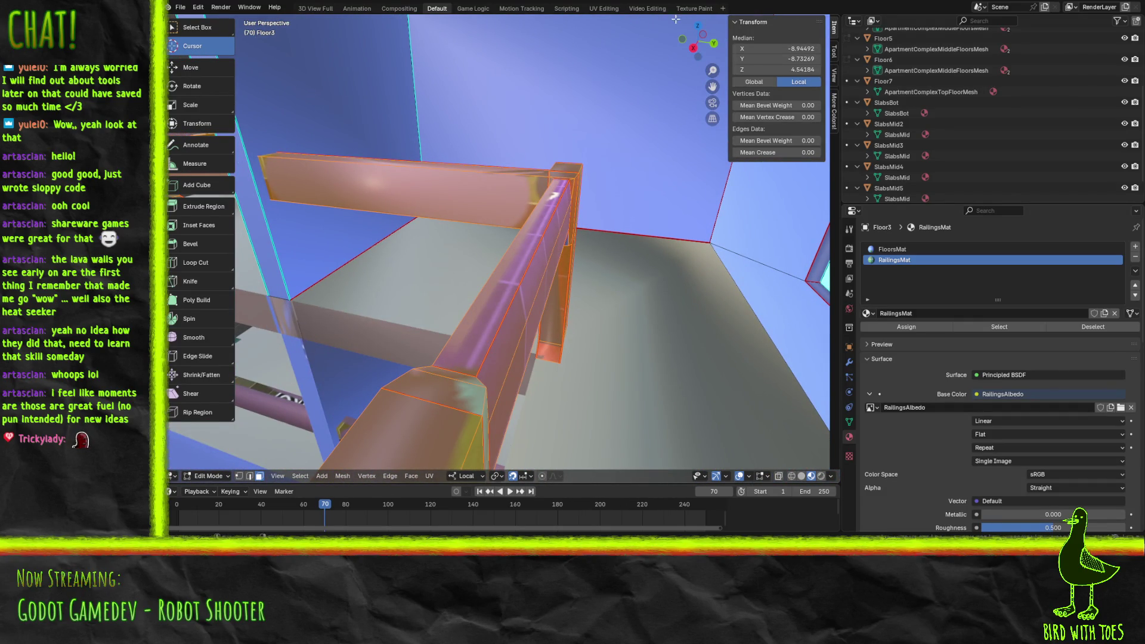
left_click(690, 9)
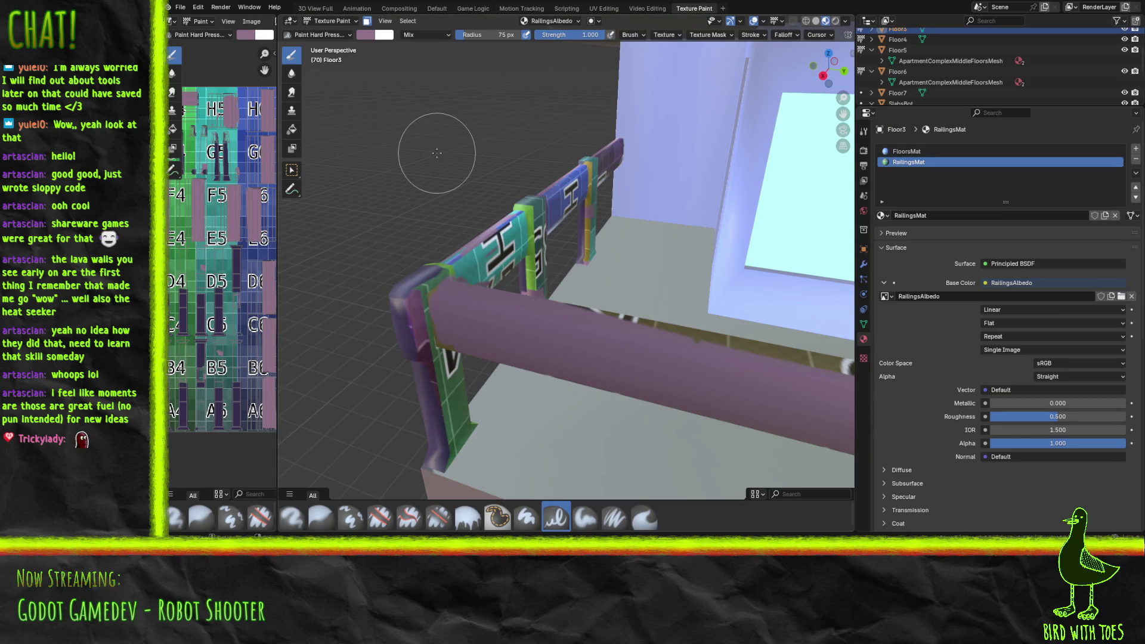
Step: Show the brush settings and paint purple over the teal railing texture and its top-left corner
left_click(863, 265)
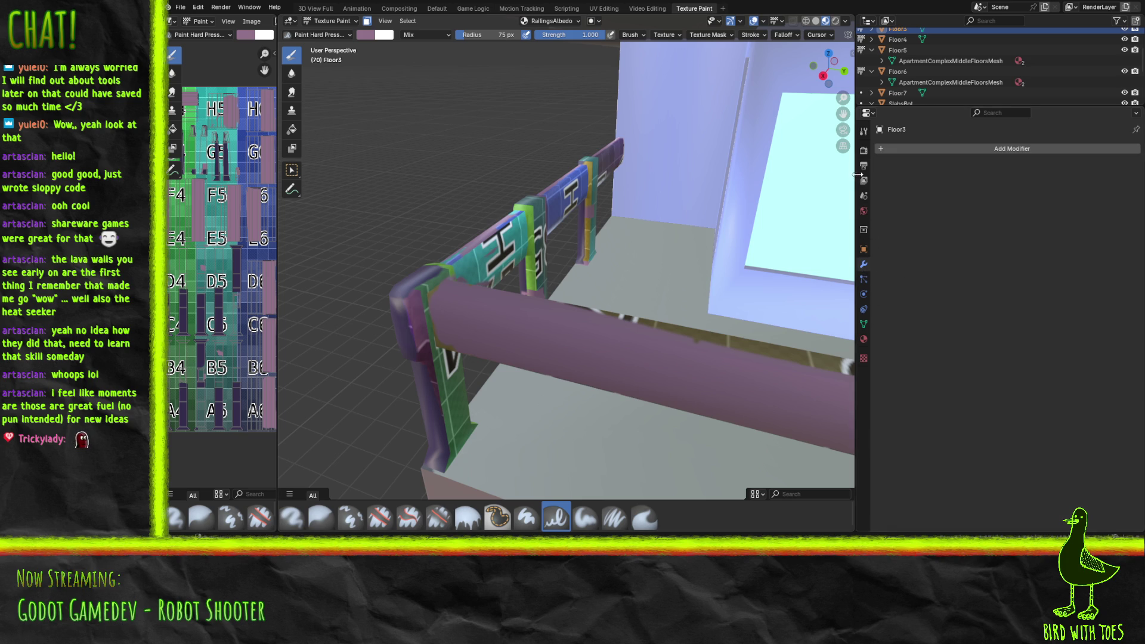
left_click(863, 132)
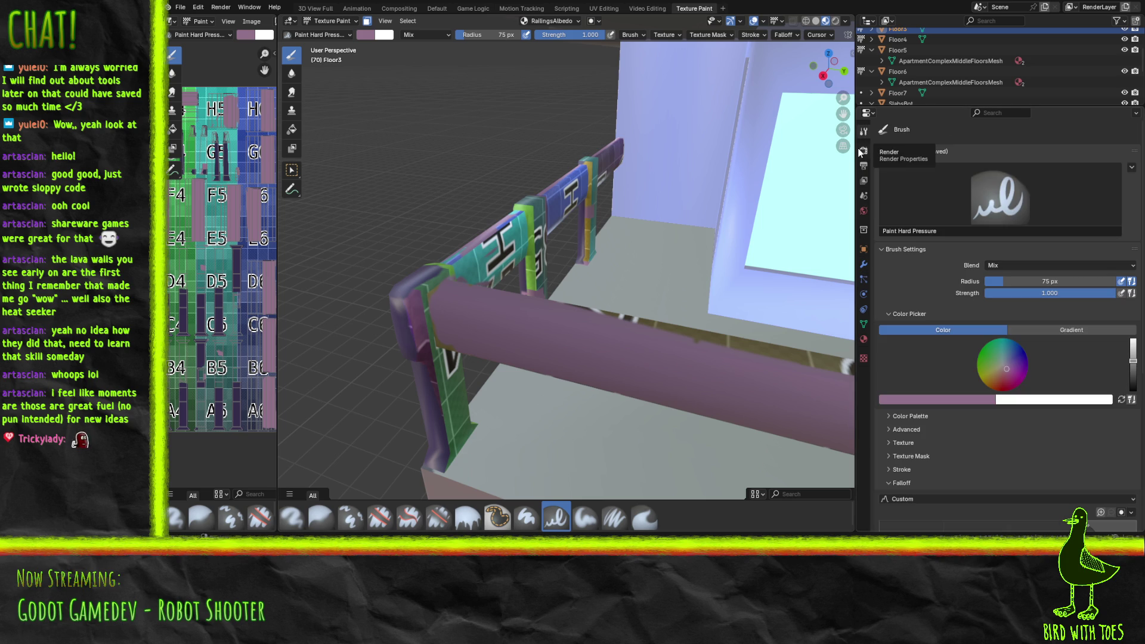
left_click_drag(462, 259, 495, 239)
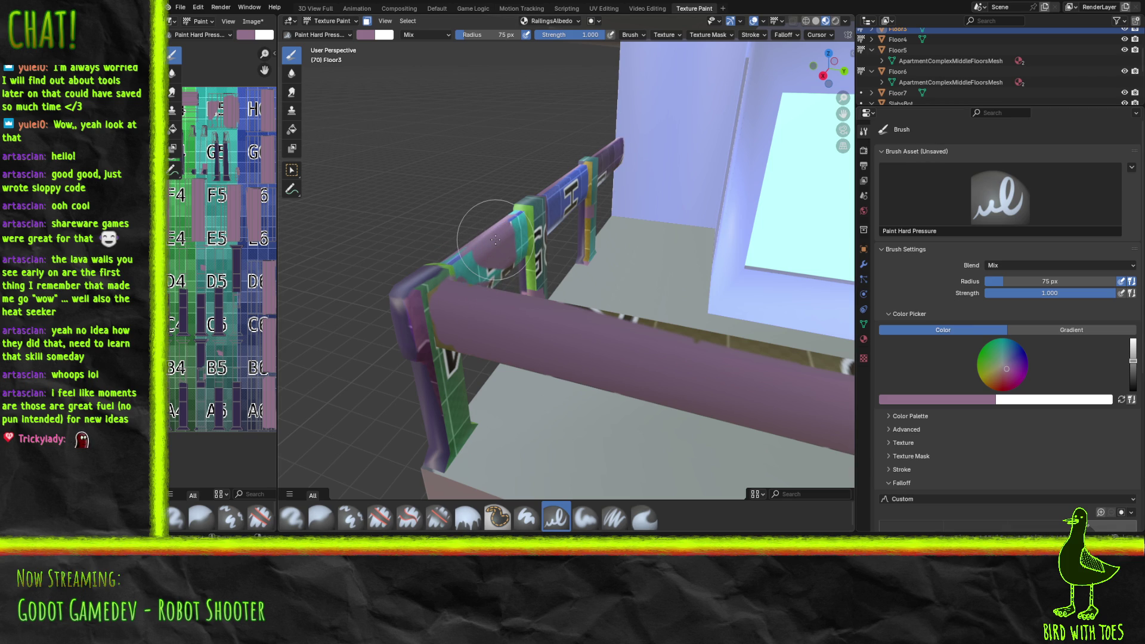
mouse_move(486, 245)
middle_mouse_down()
mouse_move(578, 247)
mouse_move(626, 263)
mouse_move(418, 257)
middle_mouse_up()
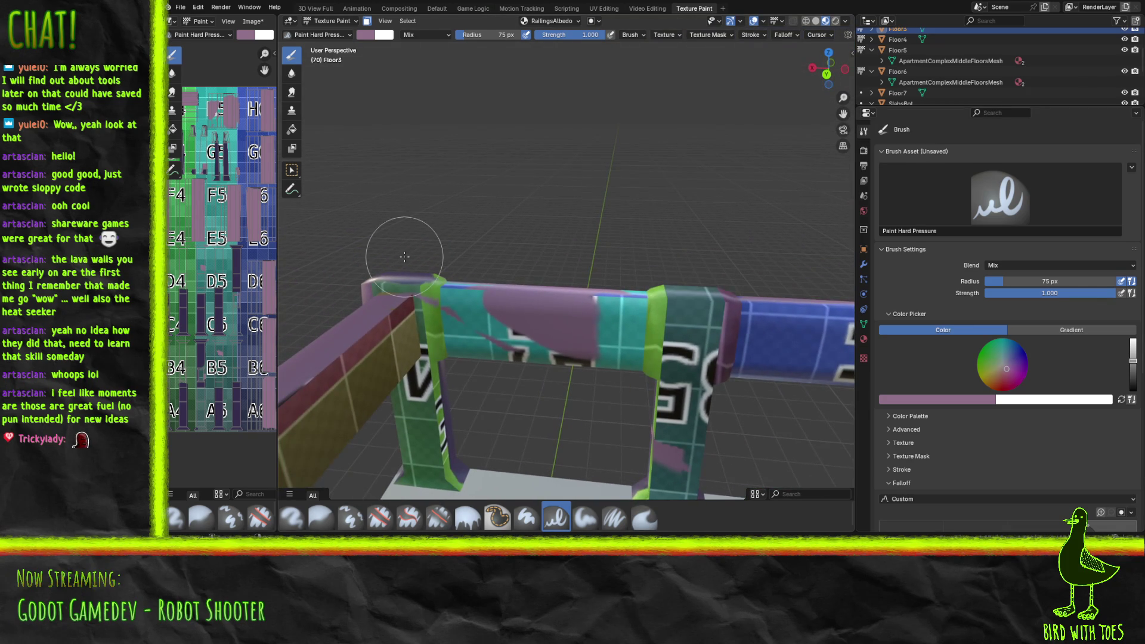
mouse_move(404, 257)
left_mouse_down()
mouse_move(483, 334)
mouse_move(623, 354)
mouse_move(620, 315)
mouse_move(603, 307)
mouse_move(536, 322)
mouse_move(496, 304)
left_mouse_up()
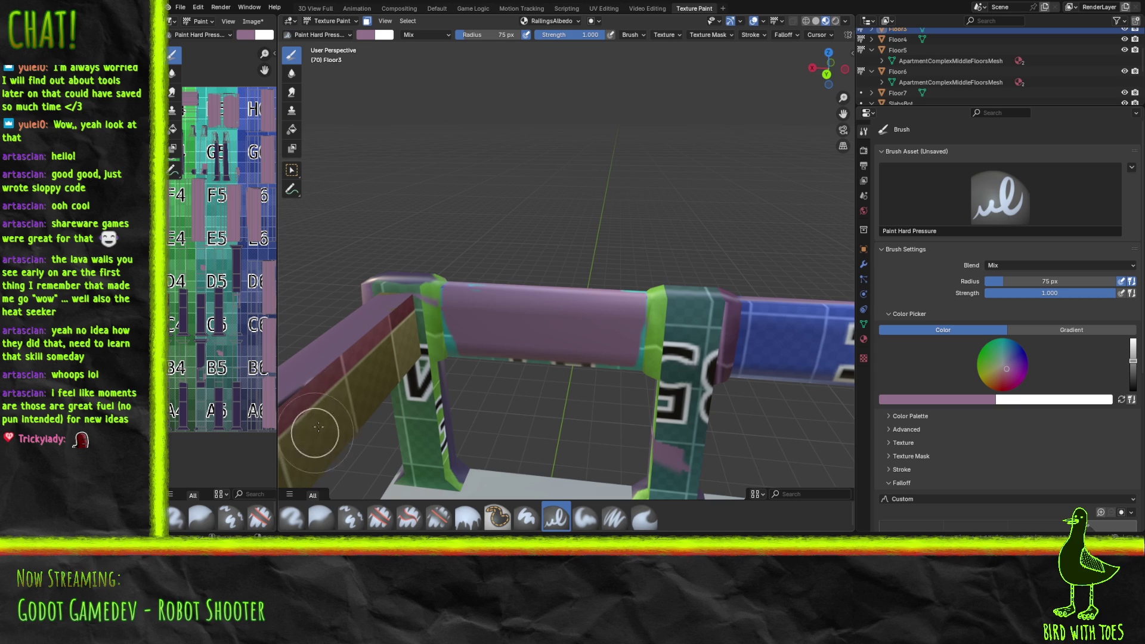
Step: Paint over the blue railing section, the H logo and the white logo in purple
mouse_move(757, 316)
left_mouse_down()
mouse_move(766, 349)
mouse_move(793, 343)
mouse_move(807, 318)
mouse_move(799, 346)
mouse_move(832, 358)
mouse_move(814, 367)
mouse_move(770, 352)
left_mouse_up()
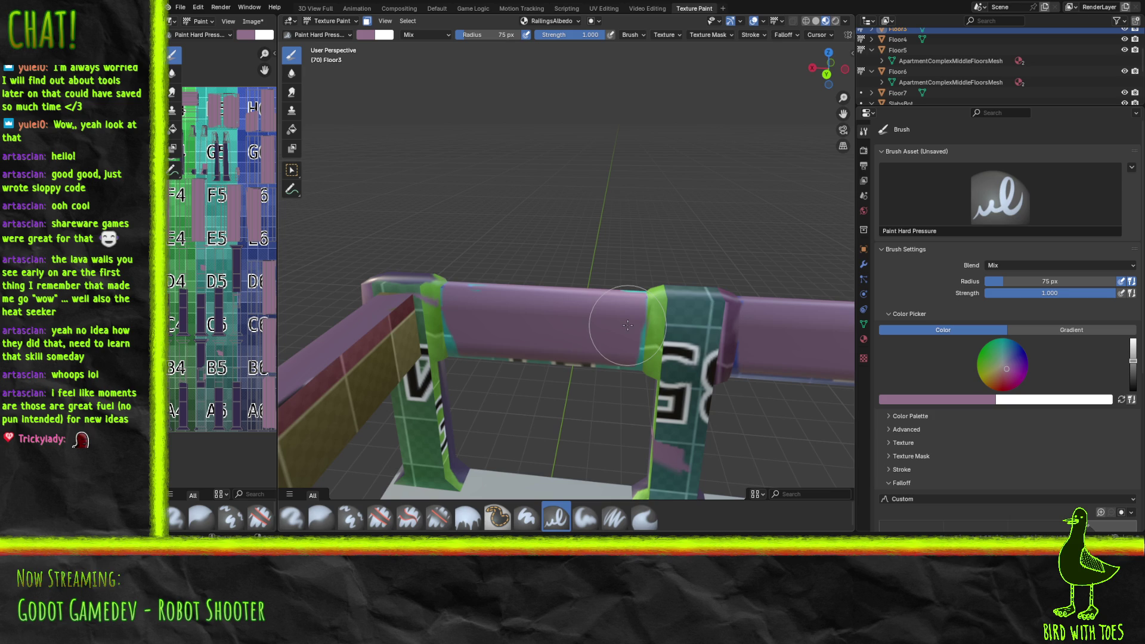
mouse_move(685, 335)
middle_mouse_down()
mouse_move(391, 320)
mouse_move(454, 306)
middle_mouse_up()
mouse_move(452, 312)
left_mouse_down()
mouse_move(352, 311)
mouse_move(418, 332)
mouse_move(455, 300)
mouse_move(478, 310)
left_mouse_up()
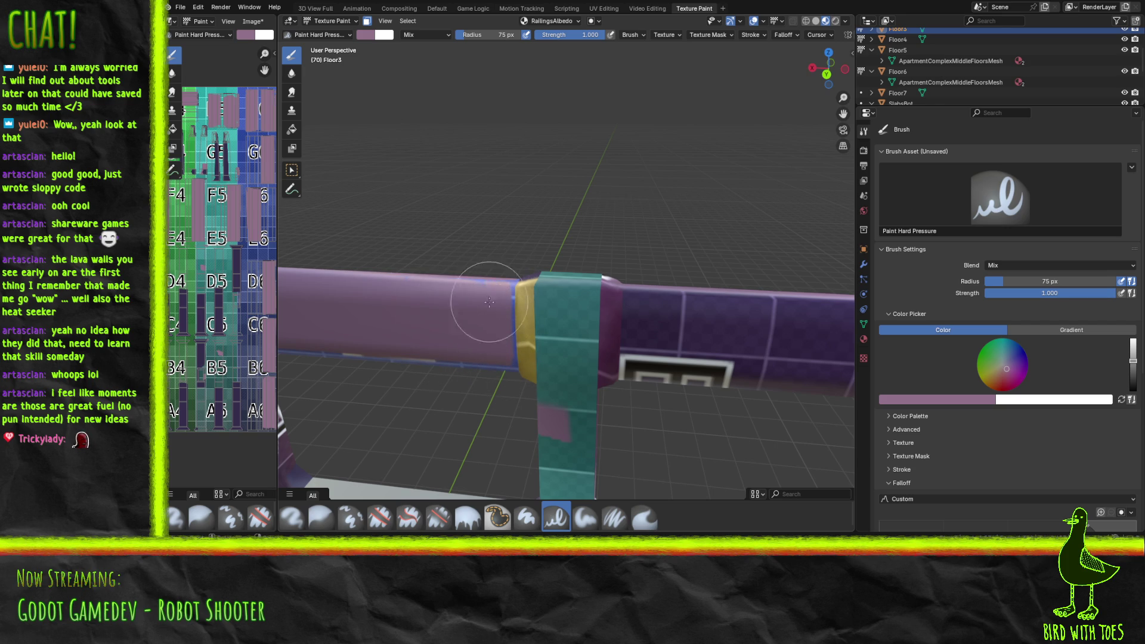
mouse_move(637, 368)
left_mouse_down()
mouse_move(625, 325)
mouse_move(661, 308)
mouse_move(644, 298)
mouse_move(669, 350)
mouse_move(708, 299)
mouse_move(726, 374)
mouse_move(767, 378)
mouse_move(746, 277)
mouse_move(818, 340)
mouse_move(822, 359)
left_mouse_up()
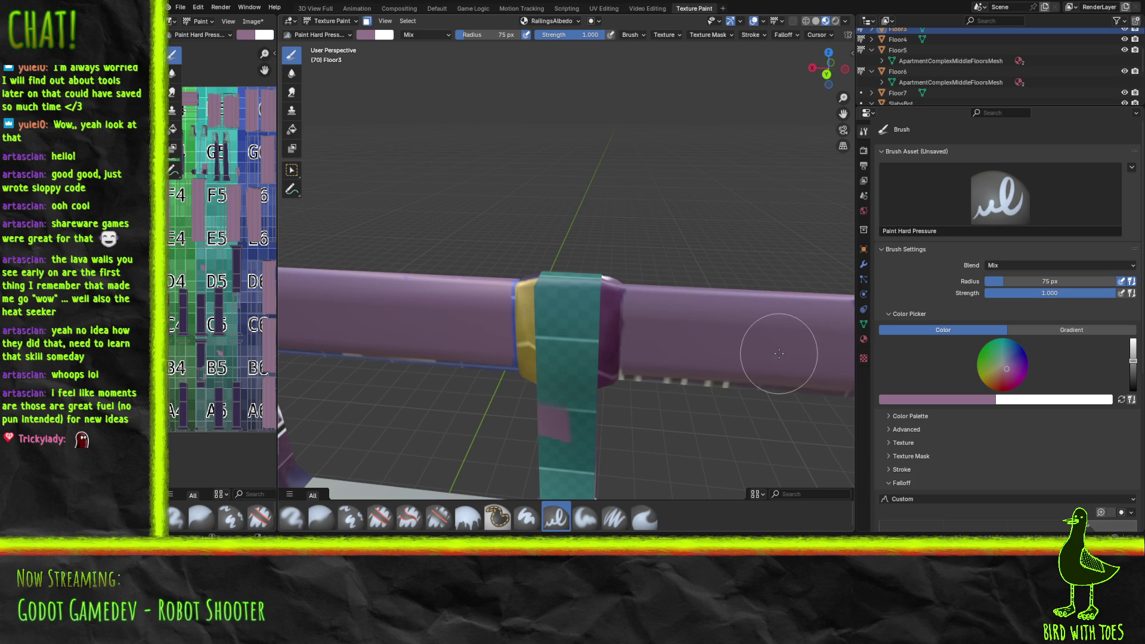
middle_click_drag(795, 344, 489, 342, "shift")
middle_click_drag(373, 257, 405, 260, "shift")
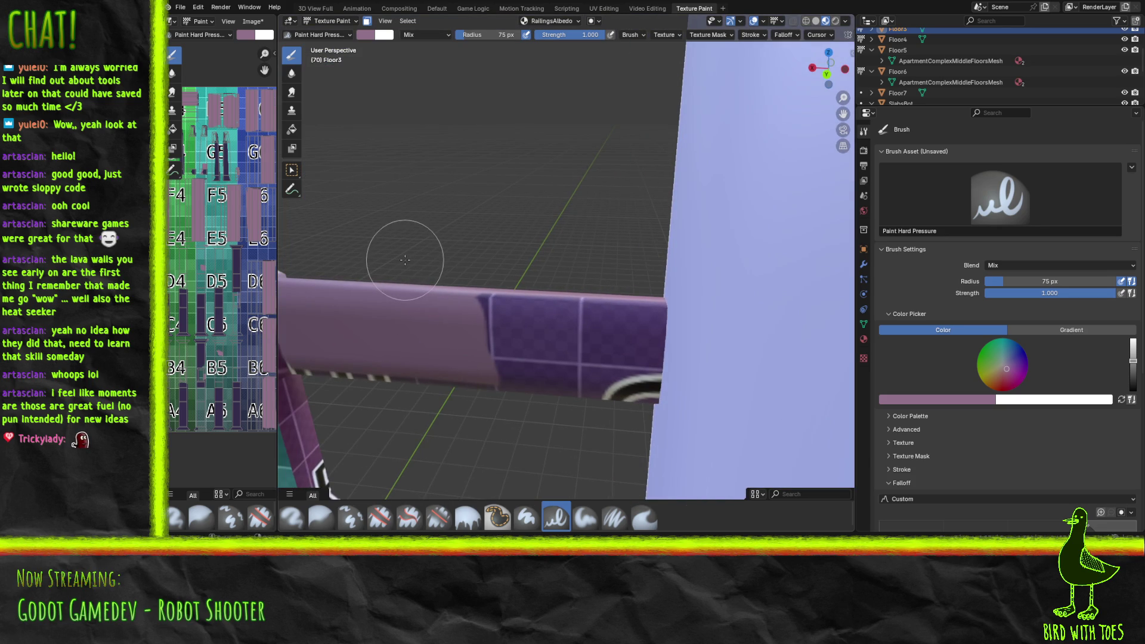
Step: Cover the dark purple checkered section and the B railing section in flat purple
mouse_move(501, 358)
left_mouse_down()
mouse_move(486, 399)
mouse_move(491, 347)
mouse_move(567, 355)
mouse_move(535, 380)
mouse_move(651, 389)
left_mouse_up()
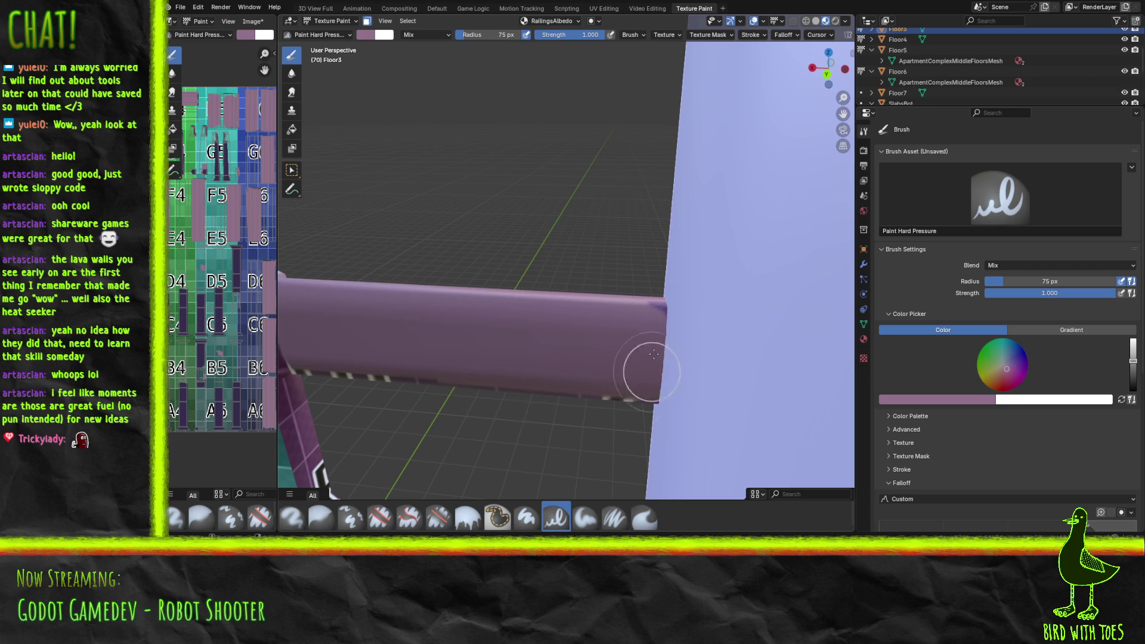
mouse_move(541, 354)
middle_mouse_down("shift")
mouse_move(341, 312)
mouse_move(433, 334)
middle_mouse_up("shift")
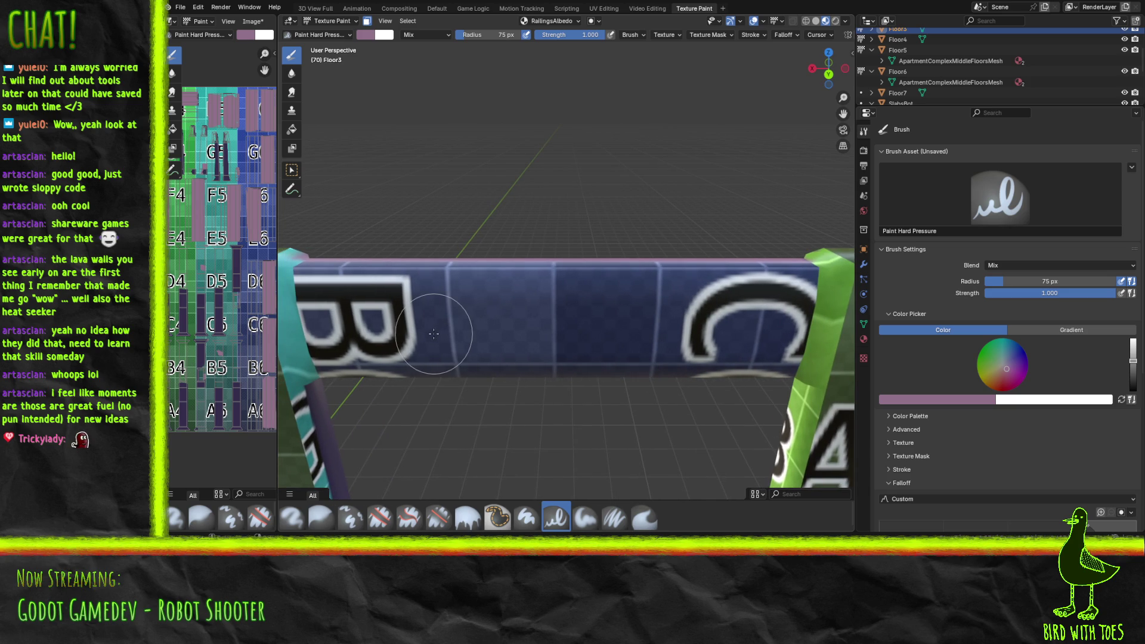
mouse_move(328, 346)
left_mouse_down()
mouse_move(316, 295)
mouse_move(388, 283)
mouse_move(440, 312)
mouse_move(350, 340)
mouse_move(358, 345)
mouse_move(641, 322)
mouse_move(737, 349)
mouse_move(792, 334)
mouse_move(796, 280)
mouse_move(751, 263)
mouse_move(588, 281)
mouse_move(716, 352)
mouse_move(754, 358)
mouse_move(729, 287)
mouse_move(689, 302)
left_mouse_up()
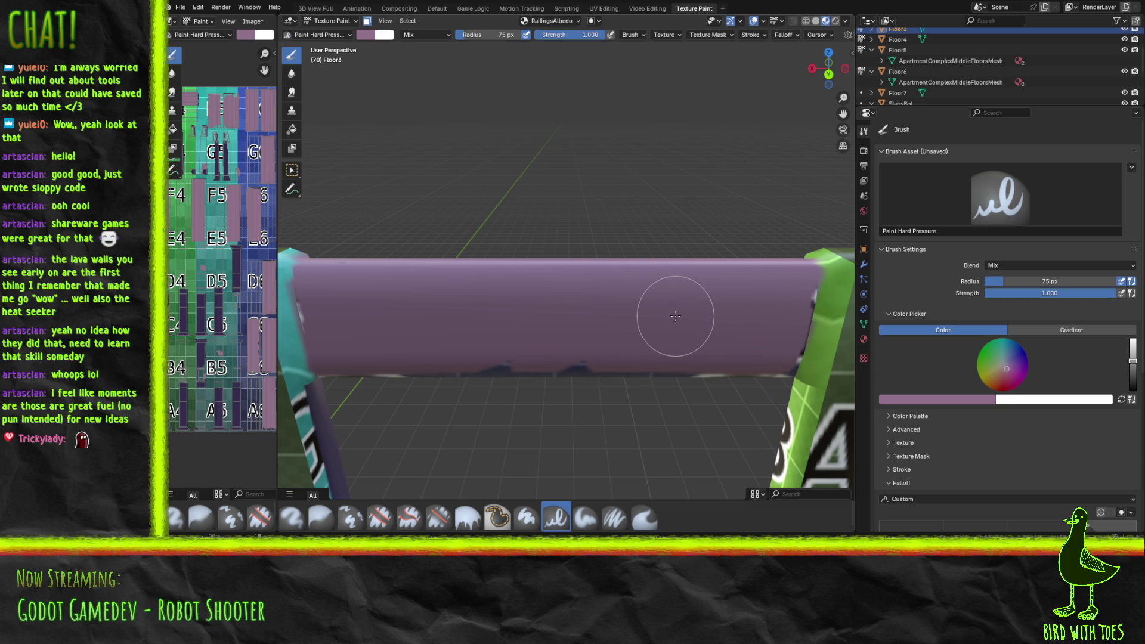
middle_click_drag(588, 256, 290, 240, "shift")
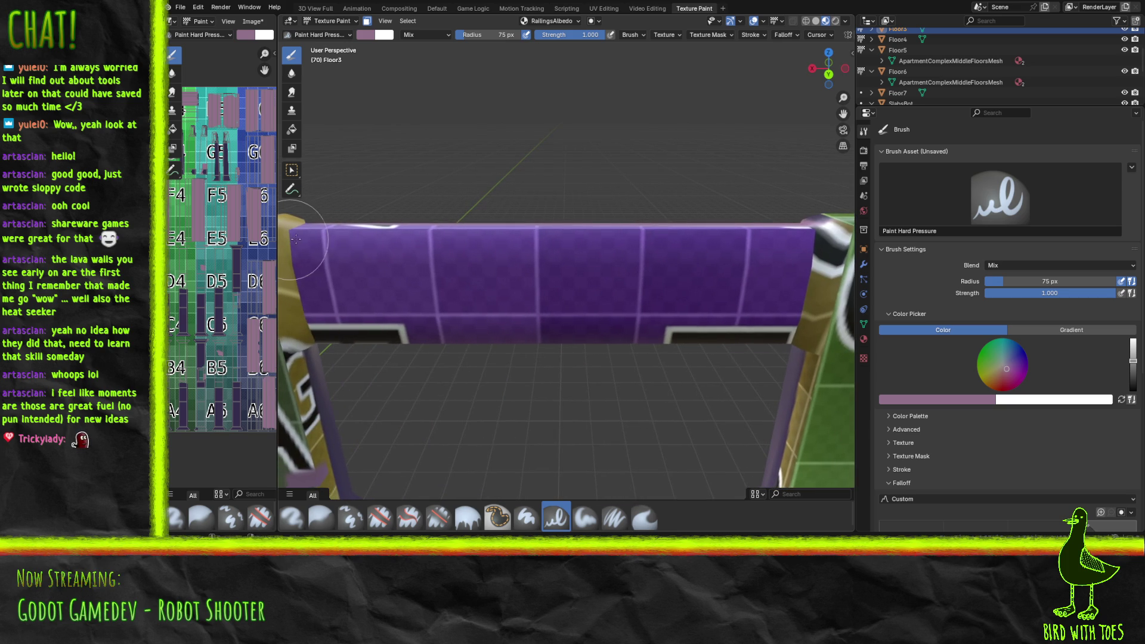
Step: Paint the next railing's left end, post area, top and right end purple
mouse_move(329, 274)
left_mouse_down()
mouse_move(328, 260)
mouse_move(345, 268)
mouse_move(324, 281)
mouse_move(404, 242)
mouse_move(435, 320)
mouse_move(707, 281)
mouse_move(779, 302)
mouse_move(790, 272)
mouse_move(775, 340)
mouse_move(767, 258)
mouse_move(712, 292)
mouse_move(662, 222)
mouse_move(525, 294)
mouse_move(458, 230)
mouse_move(396, 324)
mouse_move(711, 332)
mouse_move(337, 331)
left_mouse_up()
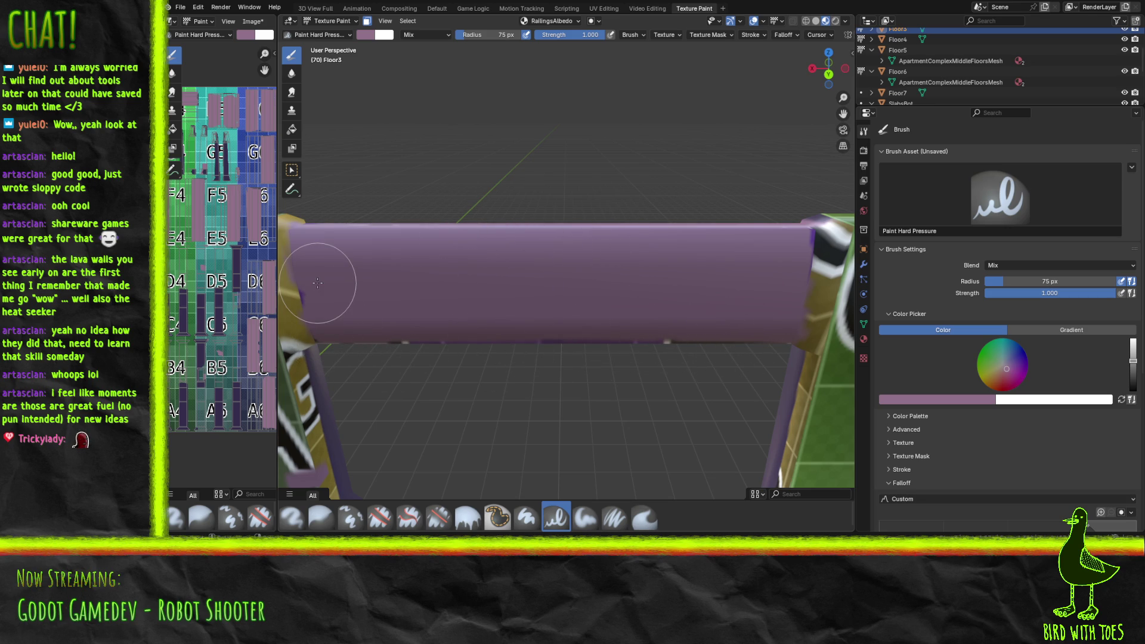
mouse_move(453, 331)
middle_mouse_down()
mouse_move(750, 249)
mouse_move(775, 252)
middle_mouse_up()
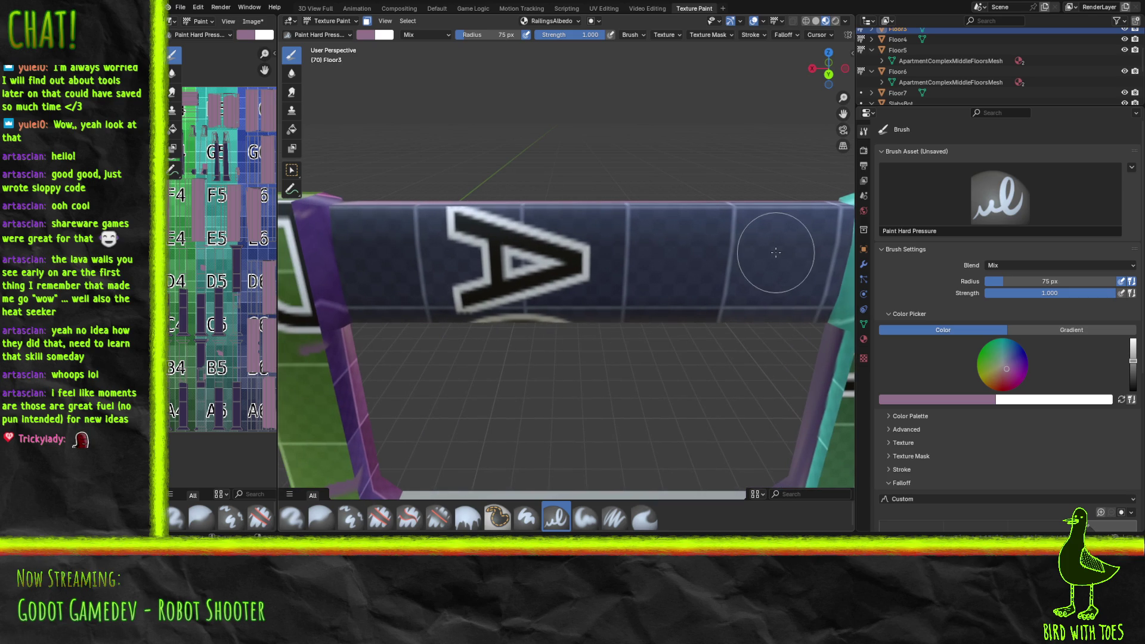
mouse_move(362, 293)
left_mouse_down()
mouse_move(345, 207)
mouse_move(366, 287)
mouse_move(396, 238)
mouse_move(393, 194)
mouse_move(451, 229)
mouse_move(503, 205)
mouse_move(463, 242)
mouse_move(529, 318)
mouse_move(606, 333)
mouse_move(708, 266)
mouse_move(698, 285)
left_mouse_up()
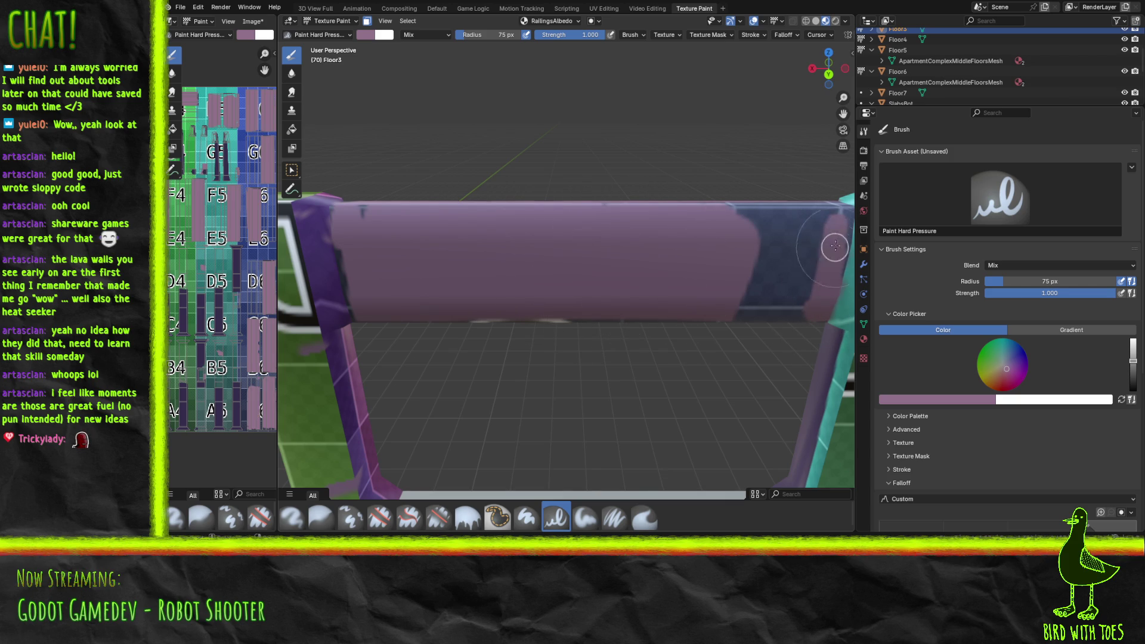
mouse_move(842, 209)
left_mouse_down()
mouse_move(724, 223)
mouse_move(746, 302)
mouse_move(785, 301)
mouse_move(795, 281)
mouse_move(647, 217)
left_mouse_up()
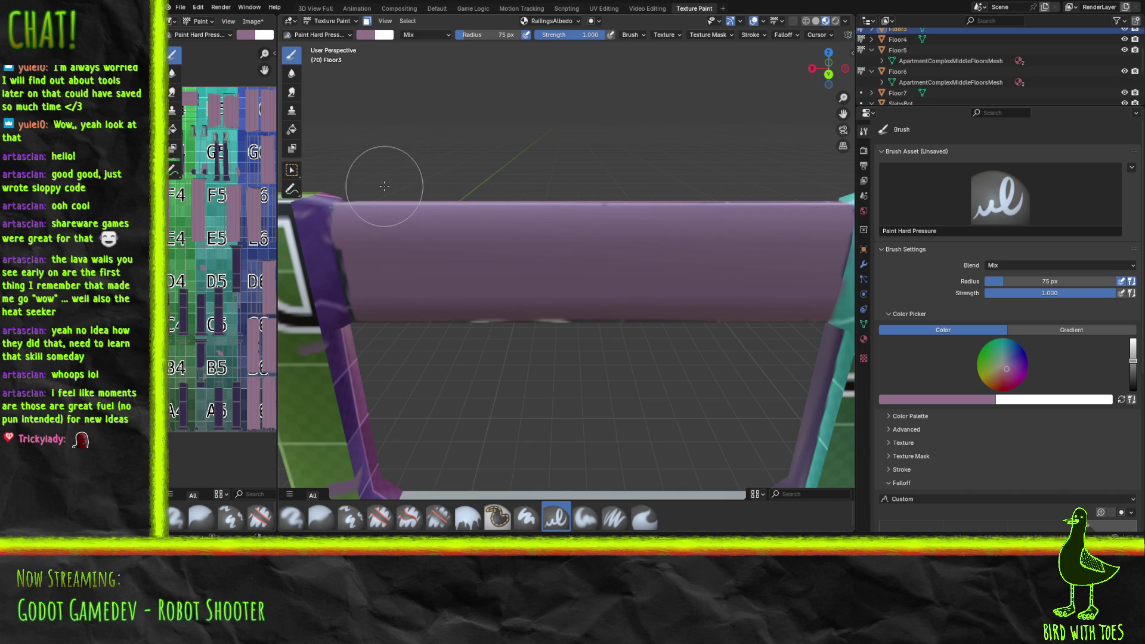
Step: Cover the railing's blue side with the A, including its right edge and upper strip, in purple
mouse_move(575, 308)
middle_mouse_down()
mouse_move(743, 294)
mouse_move(720, 306)
middle_mouse_up()
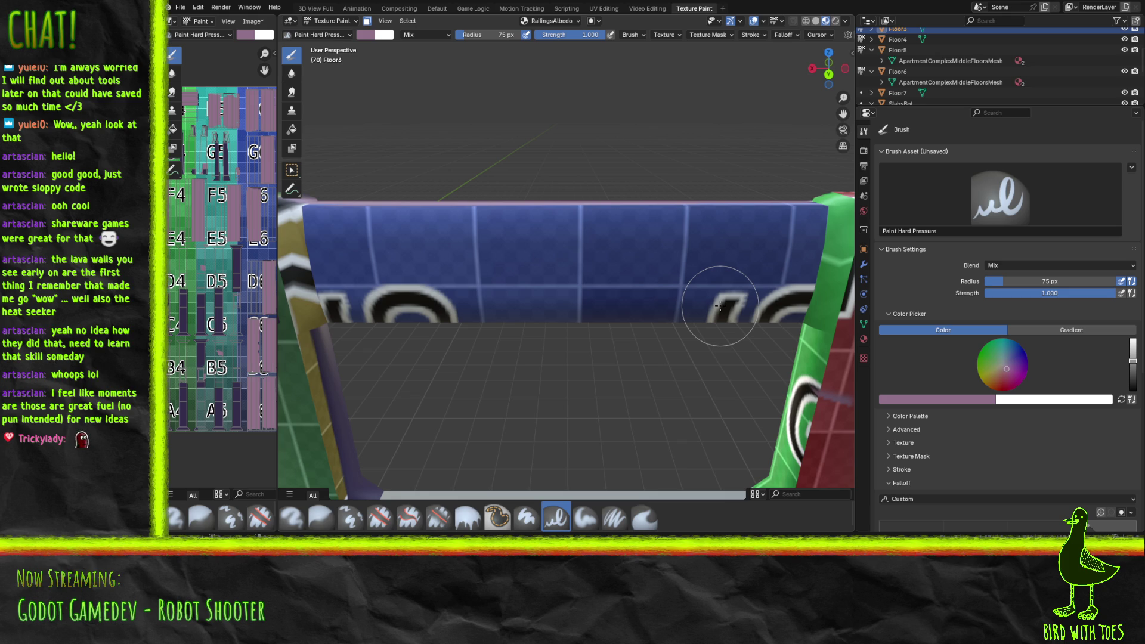
mouse_move(335, 309)
left_mouse_down()
mouse_move(323, 215)
mouse_move(366, 312)
mouse_move(361, 235)
mouse_move(373, 204)
mouse_move(429, 226)
mouse_move(409, 246)
mouse_move(450, 223)
mouse_move(524, 241)
mouse_move(515, 275)
mouse_move(587, 284)
left_mouse_up()
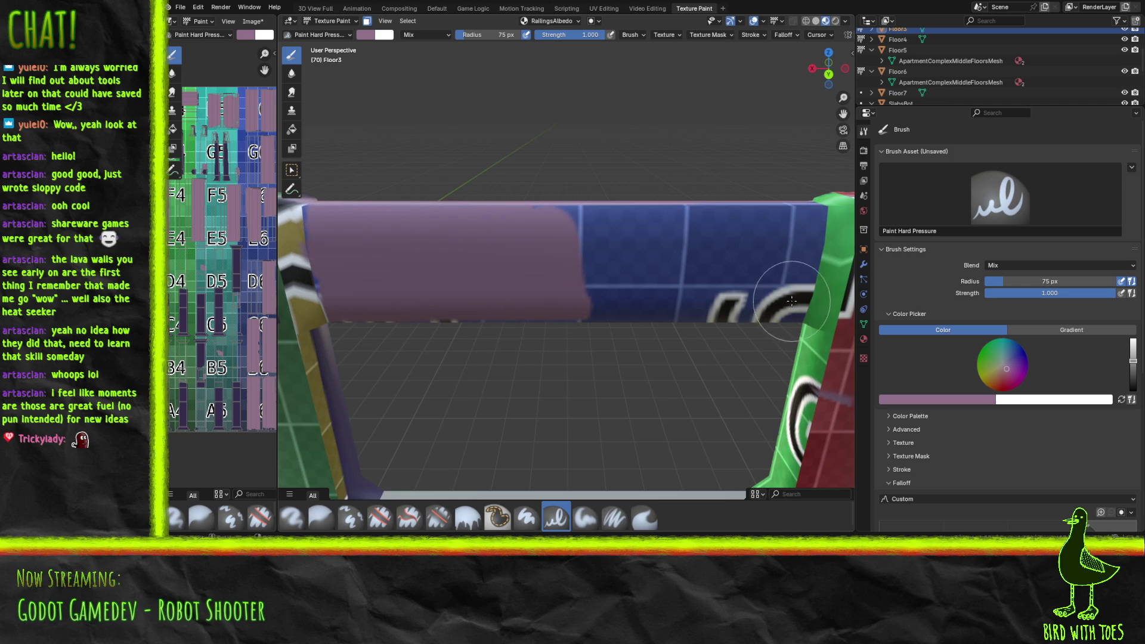
mouse_move(798, 294)
left_mouse_down()
mouse_move(794, 269)
mouse_move(807, 258)
left_mouse_up()
mouse_move(816, 213)
left_mouse_down()
mouse_move(596, 214)
mouse_move(568, 234)
mouse_move(599, 266)
mouse_move(679, 303)
mouse_move(728, 281)
mouse_move(744, 317)
mouse_move(762, 309)
mouse_move(762, 280)
mouse_move(788, 238)
mouse_move(721, 245)
mouse_move(638, 312)
left_mouse_up()
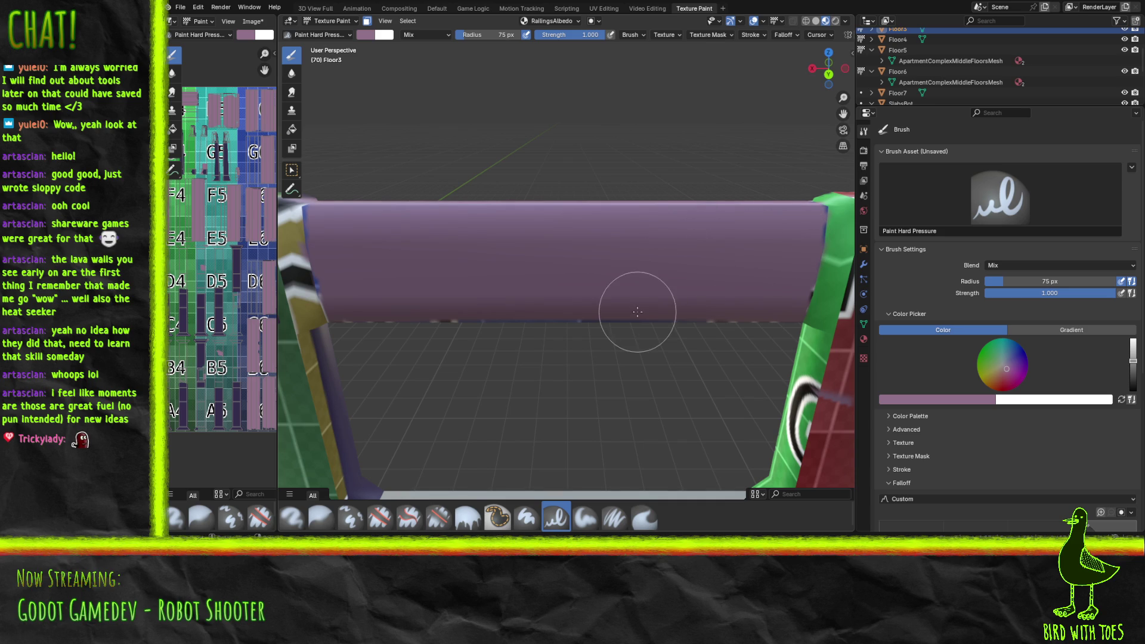
middle_click_drag(525, 269, 314, 235)
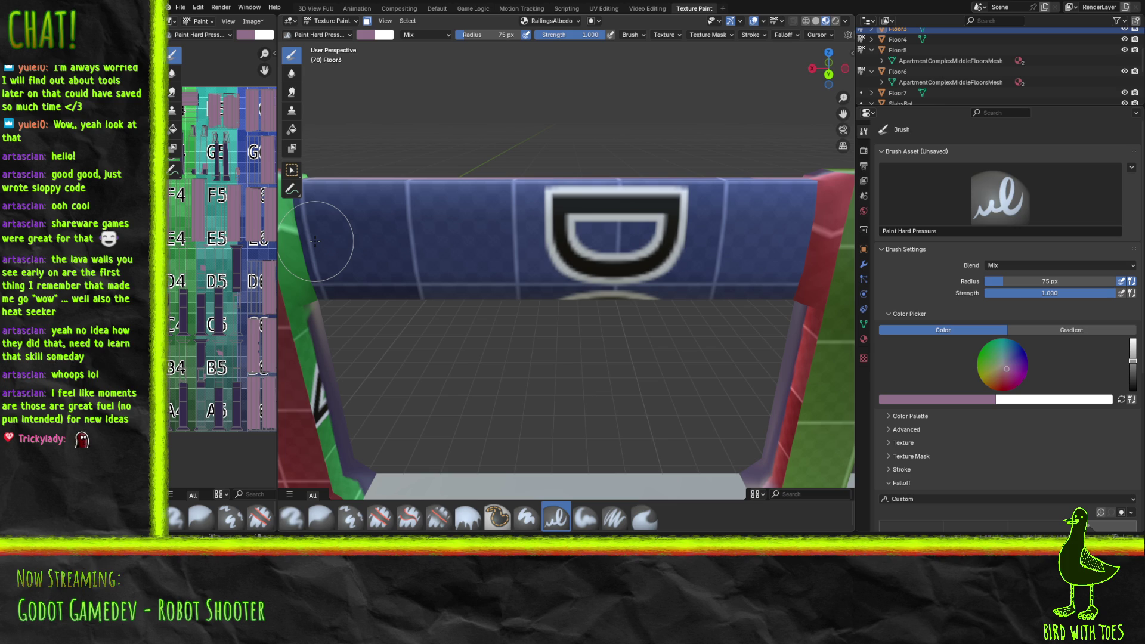
Step: Paint the D railing section and the red markings on its other side purple
mouse_move(336, 276)
left_mouse_down()
mouse_move(315, 256)
mouse_move(310, 195)
mouse_move(329, 287)
mouse_move(327, 220)
mouse_move(333, 250)
mouse_move(375, 289)
mouse_move(378, 238)
mouse_move(422, 266)
mouse_move(403, 272)
mouse_move(449, 286)
mouse_move(491, 268)
mouse_move(532, 289)
mouse_move(640, 247)
left_mouse_up()
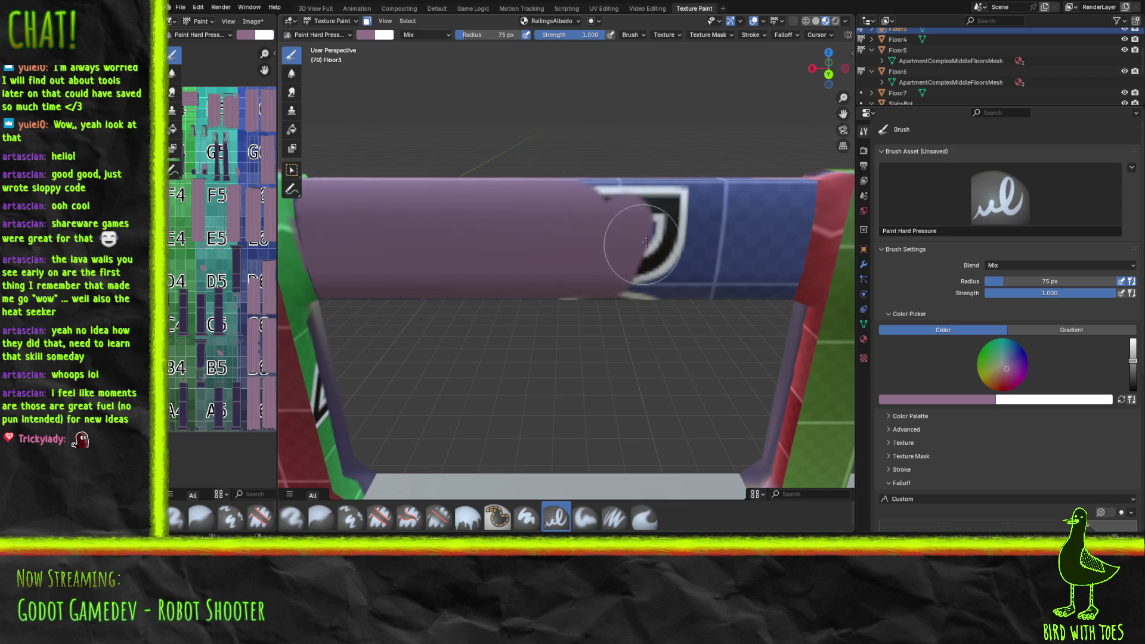
left_click_drag(782, 280, 793, 241)
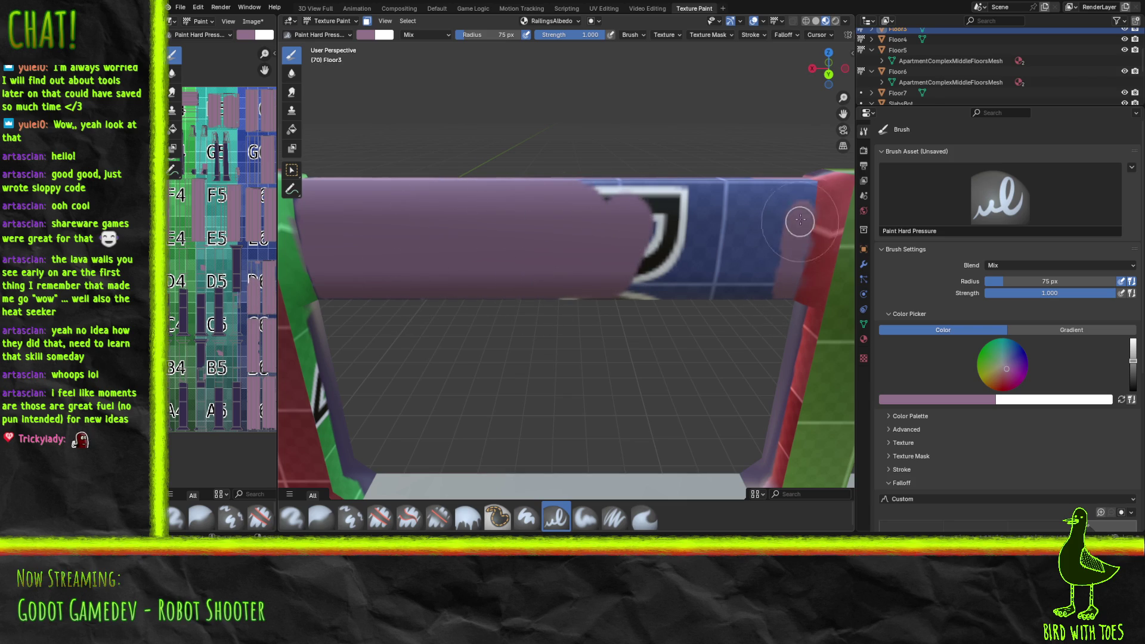
mouse_move(803, 187)
left_mouse_down()
mouse_move(591, 183)
mouse_move(695, 194)
mouse_move(654, 245)
mouse_move(634, 302)
mouse_move(690, 289)
mouse_move(769, 232)
mouse_move(708, 317)
left_mouse_up()
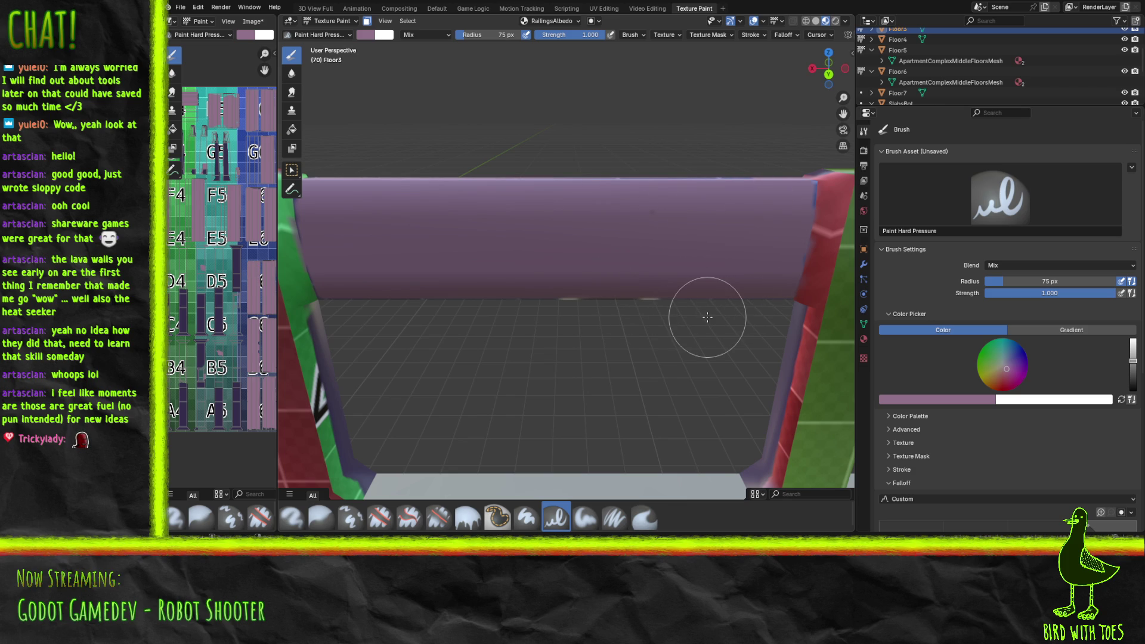
mouse_move(696, 362)
middle_mouse_down()
mouse_move(317, 323)
mouse_move(332, 328)
middle_mouse_up()
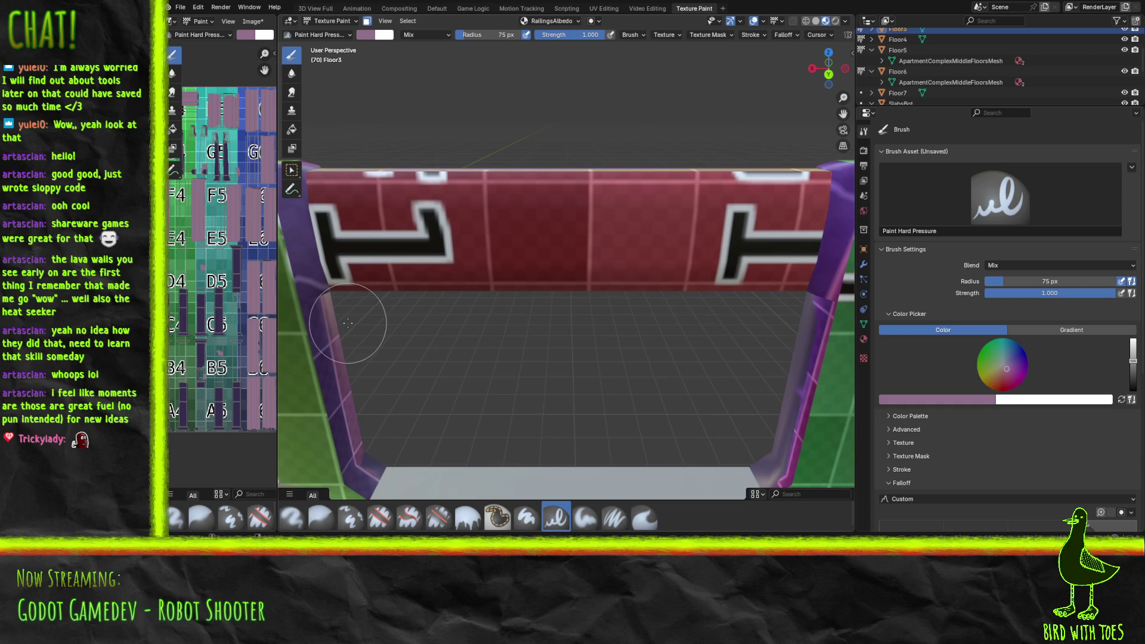
mouse_move(345, 281)
left_mouse_down()
mouse_move(321, 180)
mouse_move(365, 256)
mouse_move(370, 210)
left_mouse_up()
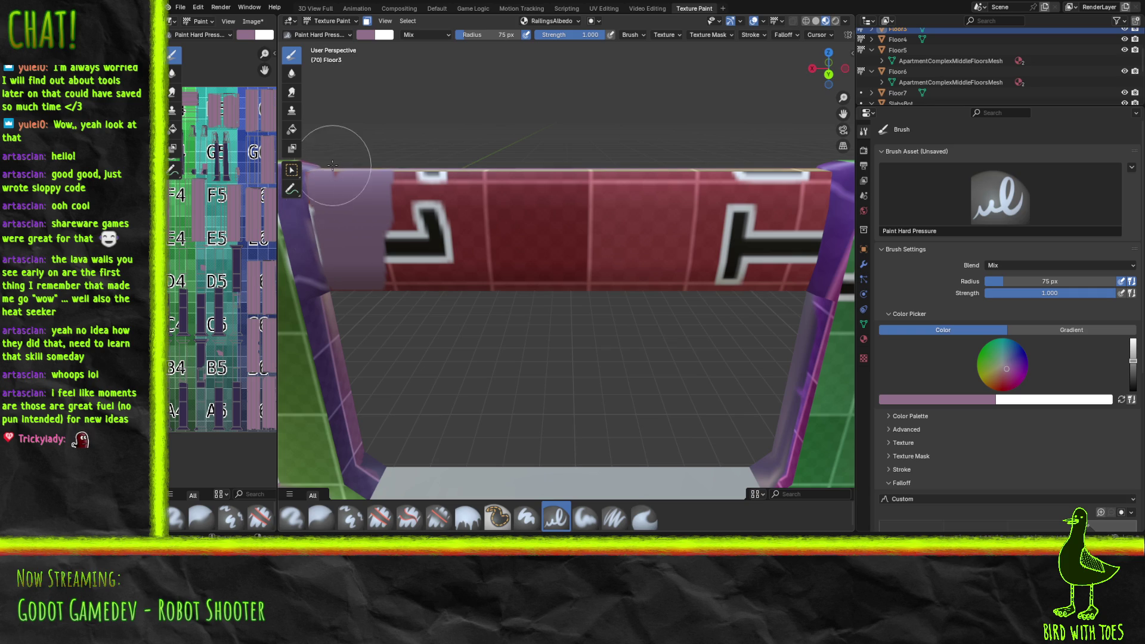
mouse_move(785, 281)
left_mouse_down()
mouse_move(800, 281)
mouse_move(805, 253)
mouse_move(806, 175)
mouse_move(435, 179)
mouse_move(700, 215)
mouse_move(399, 210)
mouse_move(396, 242)
mouse_move(643, 241)
mouse_move(664, 286)
mouse_move(742, 274)
mouse_move(770, 235)
mouse_move(746, 190)
left_mouse_up()
left_click_drag(758, 232, 769, 204)
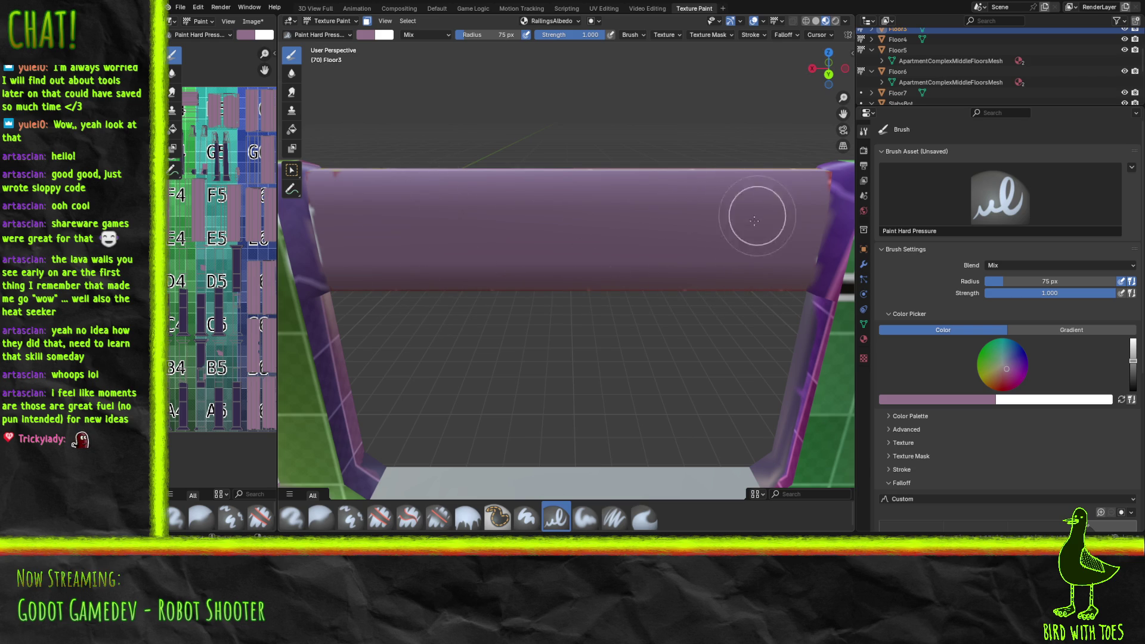
Step: Paint the green post's cyan edge and the railing with the G logo flat purple
middle_click_drag(732, 281, 391, 288)
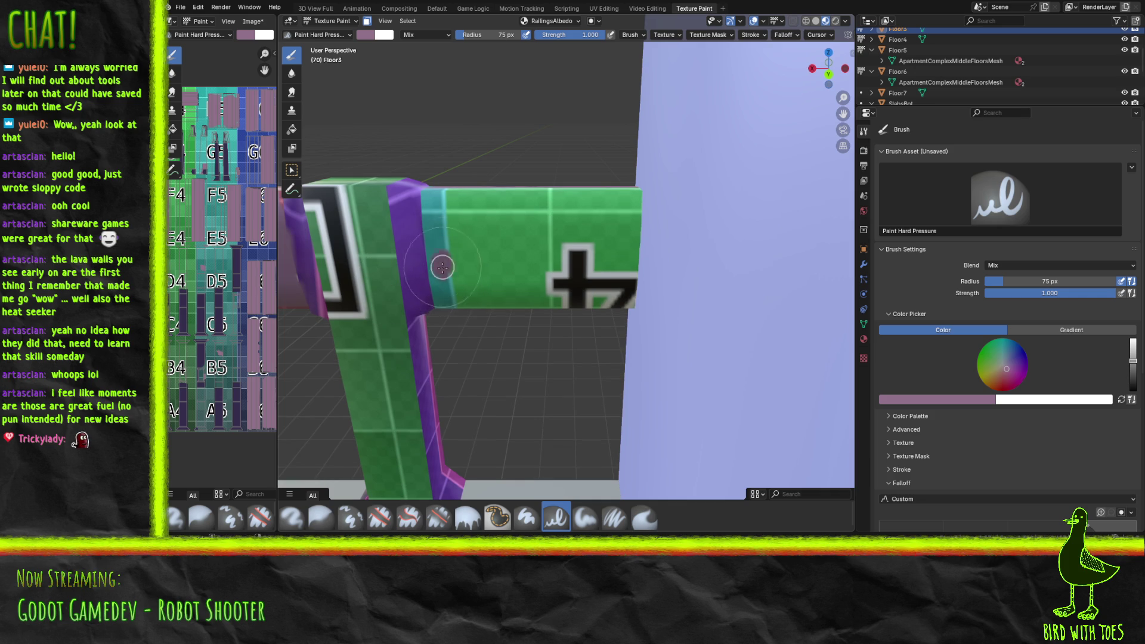
mouse_move(445, 272)
left_mouse_down()
mouse_move(441, 225)
mouse_move(566, 192)
mouse_move(615, 239)
mouse_move(610, 302)
mouse_move(588, 277)
mouse_move(456, 297)
left_mouse_up()
mouse_move(449, 267)
left_mouse_down()
mouse_move(442, 212)
mouse_move(475, 269)
mouse_move(489, 226)
mouse_move(570, 236)
mouse_move(540, 210)
mouse_move(547, 282)
left_mouse_up()
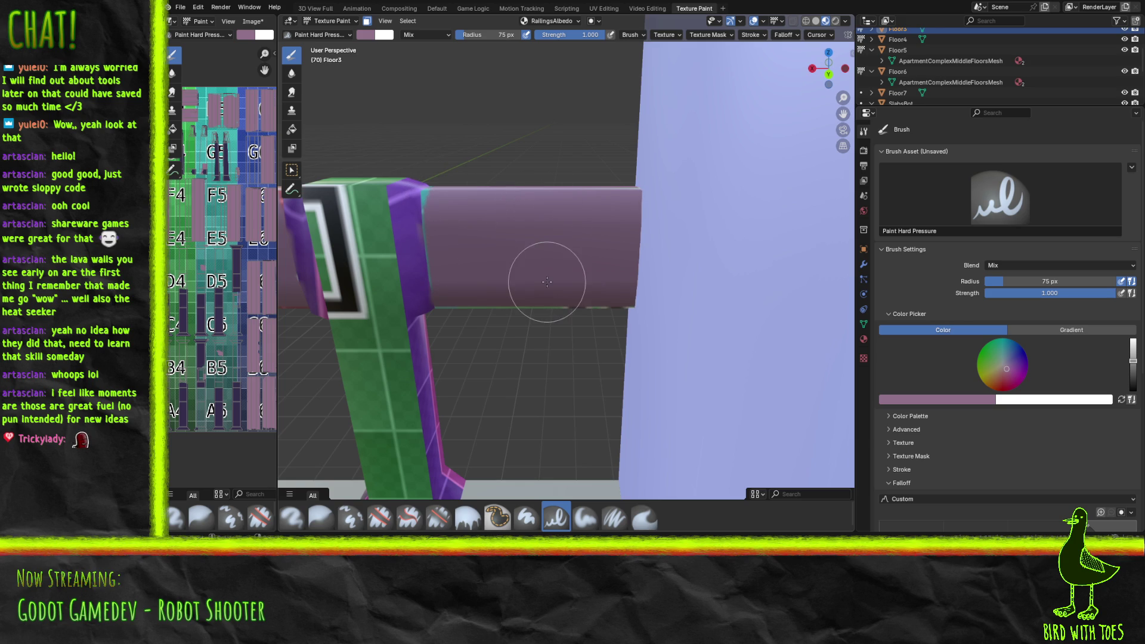
mouse_move(547, 281)
middle_mouse_down("shift")
mouse_move(462, 272)
mouse_move(474, 269)
middle_mouse_up("shift")
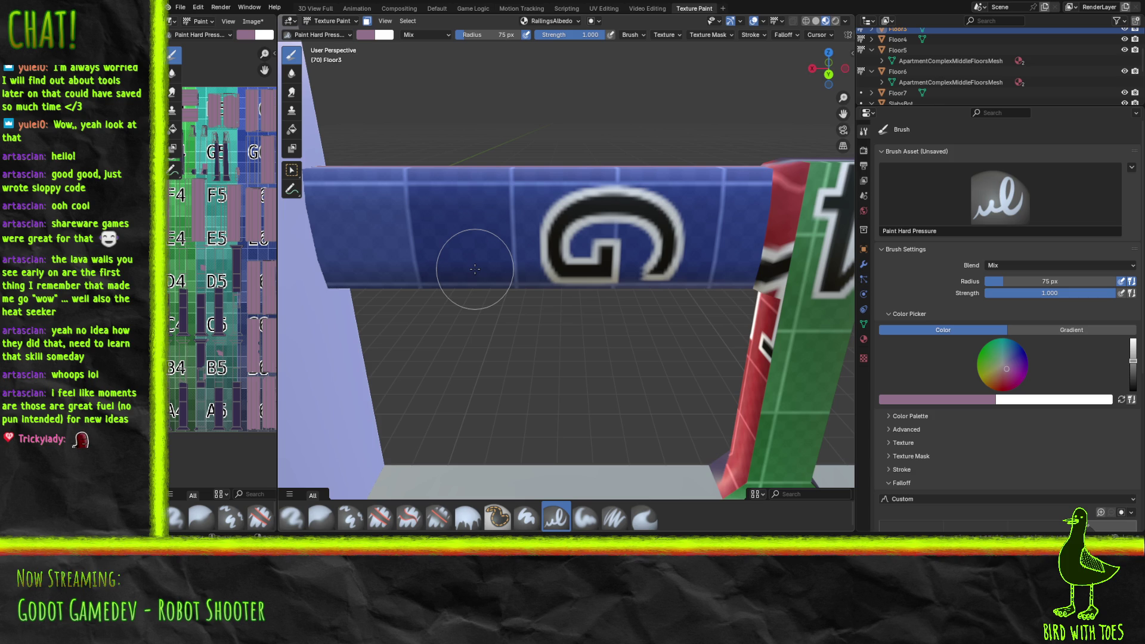
mouse_move(352, 281)
left_mouse_down()
mouse_move(332, 197)
mouse_move(325, 251)
mouse_move(334, 233)
mouse_move(372, 224)
mouse_move(389, 158)
mouse_move(447, 197)
mouse_move(541, 205)
mouse_move(558, 269)
mouse_move(600, 233)
left_mouse_up()
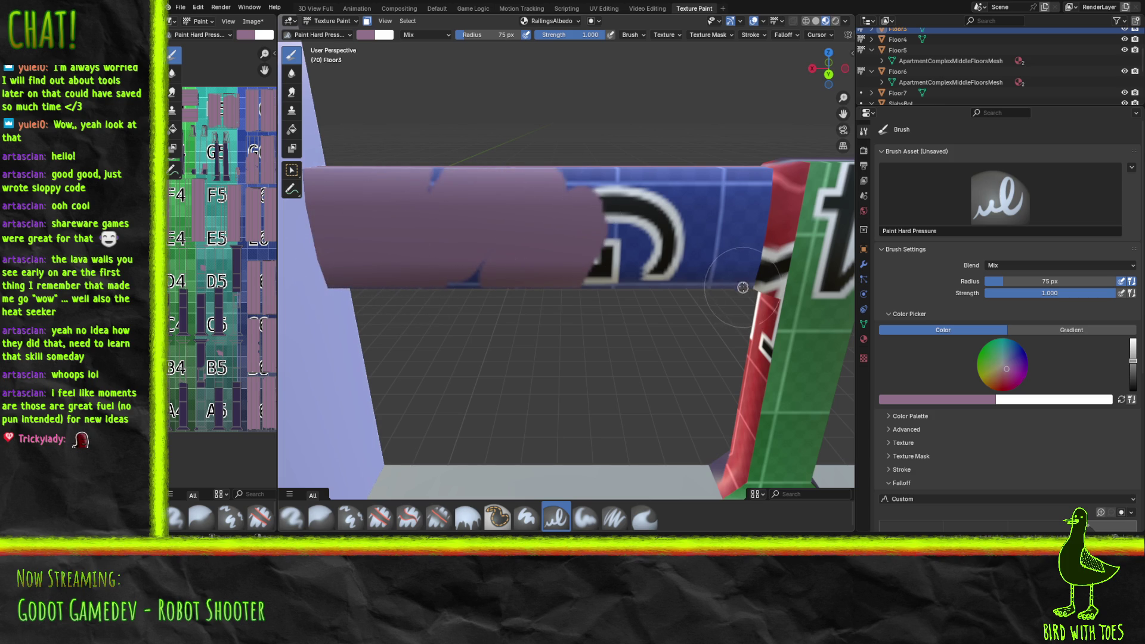
mouse_move(750, 251)
left_mouse_down()
mouse_move(756, 197)
mouse_move(753, 235)
mouse_move(695, 304)
mouse_move(713, 273)
mouse_move(669, 232)
mouse_move(662, 174)
mouse_move(603, 196)
mouse_move(483, 287)
mouse_move(449, 190)
left_mouse_up()
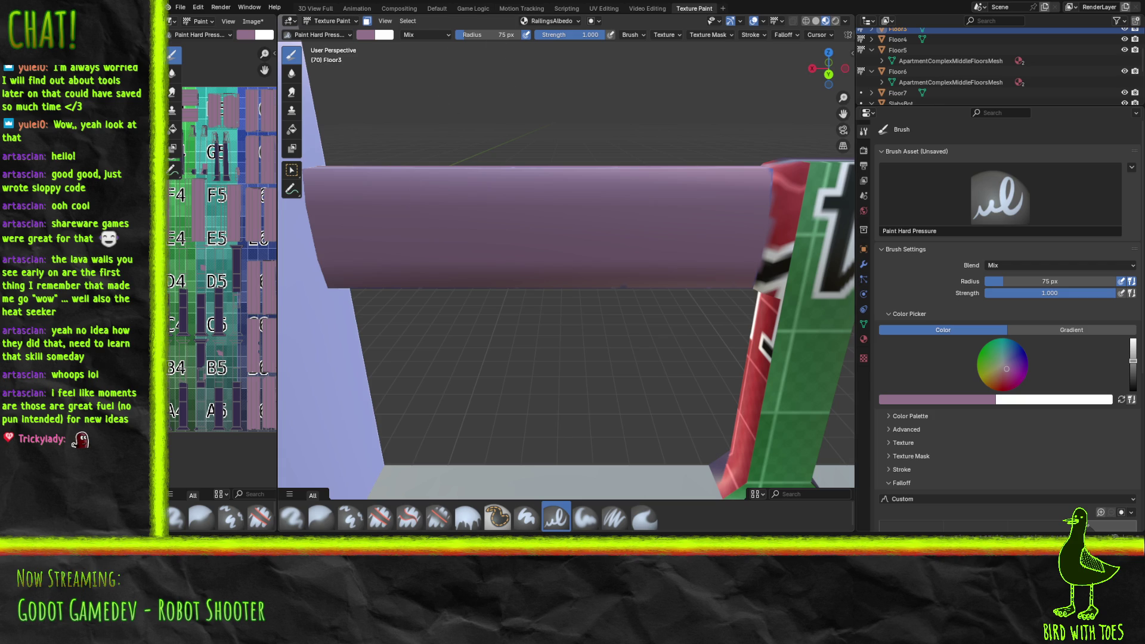
Step: Paint the left post and the beam's right end mauve
mouse_move(597, 226)
middle_mouse_down()
mouse_move(361, 221)
mouse_move(400, 235)
middle_mouse_up()
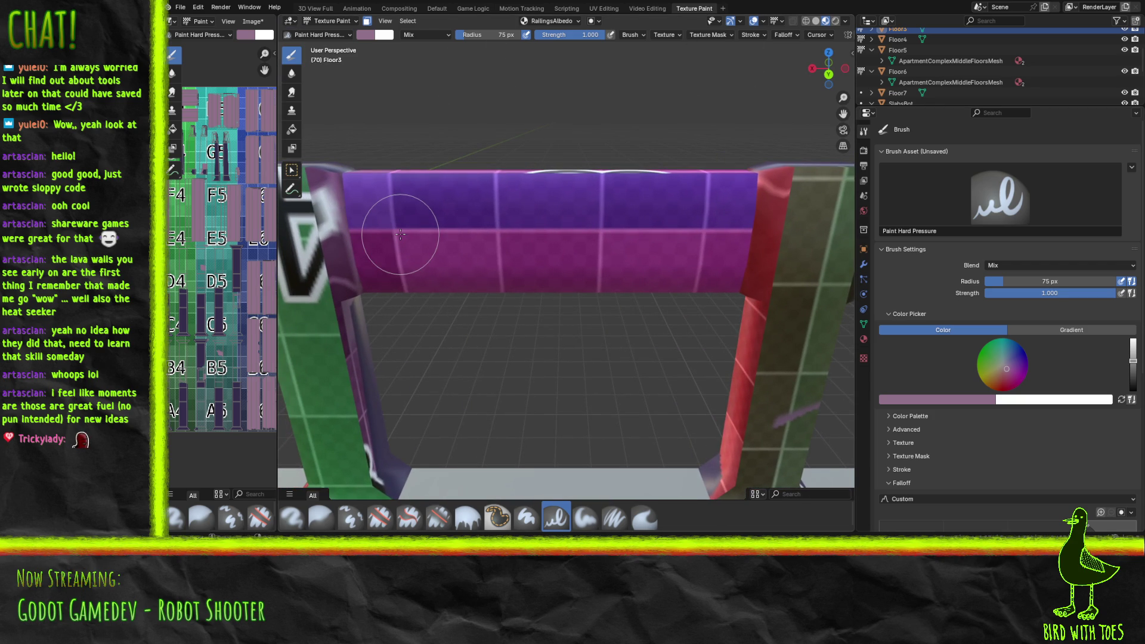
mouse_move(371, 274)
left_mouse_down()
mouse_move(357, 186)
mouse_move(367, 182)
mouse_move(402, 274)
mouse_move(401, 217)
mouse_move(431, 178)
mouse_move(529, 187)
mouse_move(458, 287)
mouse_move(618, 266)
left_mouse_up()
mouse_move(737, 222)
left_mouse_down()
mouse_move(738, 265)
mouse_move(740, 185)
mouse_move(749, 215)
mouse_move(719, 191)
mouse_move(678, 281)
mouse_move(695, 256)
mouse_move(652, 234)
mouse_move(650, 201)
mouse_move(606, 161)
mouse_move(567, 245)
mouse_move(672, 177)
mouse_move(613, 229)
left_mouse_up()
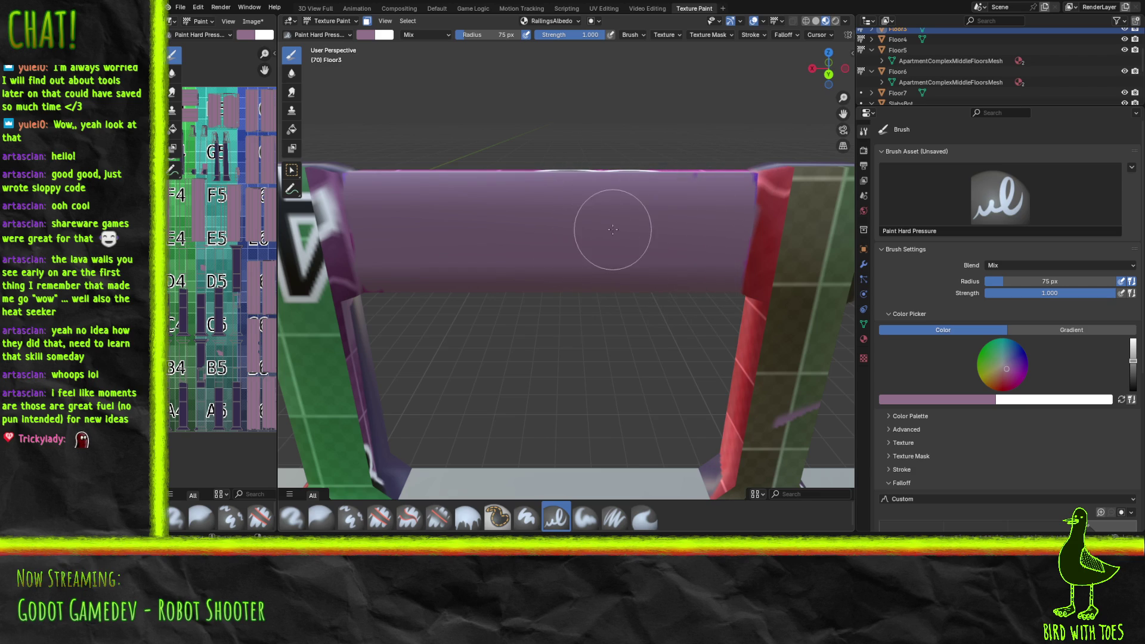
middle_click_drag(664, 225, 387, 186)
middle_click_drag(477, 186, 482, 187)
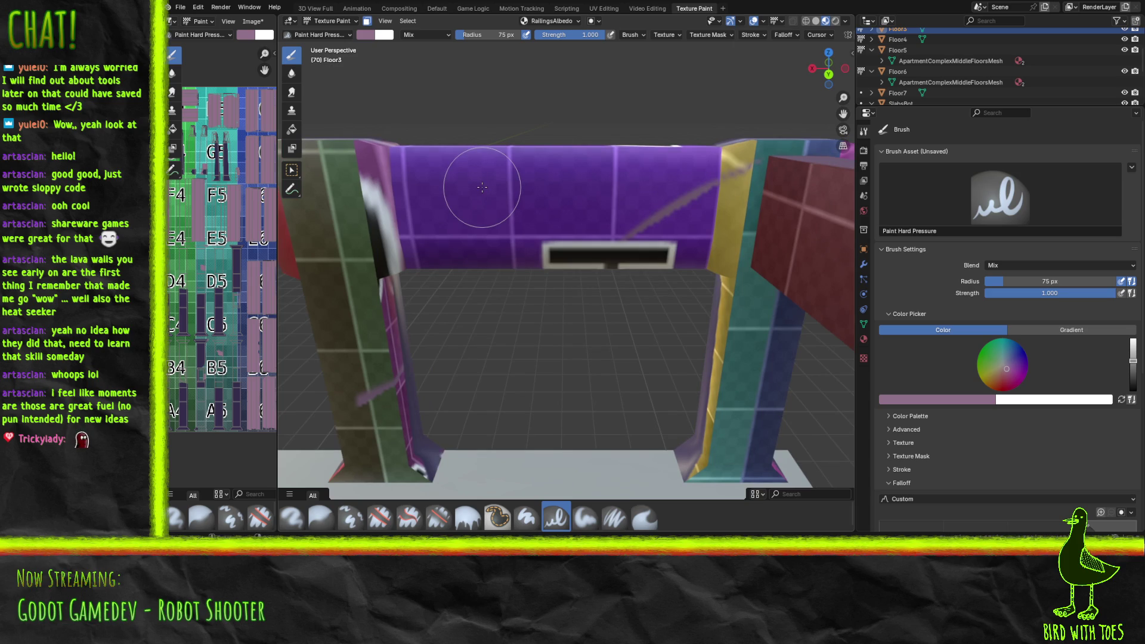
Step: Cover the remaining purple patches and marks along the beam in mauve
mouse_move(428, 256)
left_mouse_down()
mouse_move(410, 239)
mouse_move(421, 164)
mouse_move(409, 184)
mouse_move(441, 251)
mouse_move(483, 173)
left_mouse_up()
mouse_move(698, 241)
left_mouse_down()
mouse_move(701, 167)
mouse_move(652, 263)
mouse_move(644, 174)
mouse_move(653, 159)
mouse_move(583, 205)
mouse_move(537, 191)
mouse_move(501, 209)
mouse_move(457, 160)
mouse_move(603, 133)
mouse_move(614, 179)
mouse_move(570, 229)
left_mouse_up()
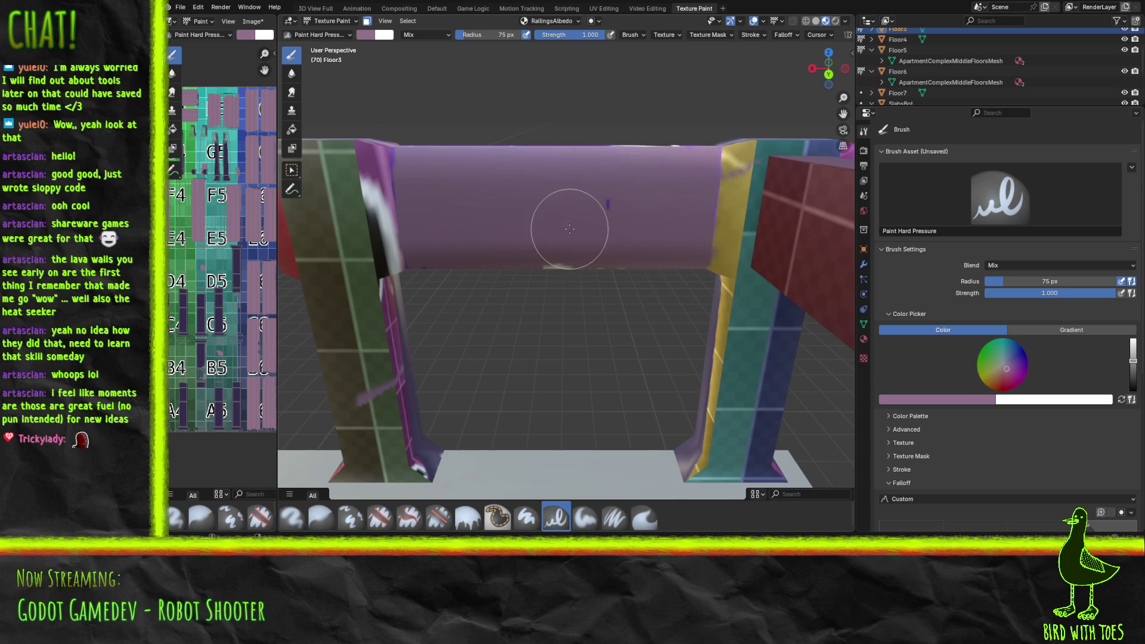
middle_click_drag(568, 217, 561, 303)
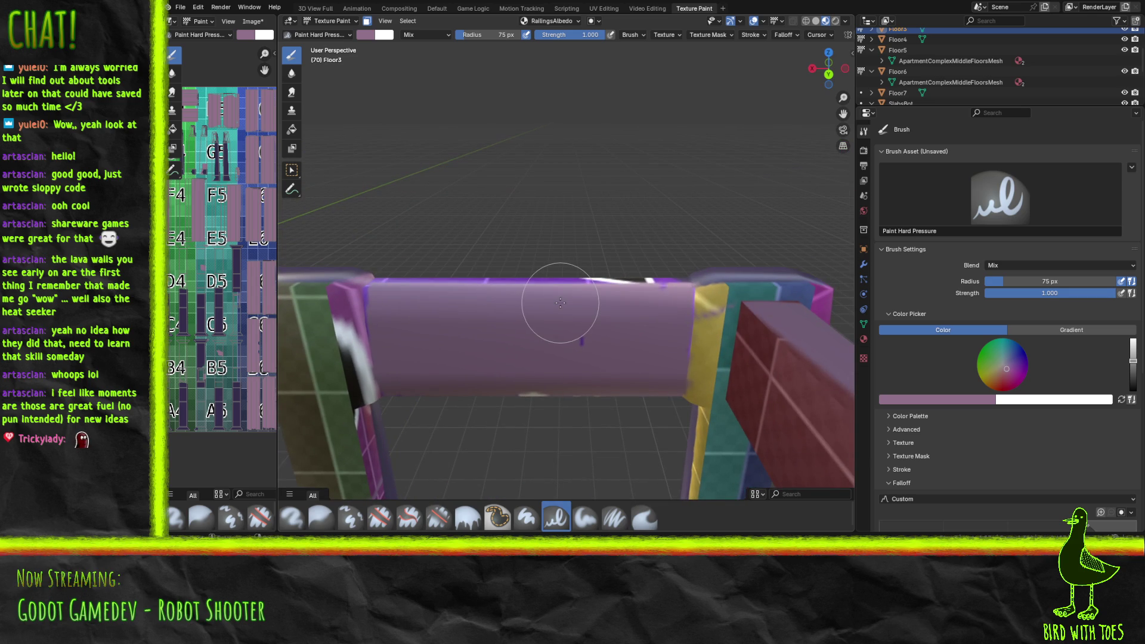
mouse_move(560, 303)
left_mouse_down()
mouse_move(580, 338)
mouse_move(642, 263)
mouse_move(524, 292)
mouse_move(402, 279)
mouse_move(616, 284)
left_mouse_up()
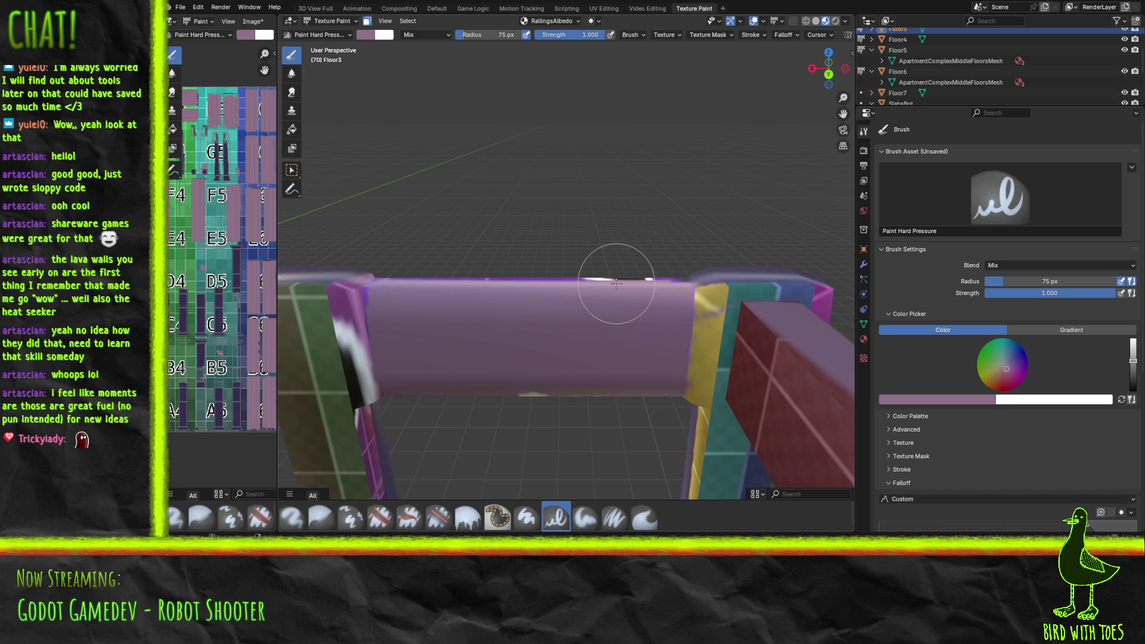
mouse_move(616, 284)
middle_mouse_down()
mouse_move(647, 266)
mouse_move(537, 269)
mouse_move(551, 277)
middle_mouse_up()
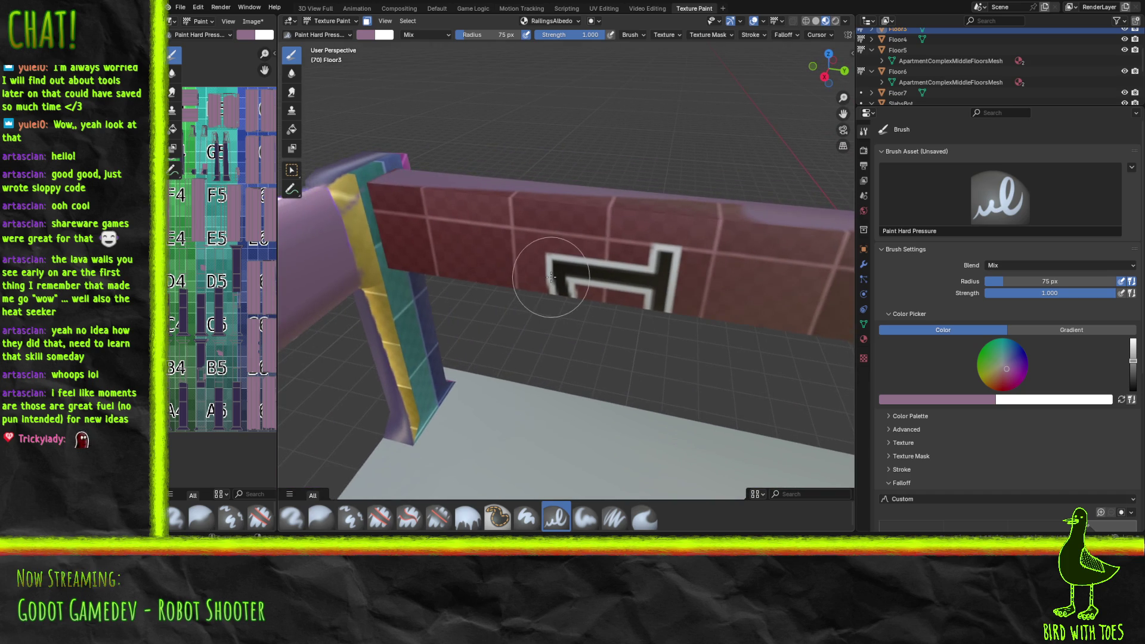
Step: Paint the red beam and its black-and-white decal over in mauve
mouse_move(551, 276)
left_mouse_down()
mouse_move(672, 191)
mouse_move(710, 209)
mouse_move(522, 218)
mouse_move(468, 248)
mouse_move(411, 245)
mouse_move(399, 205)
mouse_move(417, 220)
mouse_move(471, 202)
mouse_move(436, 194)
mouse_move(440, 258)
mouse_move(726, 306)
mouse_move(685, 275)
mouse_move(734, 235)
mouse_move(715, 281)
mouse_move(629, 355)
left_mouse_up()
mouse_move(629, 355)
middle_mouse_down()
mouse_move(692, 327)
mouse_move(588, 382)
mouse_move(667, 352)
mouse_move(658, 344)
middle_mouse_up()
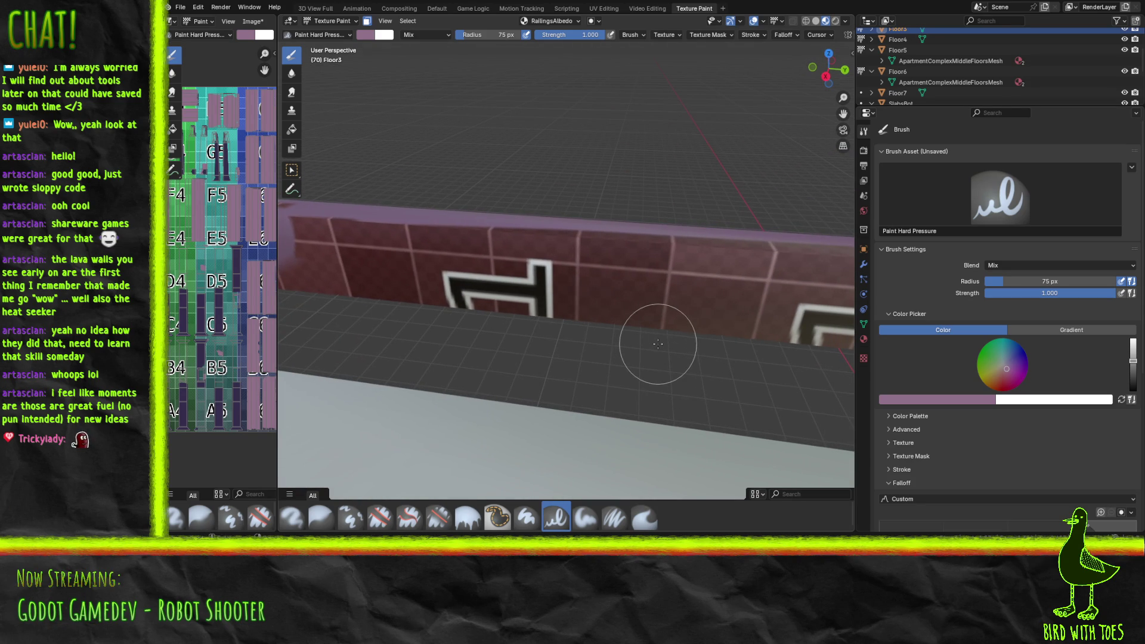
mouse_move(351, 292)
left_mouse_down()
mouse_move(366, 217)
mouse_move(383, 286)
mouse_move(488, 325)
mouse_move(634, 260)
mouse_move(741, 276)
mouse_move(790, 352)
mouse_move(583, 280)
mouse_move(567, 215)
mouse_move(294, 253)
mouse_move(283, 275)
left_mouse_up()
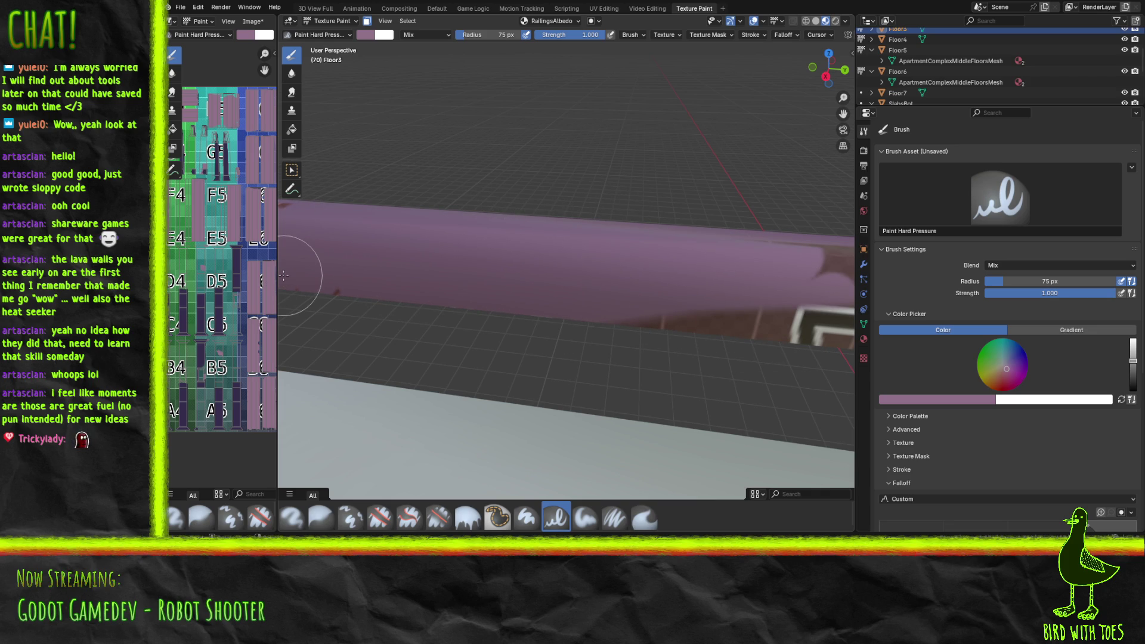
middle_click_drag(262, 274, 228, 273)
mouse_move(578, 313)
middle_mouse_down()
mouse_move(638, 314)
mouse_move(642, 293)
middle_mouse_up()
mouse_move(470, 332)
left_mouse_down()
mouse_move(567, 256)
mouse_move(519, 248)
mouse_move(413, 286)
mouse_move(383, 254)
mouse_move(553, 324)
mouse_move(708, 350)
mouse_move(728, 325)
mouse_move(793, 358)
mouse_move(826, 283)
mouse_move(701, 309)
mouse_move(562, 302)
mouse_move(601, 220)
mouse_move(682, 246)
mouse_move(758, 355)
mouse_move(768, 335)
left_mouse_up()
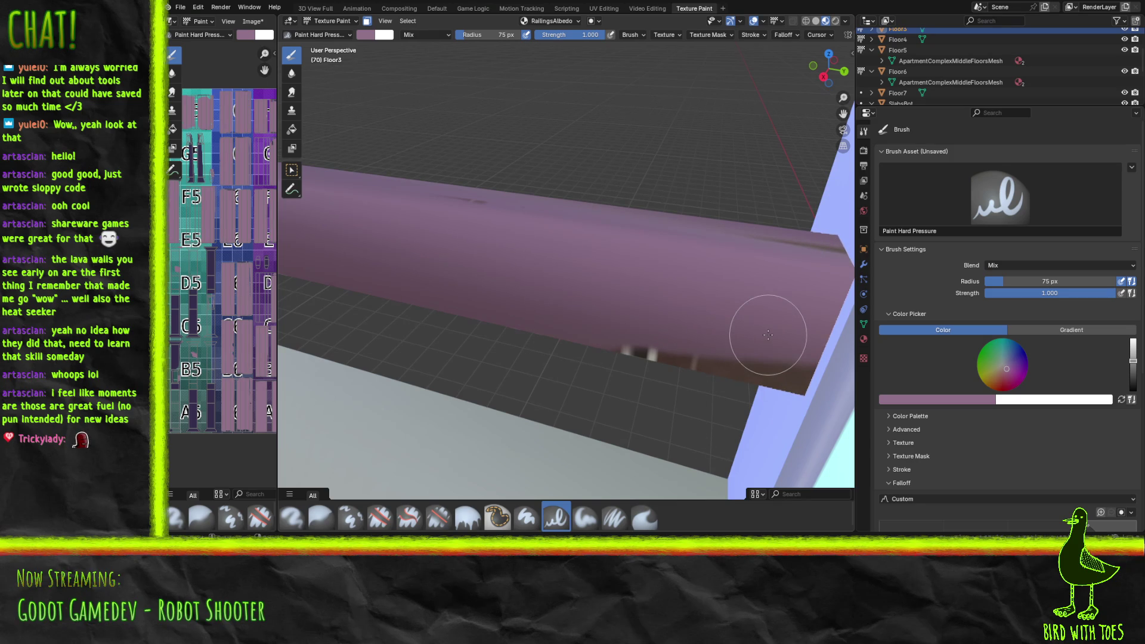
middle_click_drag(850, 358, 844, 381)
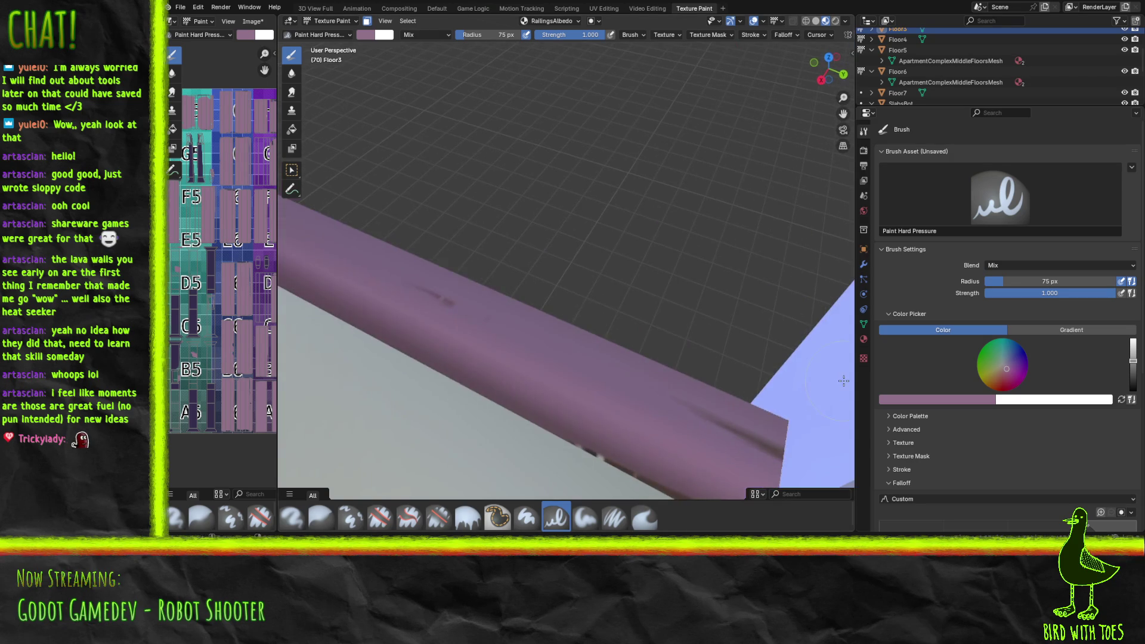
Step: Save the .blend file and the painted RailingsAlbedo texture
key("ctrl+s")
key("alt+s")
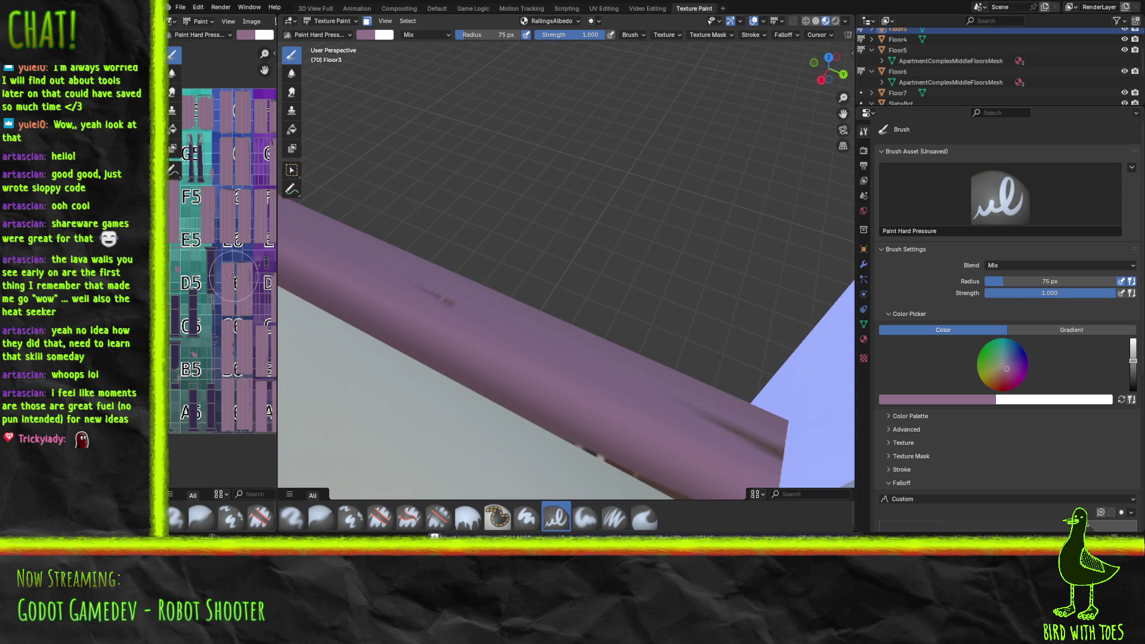
middle_click_drag(510, 294, 525, 221)
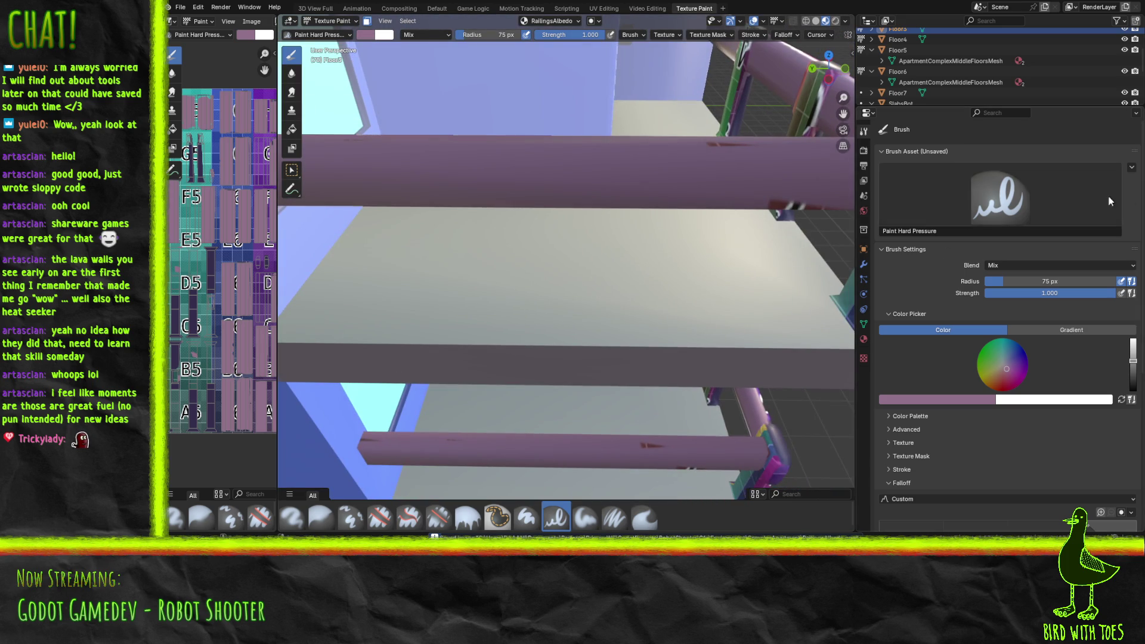
mouse_move(764, 188)
middle_mouse_down()
mouse_move(393, 164)
mouse_move(471, 191)
mouse_move(540, 171)
mouse_move(478, 242)
mouse_move(513, 146)
mouse_move(492, 148)
middle_mouse_up()
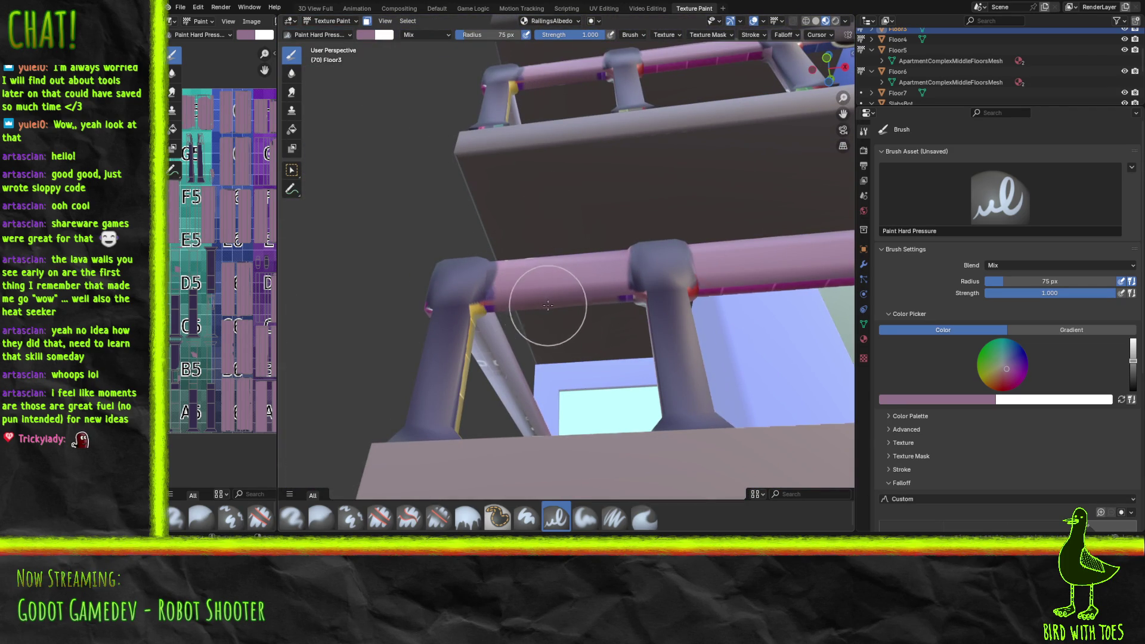
mouse_move(534, 267)
middle_mouse_down()
mouse_move(636, 390)
mouse_move(634, 429)
middle_mouse_up()
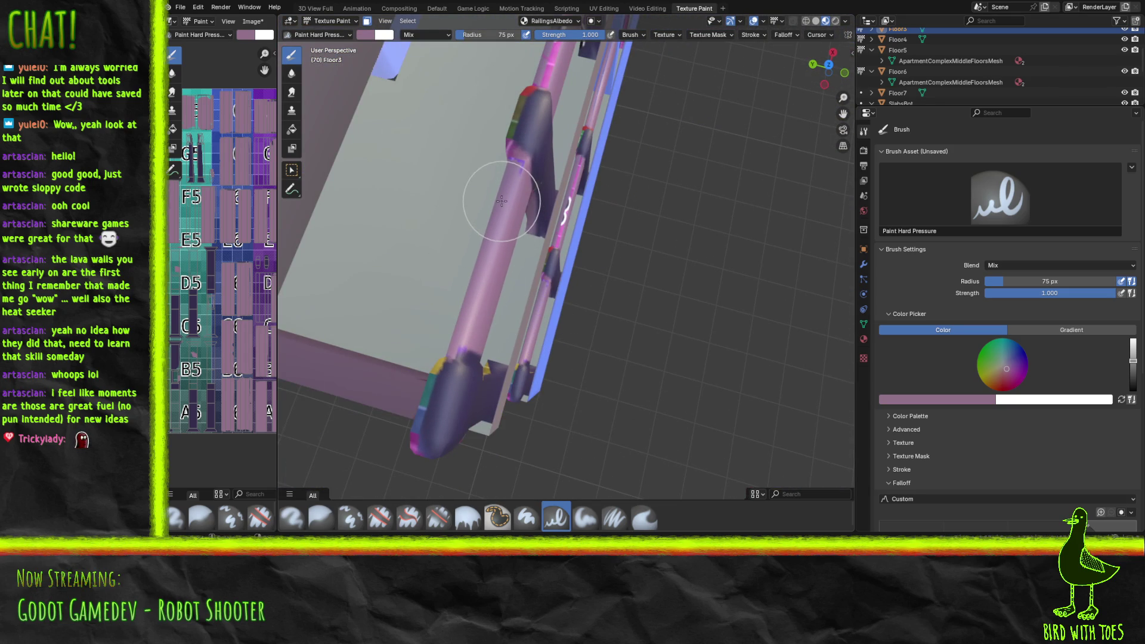
middle_click_drag(515, 298, 490, 276)
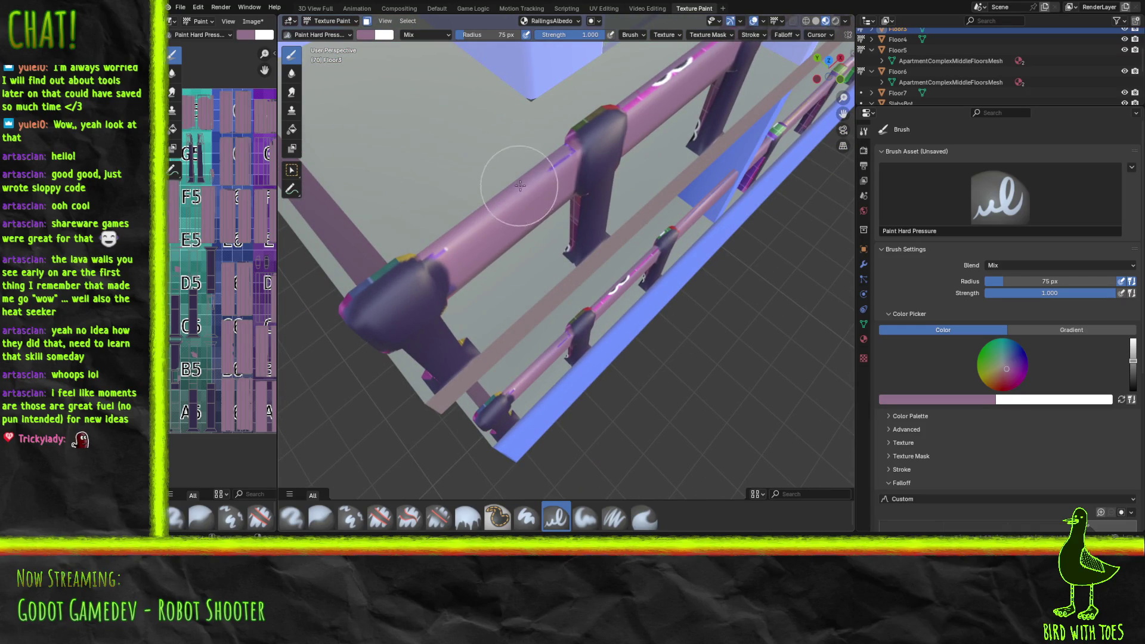
middle_click_drag(532, 185, 520, 213)
middle_click_drag(514, 257, 574, 255)
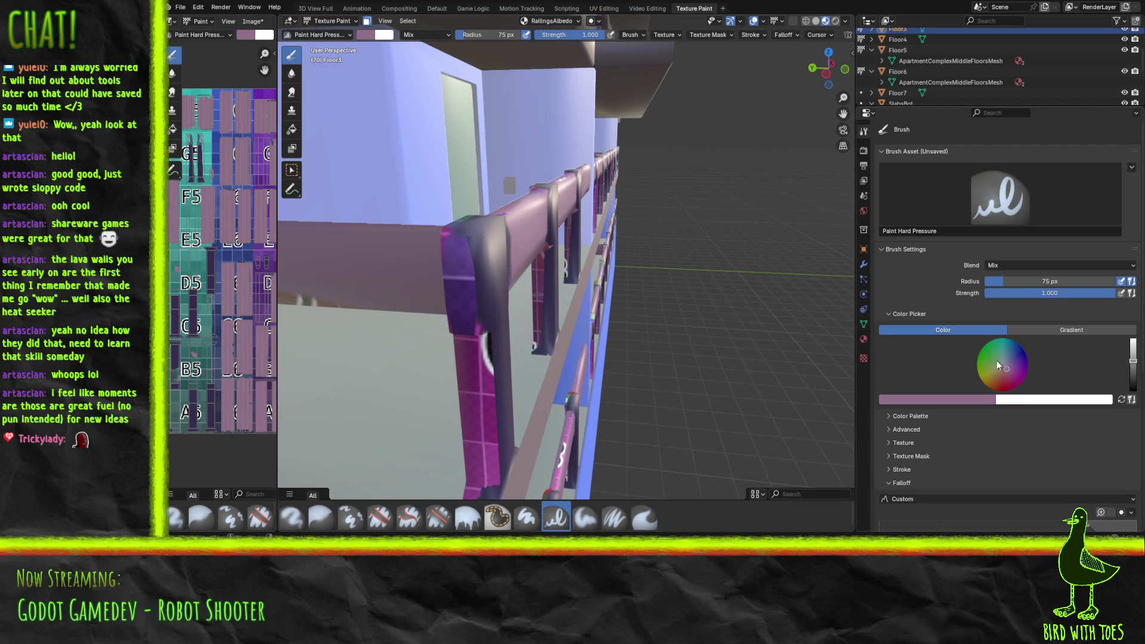
Step: Sample dark purple from the texture as brush colour and paint the railing post
left_click(945, 402)
left_click(971, 385)
left_click(193, 413)
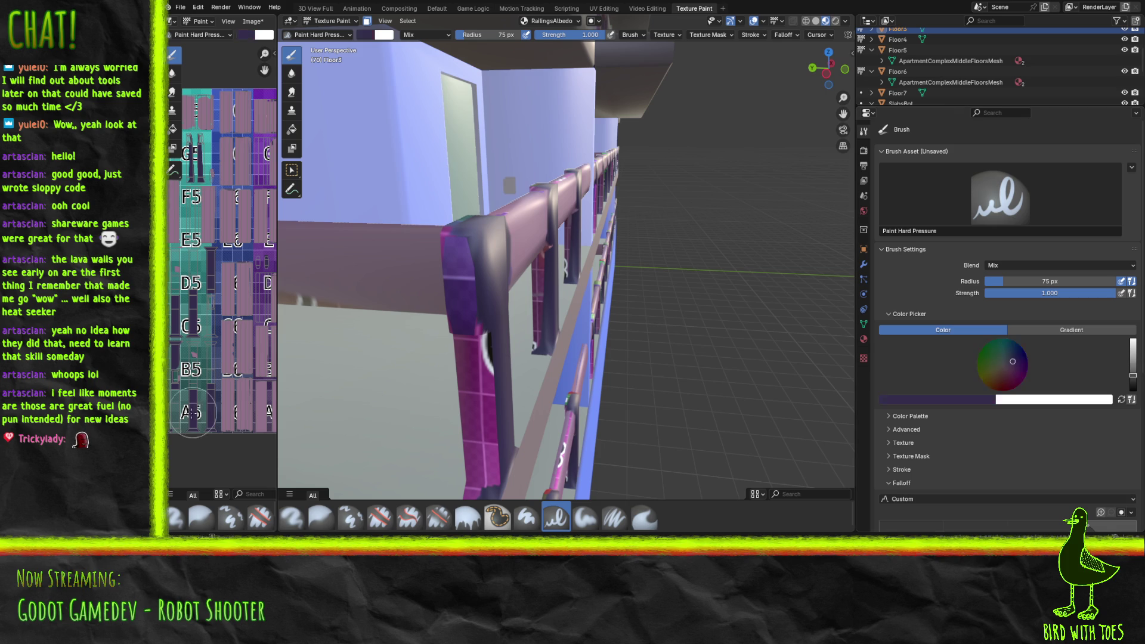
mouse_move(481, 385)
left_mouse_down()
mouse_move(484, 471)
mouse_move(459, 248)
mouse_move(475, 343)
mouse_move(450, 433)
left_mouse_up()
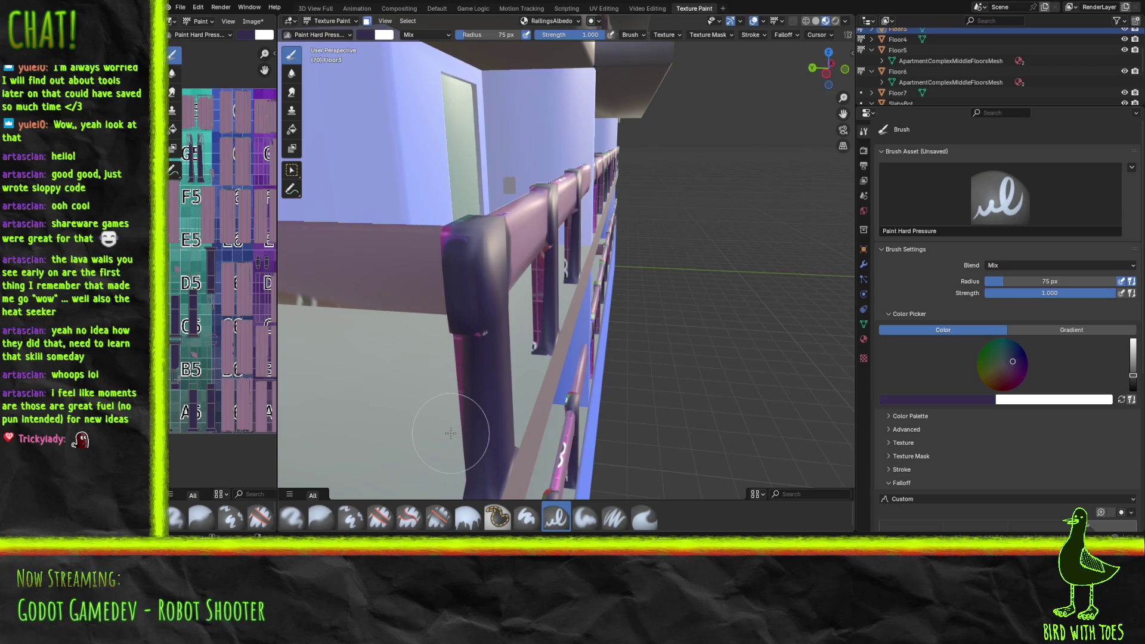
Step: Paint the pink strip beside the post dark purple
mouse_move(450, 434)
middle_mouse_down()
mouse_move(598, 268)
mouse_move(586, 251)
middle_mouse_up()
scroll(598, 268, "up", 5)
scroll(594, 267, "down", 3)
scroll(590, 266, "up", 2)
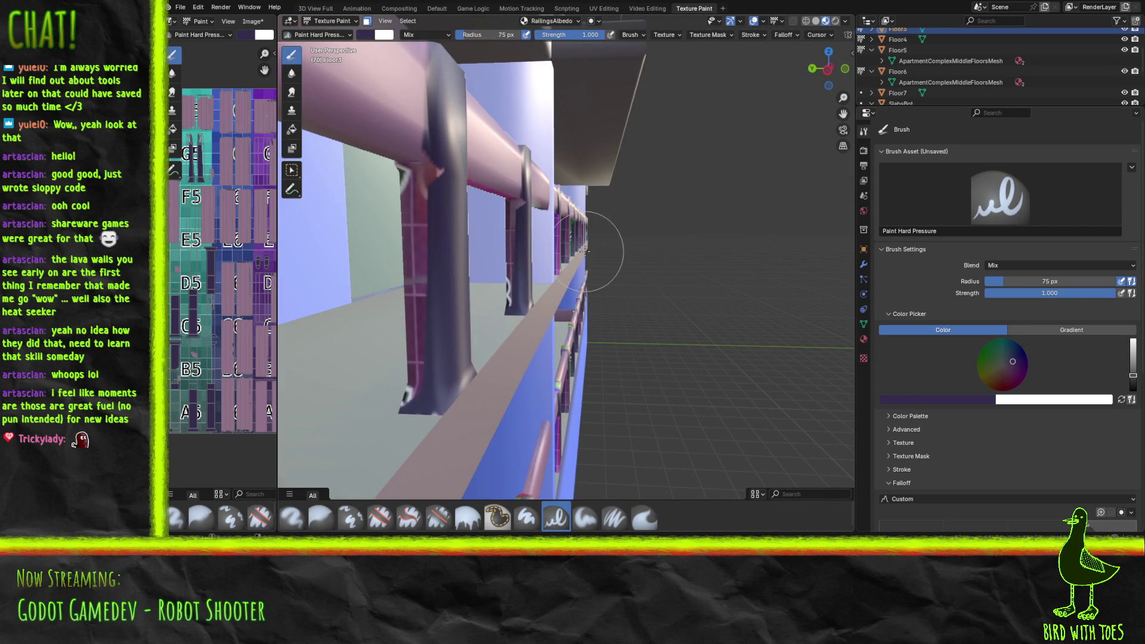
mouse_move(398, 335)
left_mouse_down()
mouse_move(409, 332)
mouse_move(416, 252)
left_mouse_up()
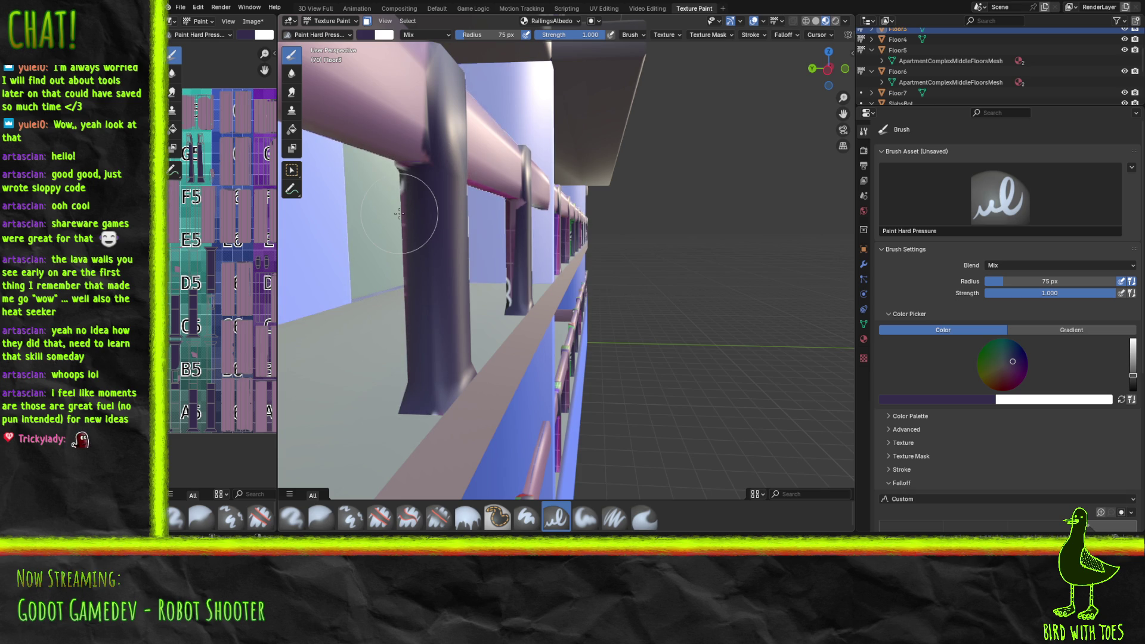
Step: Paint dark purple up the near post's left edge, covering the lighter strip
mouse_move(474, 197)
middle_mouse_down()
mouse_move(560, 237)
mouse_move(401, 232)
mouse_move(588, 226)
mouse_move(578, 224)
mouse_move(637, 208)
mouse_move(665, 211)
mouse_move(656, 221)
middle_mouse_up()
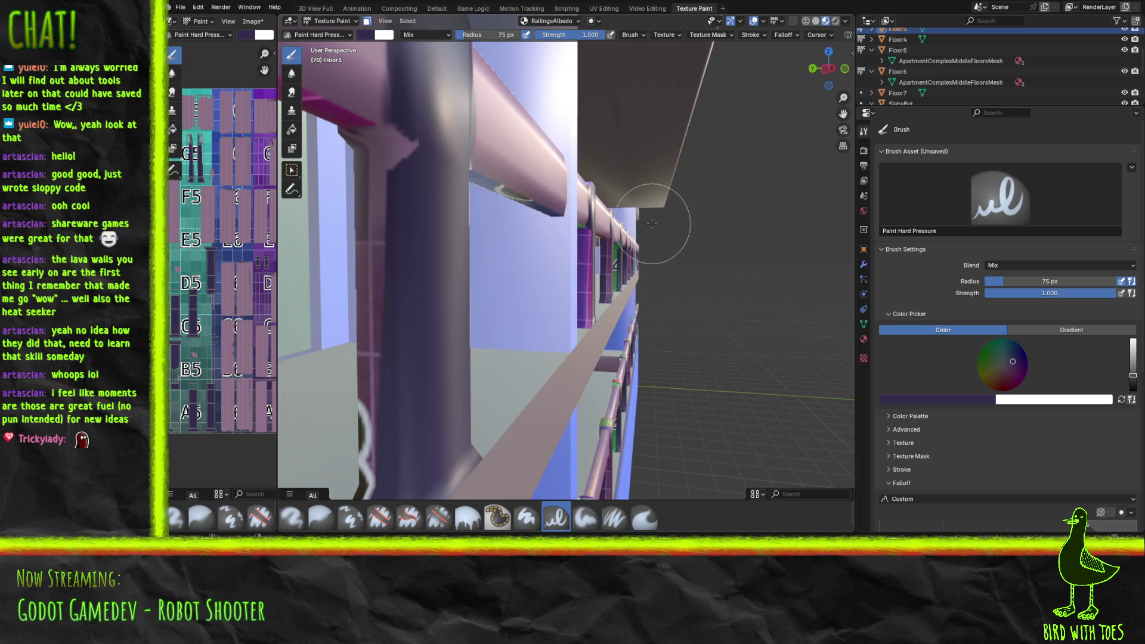
mouse_move(364, 493)
left_mouse_down()
mouse_move(388, 383)
mouse_move(374, 288)
mouse_move(369, 311)
left_mouse_up()
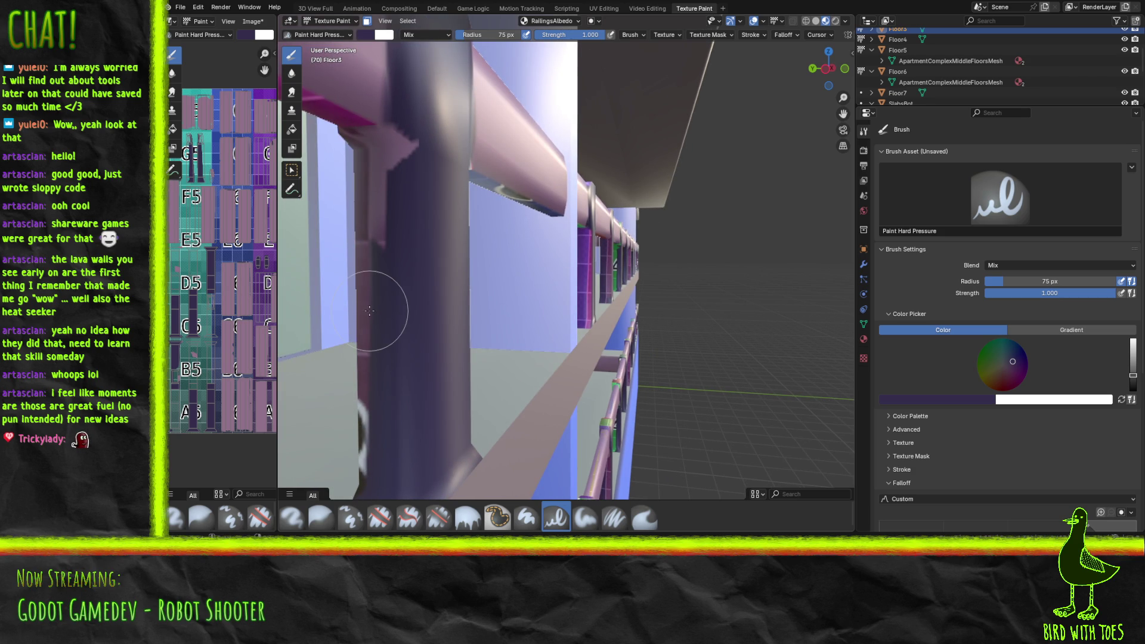
middle_click_drag(371, 311, 383, 317)
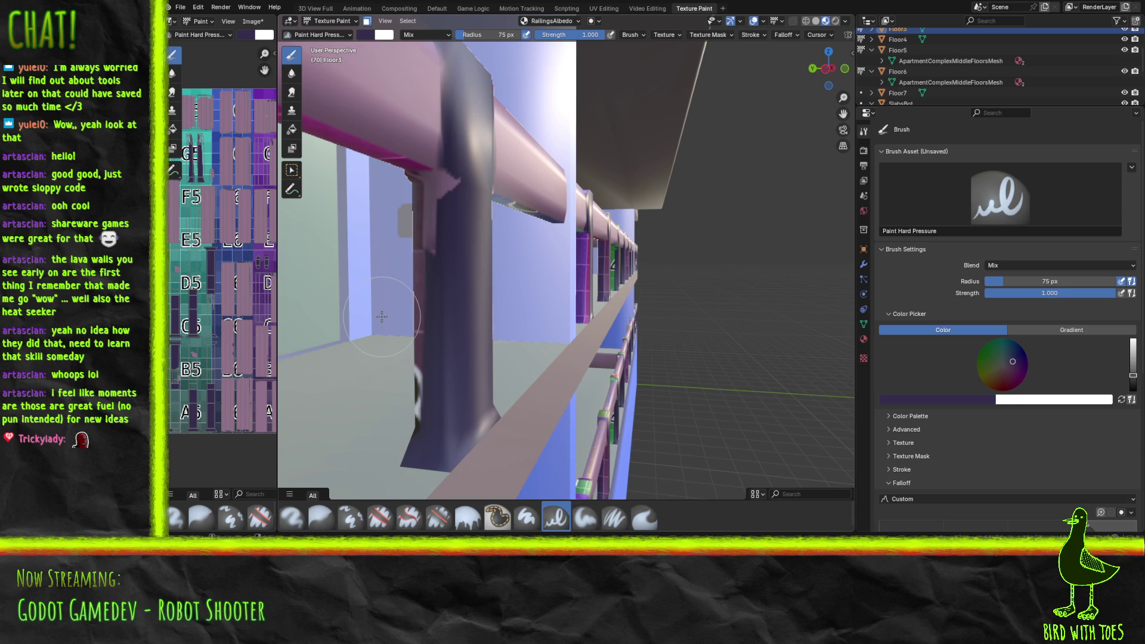
mouse_move(394, 384)
left_mouse_down()
mouse_move(421, 401)
mouse_move(440, 284)
mouse_move(412, 227)
mouse_move(455, 191)
mouse_move(432, 198)
mouse_move(440, 187)
mouse_move(444, 207)
mouse_move(417, 186)
mouse_move(450, 190)
left_mouse_up()
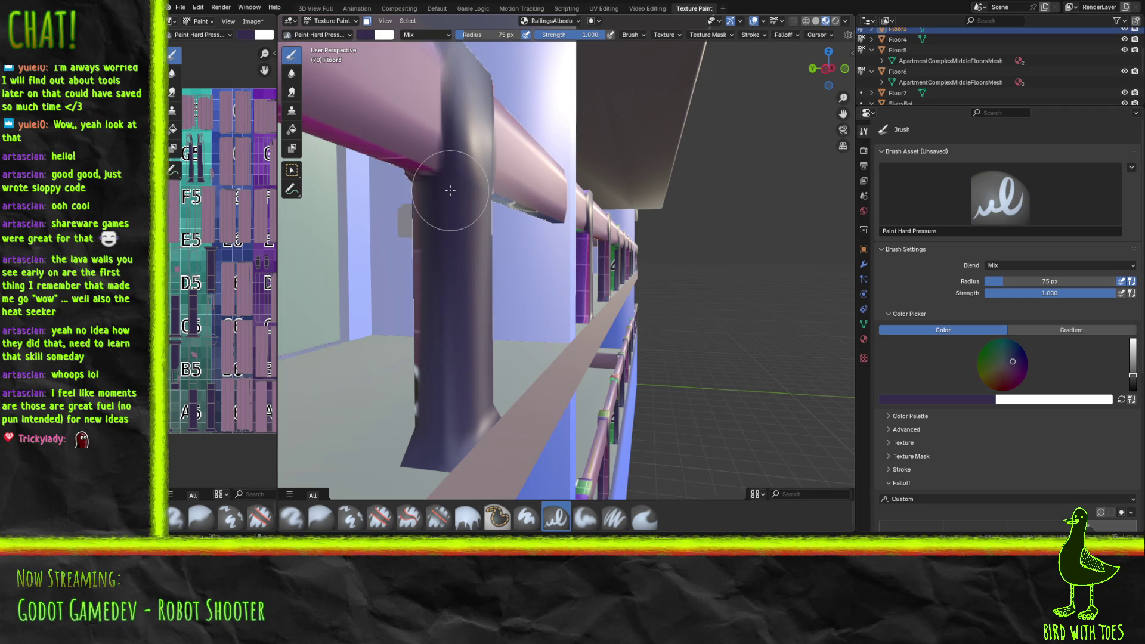
scroll(472, 203, "down", 5)
Step: Repaint the bright purple post from base to top in dark purple-grey
scroll(460, 206, "up", 6)
scroll(453, 209, "down", 2)
scroll(458, 211, "up", 3)
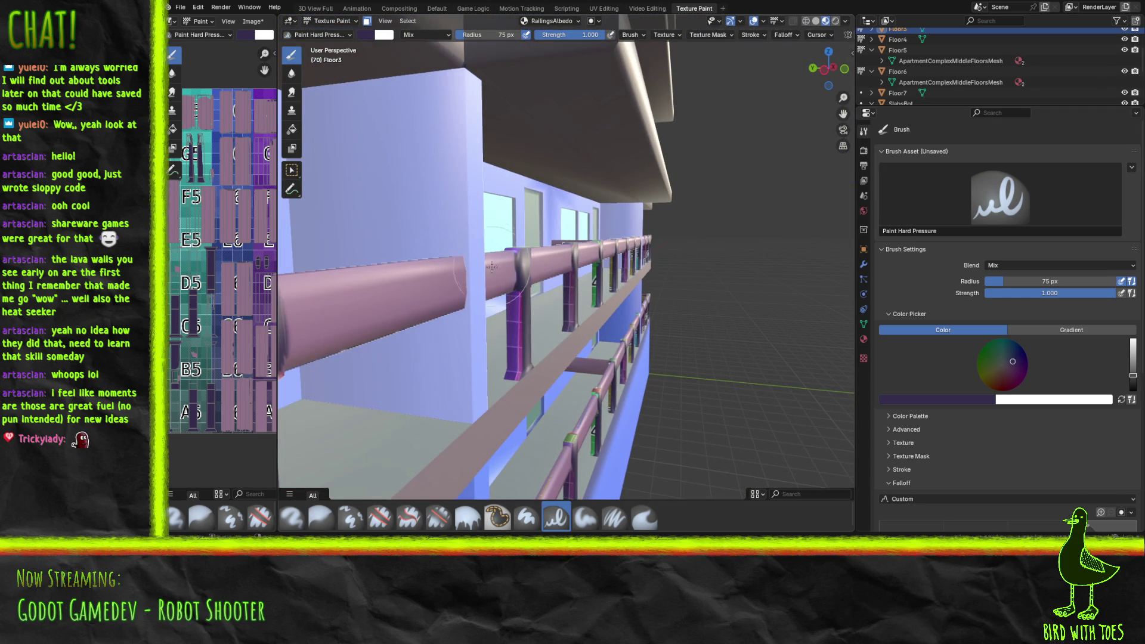
middle_click_drag(543, 286, 567, 269)
scroll(554, 272, "up", 3)
scroll(567, 269, "up", 5)
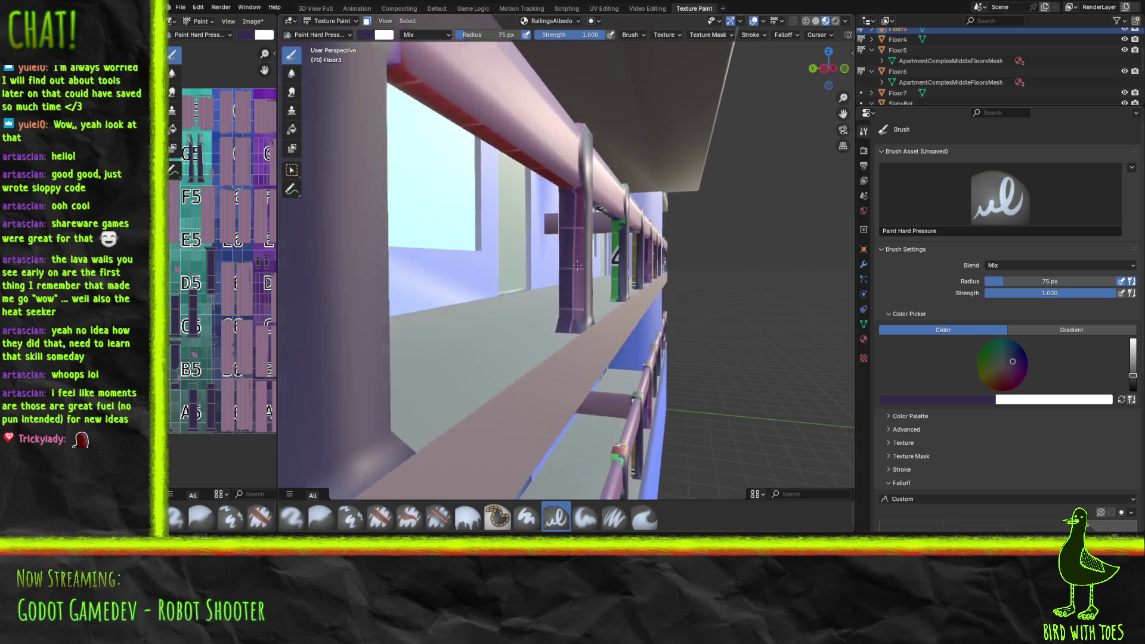
scroll(581, 263, "down", 2)
scroll(583, 269, "down", 2)
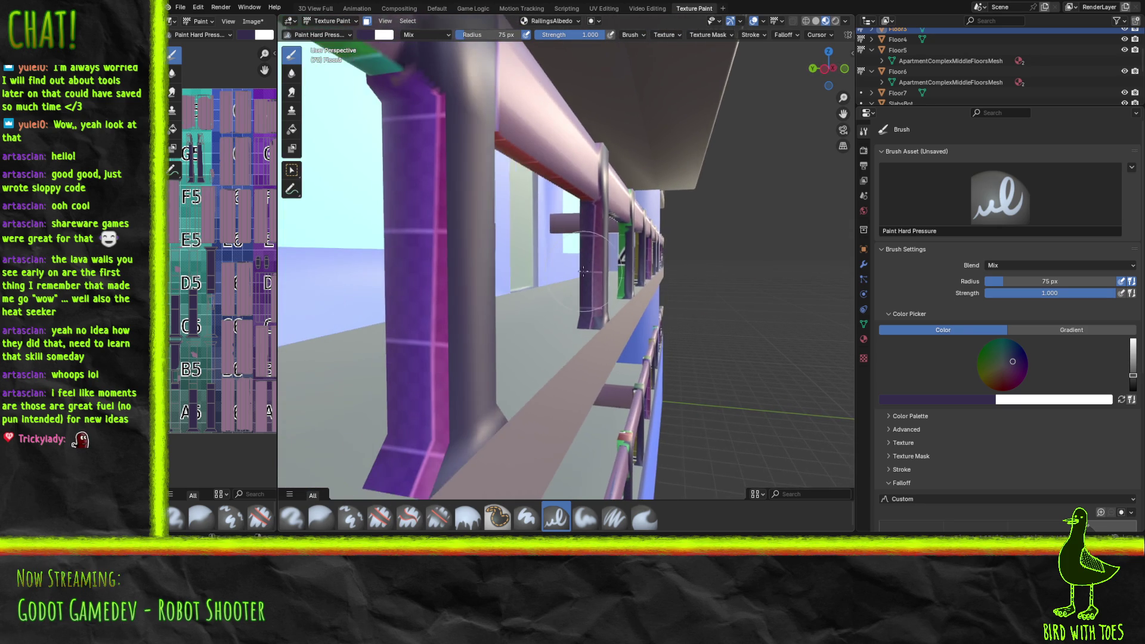
scroll(583, 270, "down", 2)
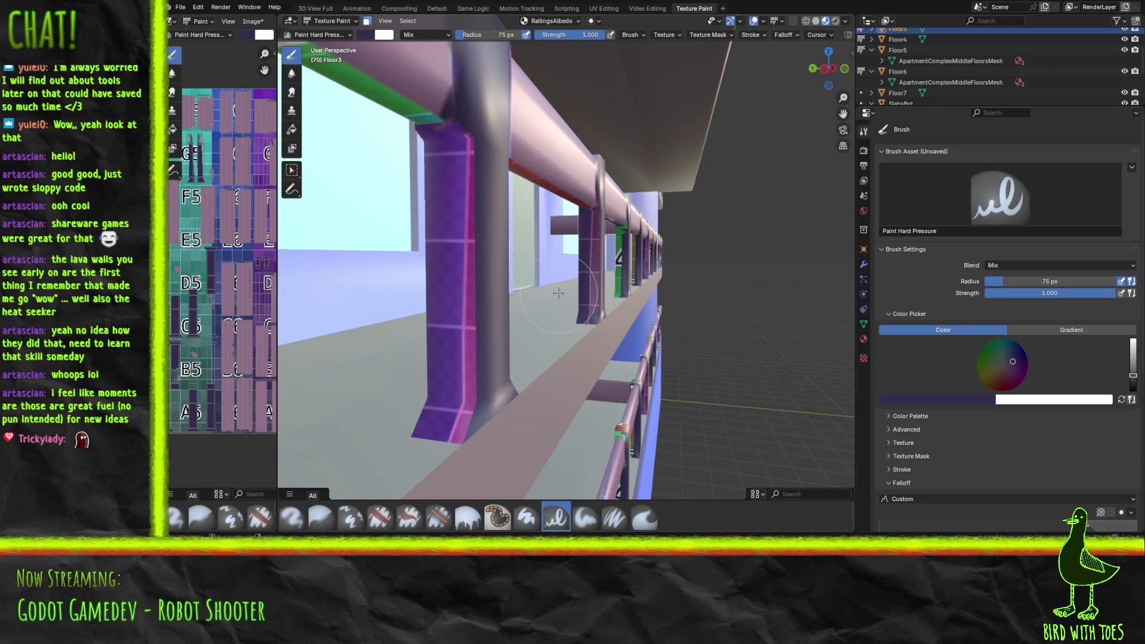
mouse_move(439, 364)
left_mouse_down()
mouse_move(455, 417)
mouse_move(452, 404)
mouse_move(488, 377)
mouse_move(450, 314)
mouse_move(450, 190)
mouse_move(467, 156)
mouse_move(452, 136)
left_mouse_up()
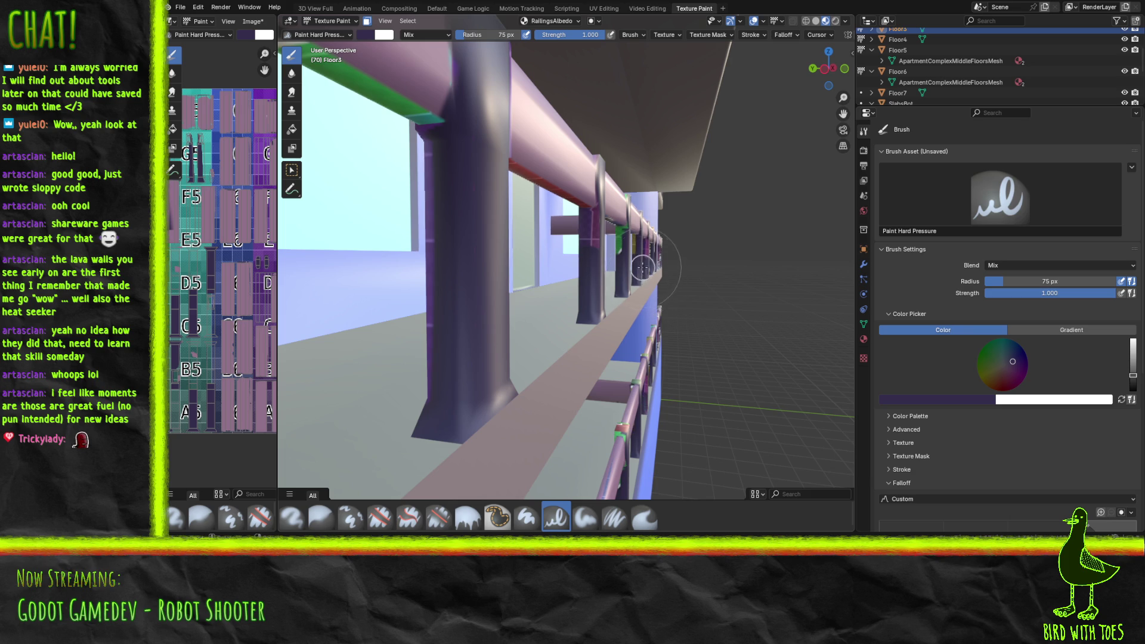
left_click_drag(658, 263, 656, 274)
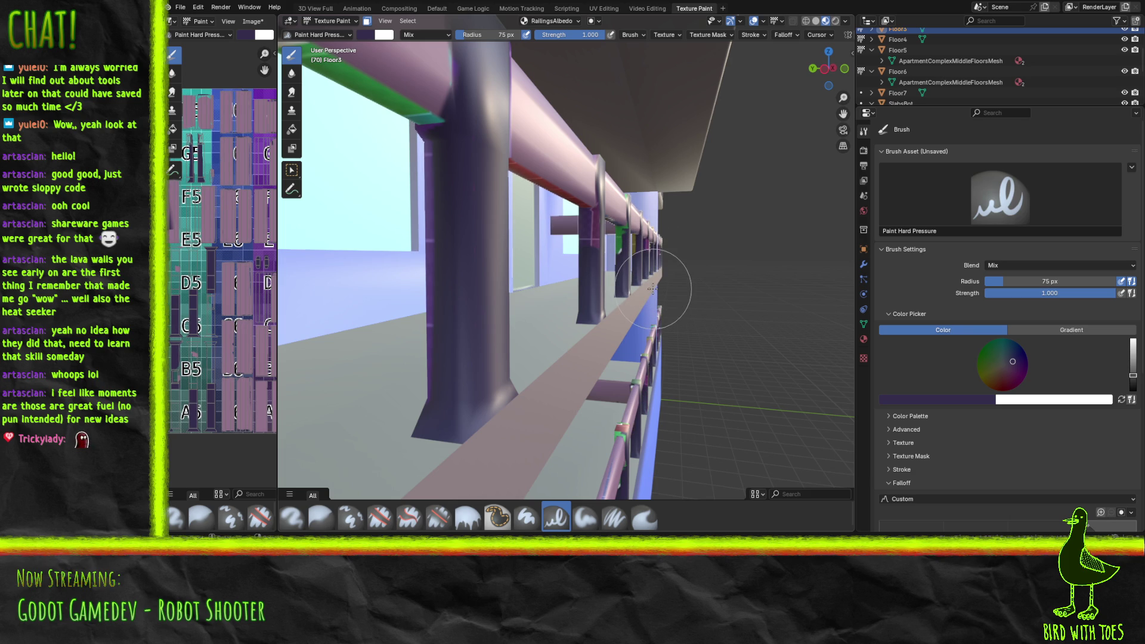
middle_click_drag(636, 271, 605, 295)
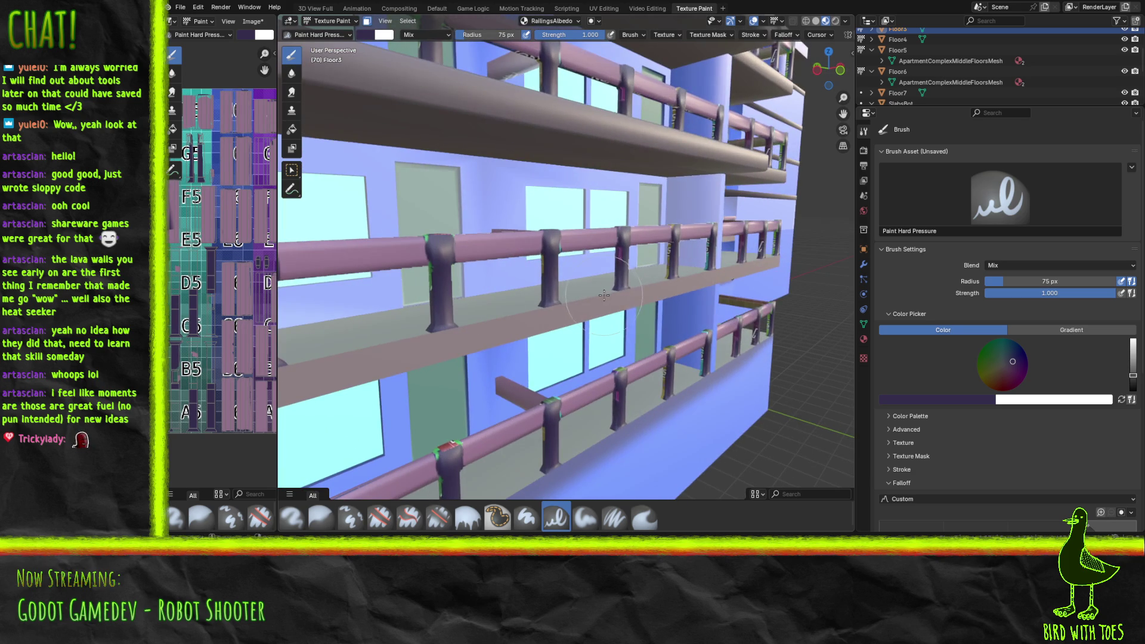
Step: Paint the green, yellowish and teal patches on the posts dark purple
mouse_move(686, 289)
middle_mouse_down()
mouse_move(596, 288)
mouse_move(637, 282)
mouse_move(664, 260)
mouse_move(645, 282)
middle_mouse_up()
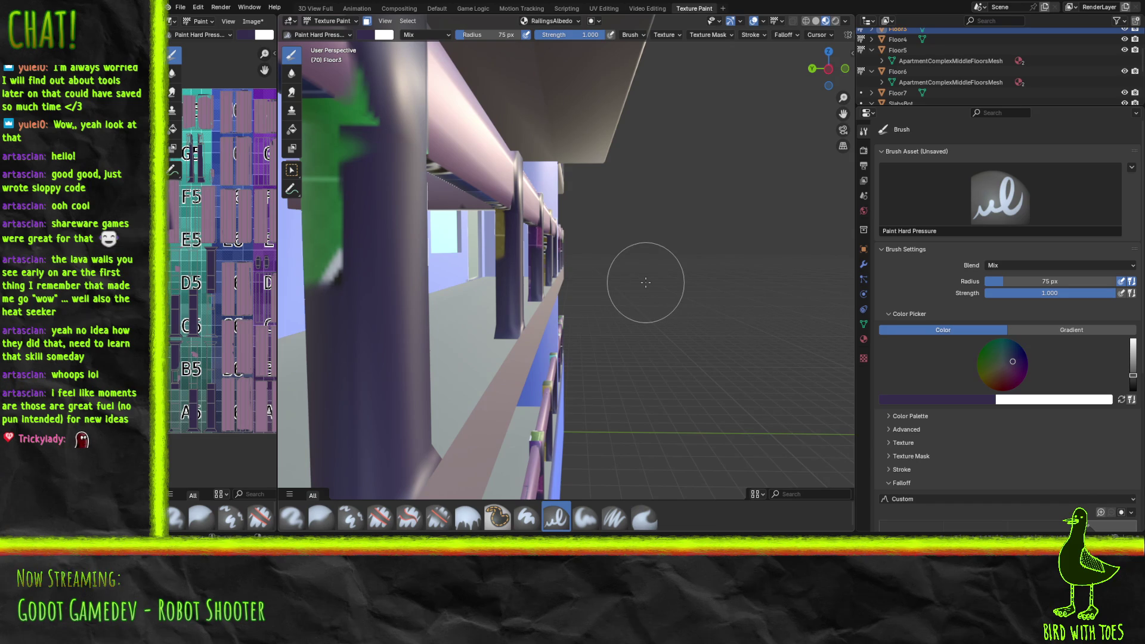
mouse_move(325, 298)
left_mouse_down()
mouse_move(330, 137)
mouse_move(369, 104)
mouse_move(373, 146)
mouse_move(411, 173)
left_mouse_up()
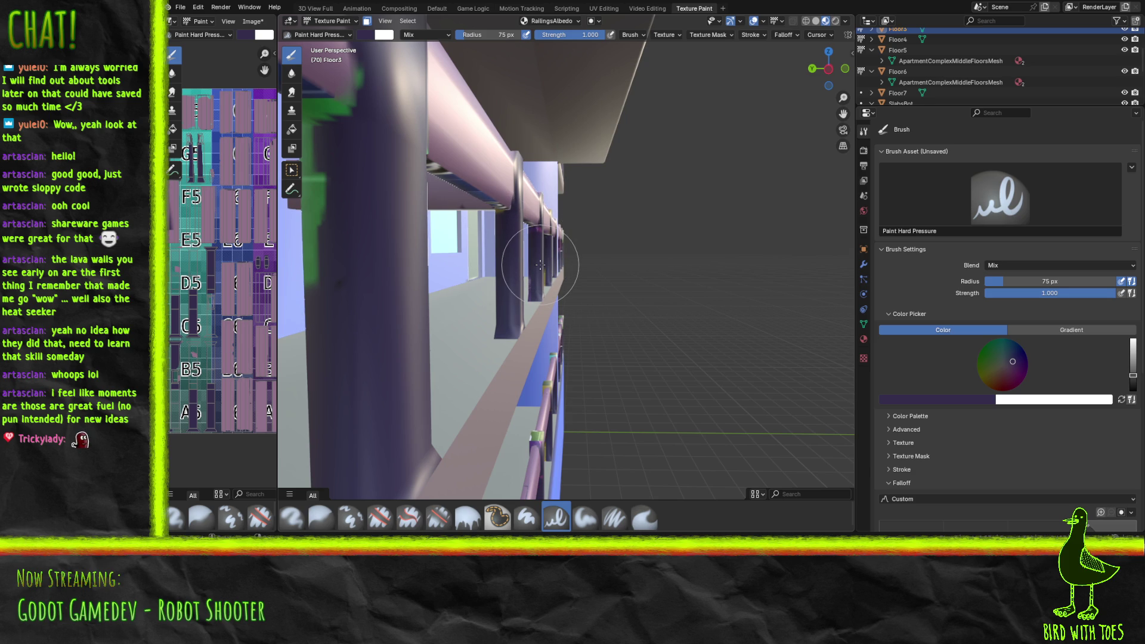
middle_click_drag(541, 264, 508, 325)
scroll(507, 325, "up", 5)
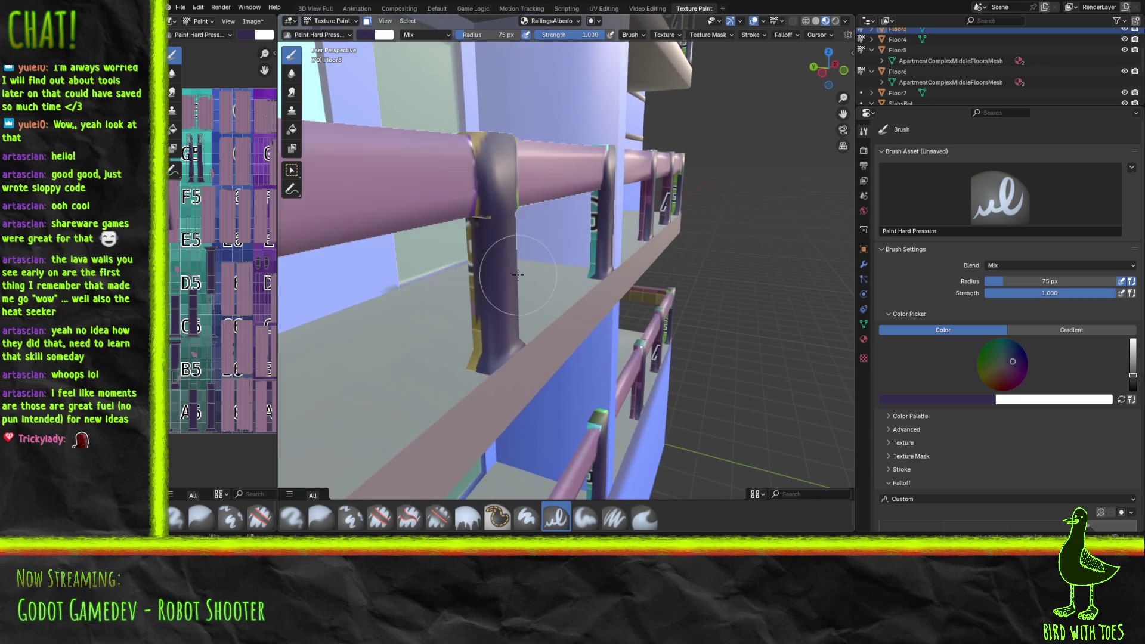
left_click_drag(469, 346, 478, 174)
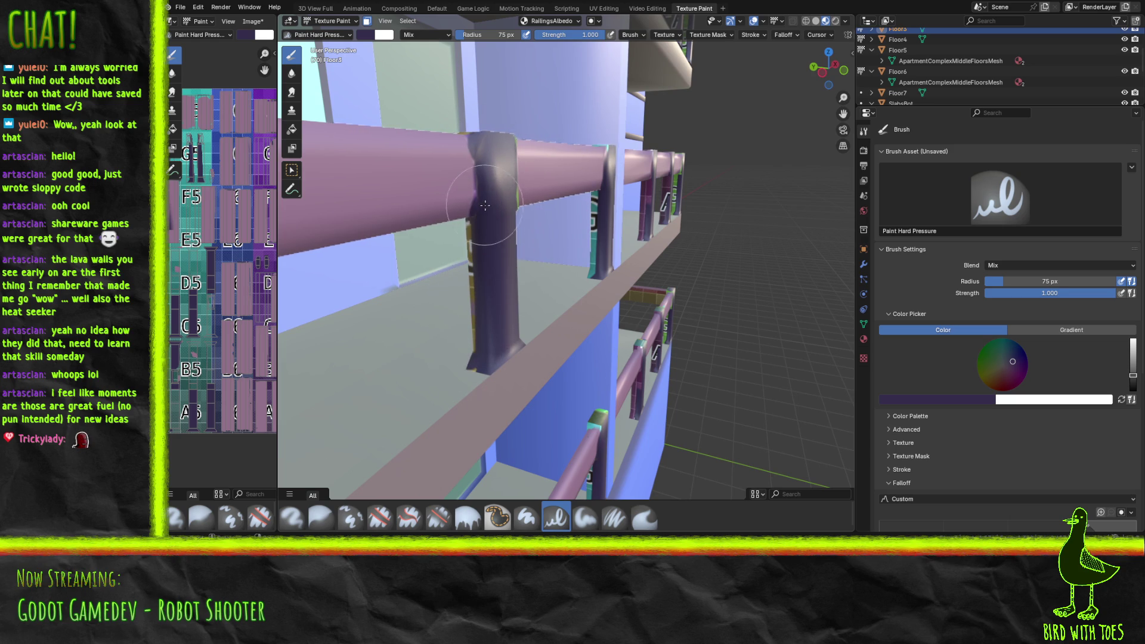
mouse_move(593, 252)
left_mouse_down()
mouse_move(597, 218)
mouse_move(680, 200)
left_mouse_up()
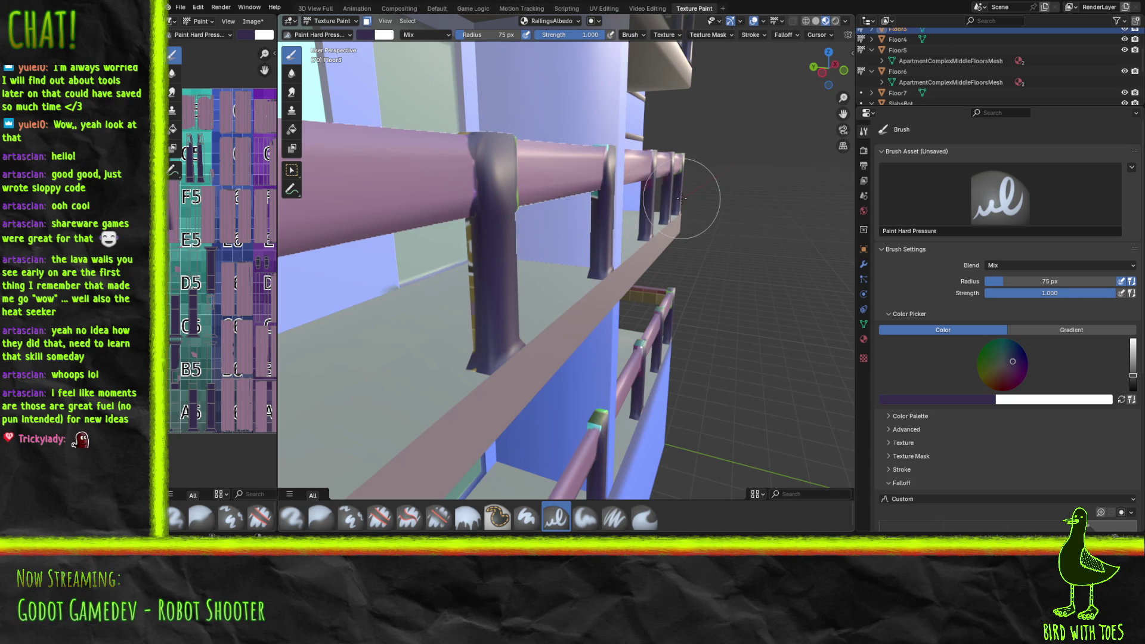
Step: Save the .blend file and railing texture, then switch to Godot for reimport
key("ctrl+s")
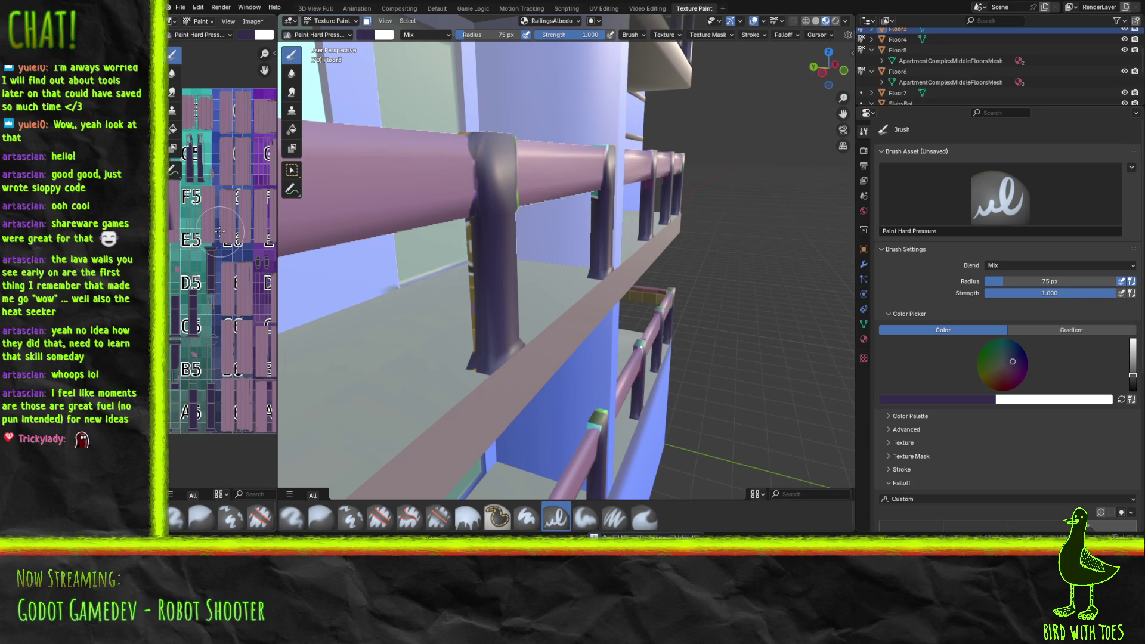
key("alt+s")
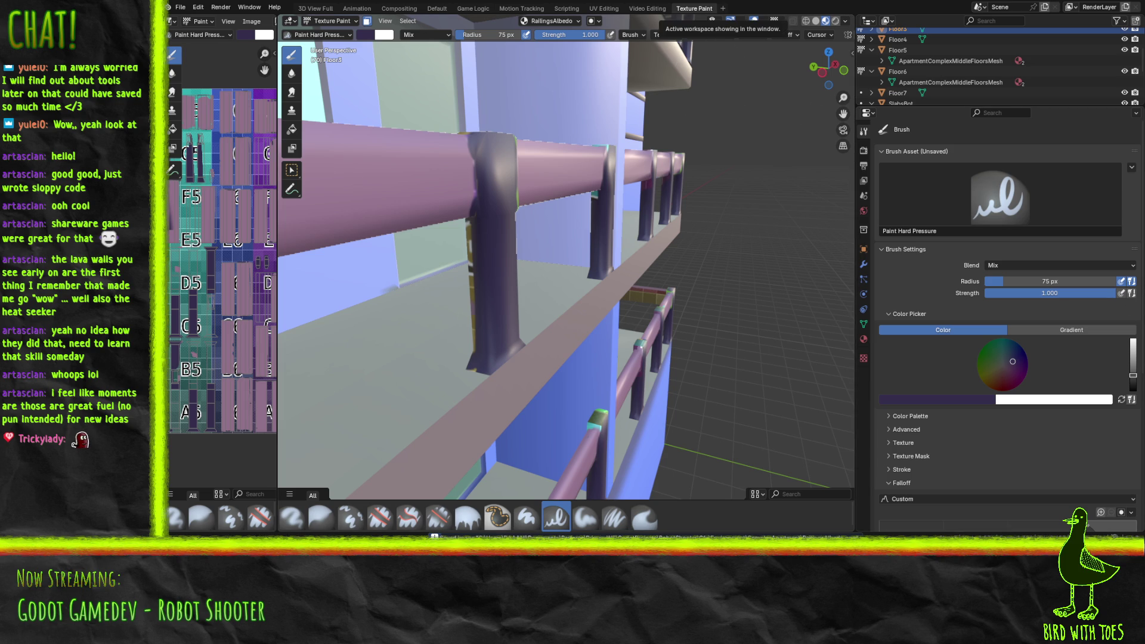
key("alt+Tab")
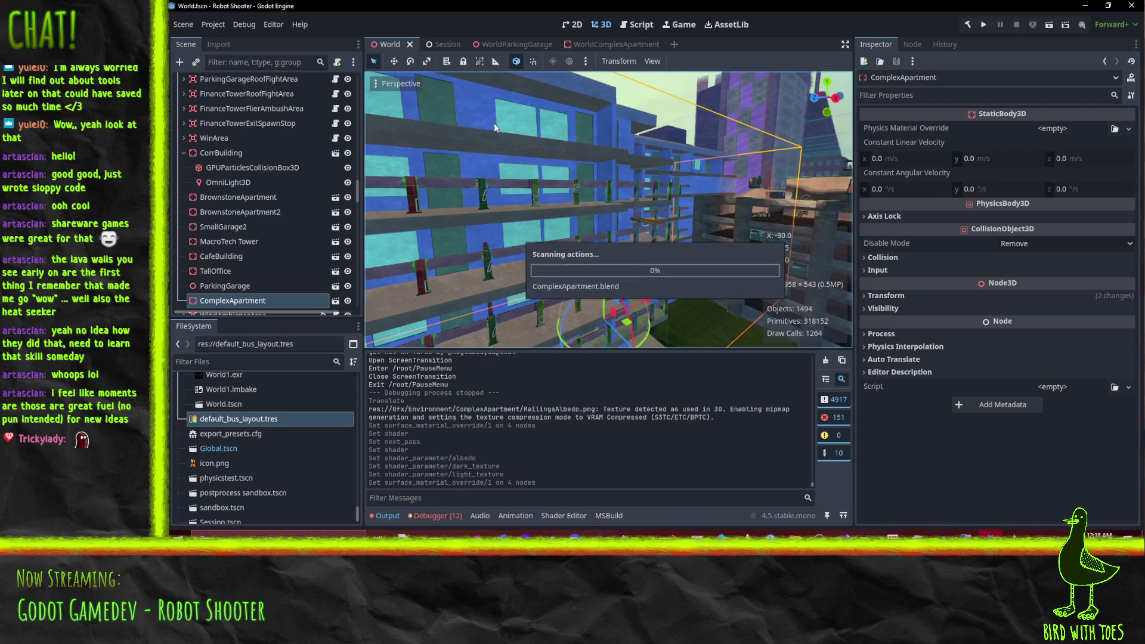